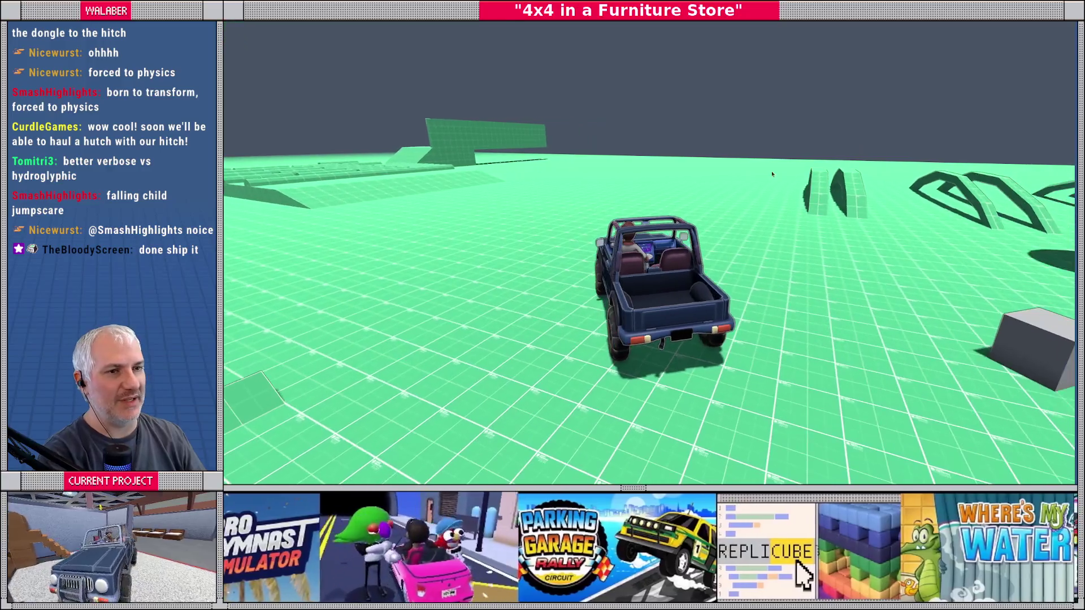
# Stop the running game and orbit the car_gym view to frame the truck and TowTestCube.
pyautogui.press('F8')
pyautogui.click(990, 25)
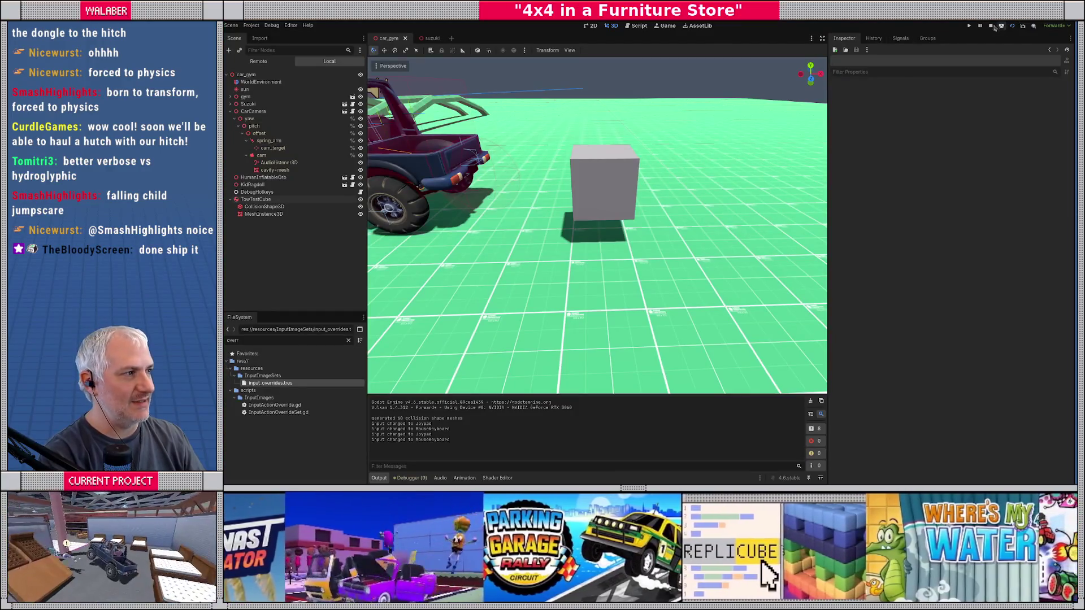
pyautogui.moveTo(567, 235); pyautogui.dragTo(647, 204)
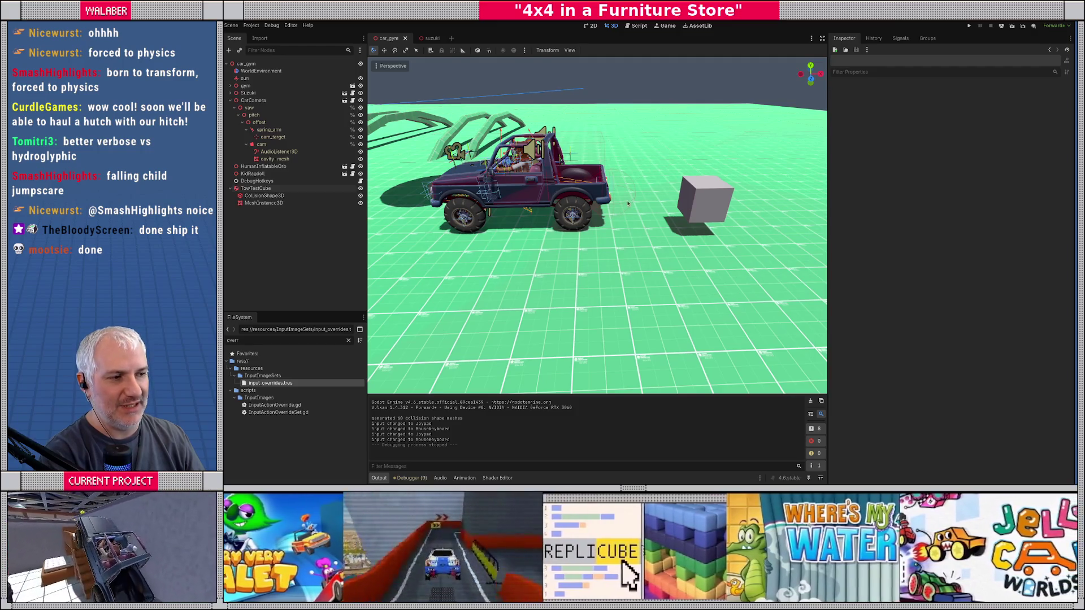
pyautogui.scroll(5, 673, 210)
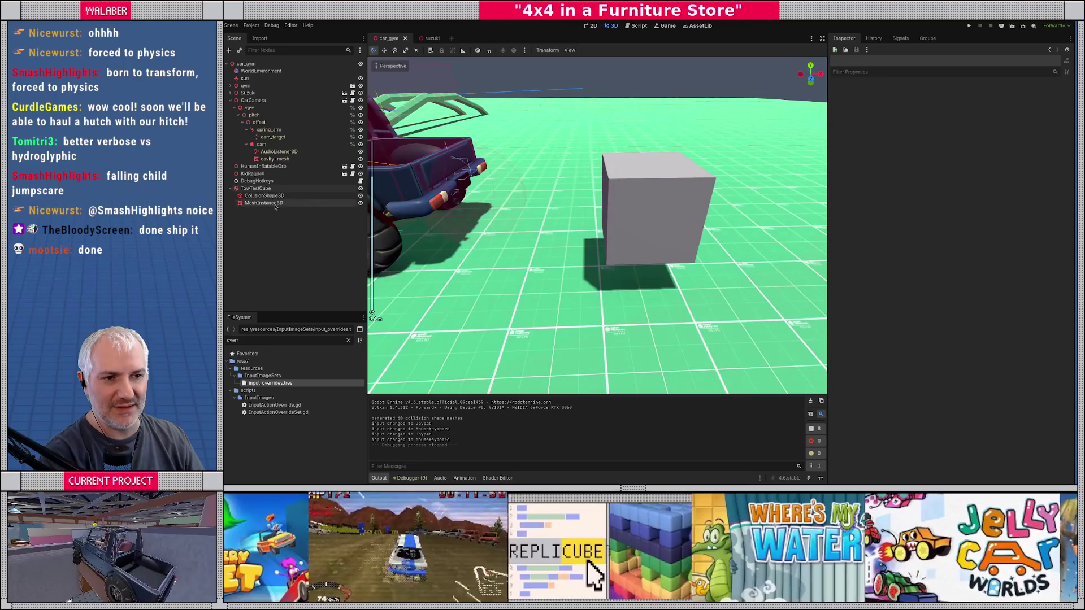
pyautogui.scroll(-3, 608, 209)
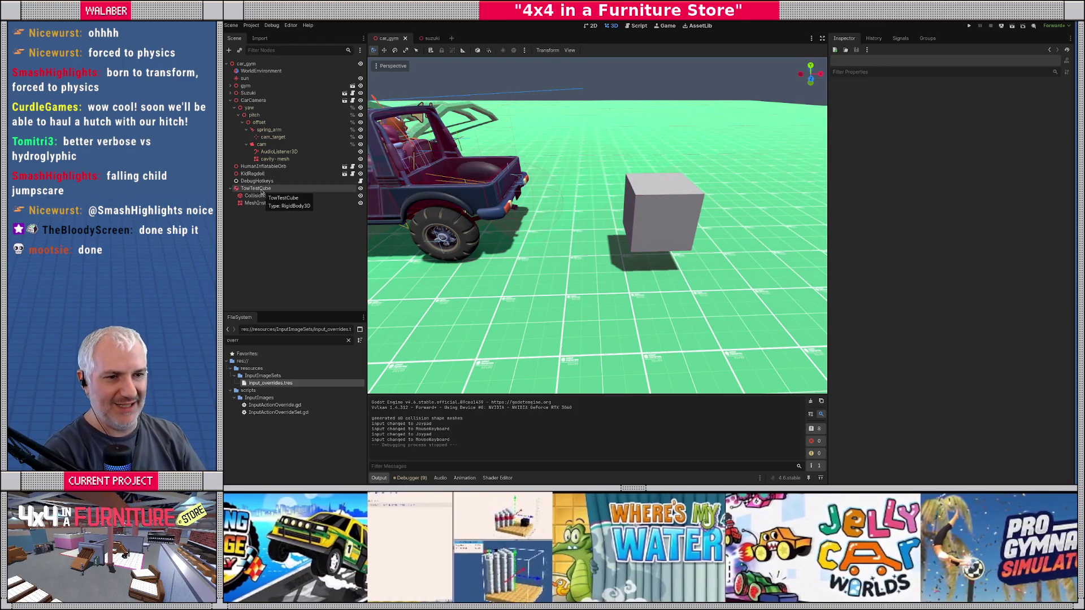
# Put TowTestCube on the General collision layer and remove it from TowTarget.
pyautogui.click(261, 190)
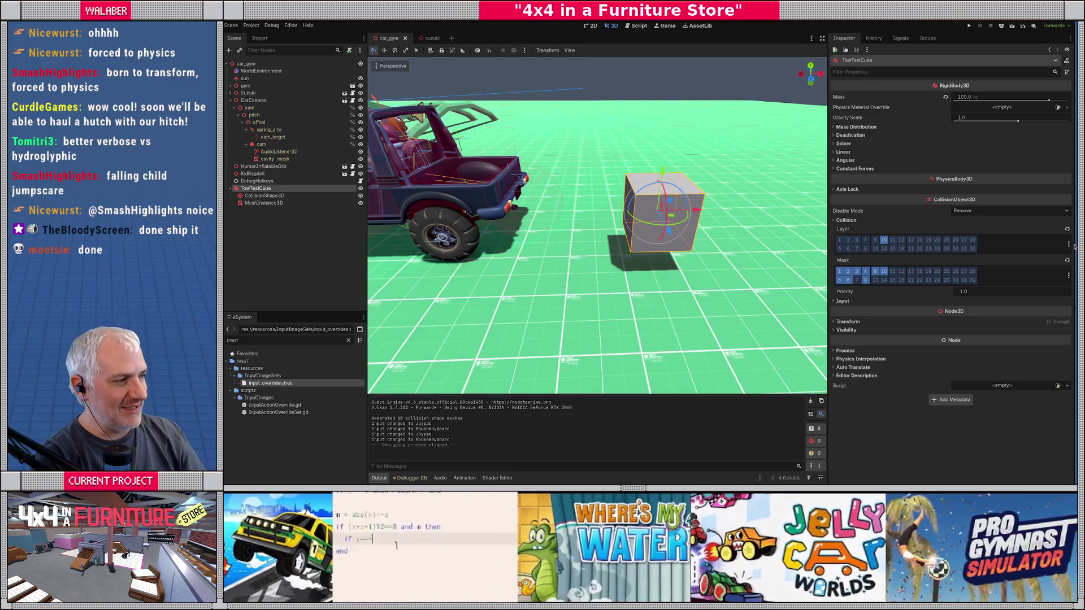
pyautogui.click(1067, 244)
pyautogui.click(1001, 240)
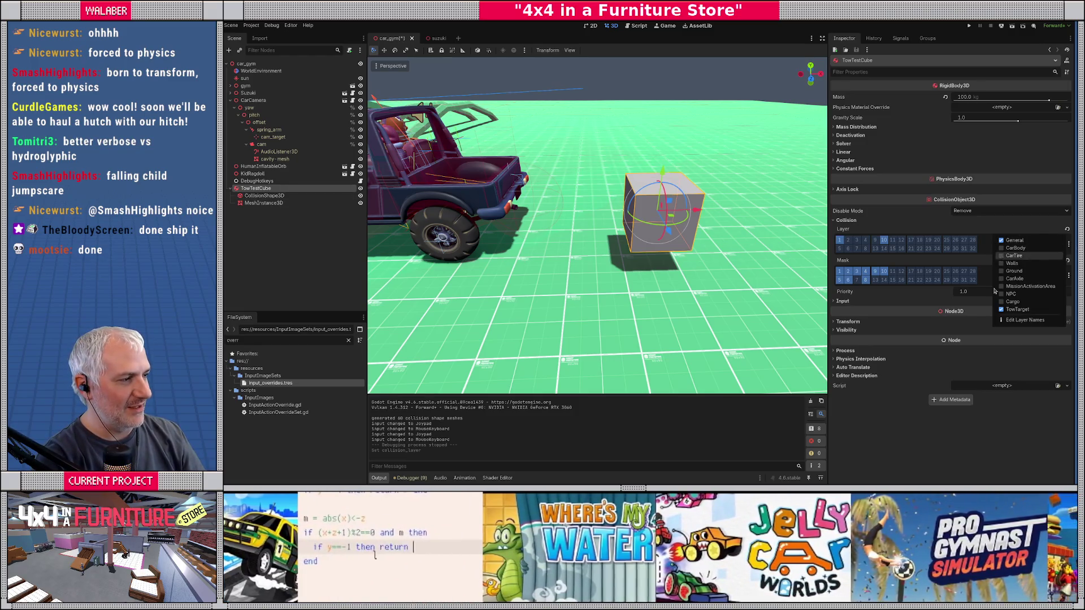
pyautogui.click(1001, 310)
pyautogui.click(954, 260)
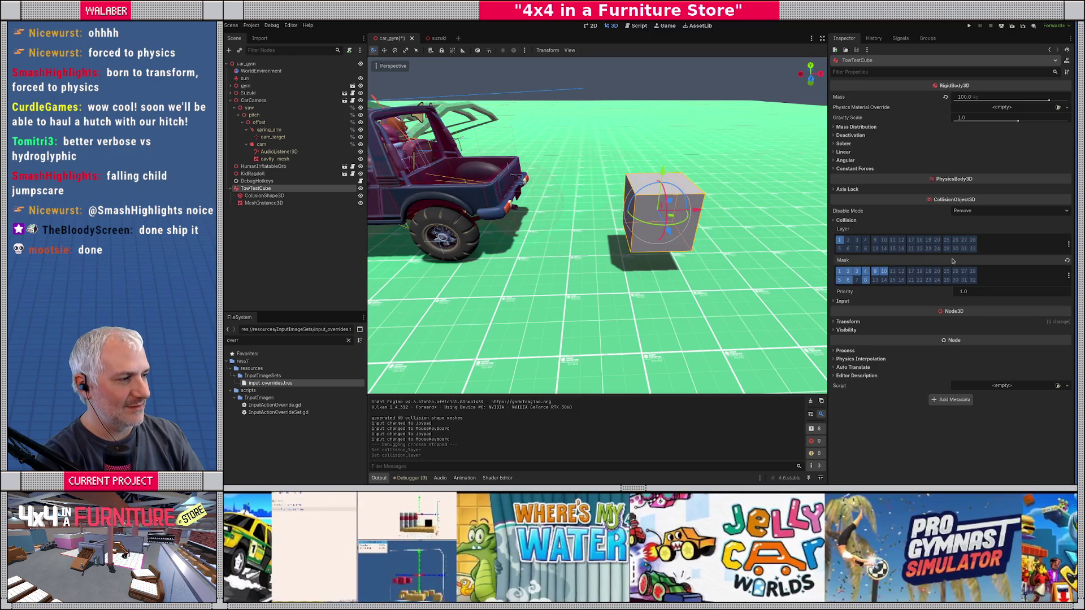
# Drag TowTestCube's collision box handles to stretch it into a wide slab.
pyautogui.click(347, 195)
pyautogui.moveTo(650, 249)
pyautogui.mouseDown()
pyautogui.moveTo(537, 247)
pyautogui.moveTo(551, 247)
pyautogui.moveTo(521, 254)
pyautogui.moveTo(487, 288)
pyautogui.mouseUp()
pyautogui.moveTo(486, 288)
pyautogui.mouseDown()
pyautogui.moveTo(538, 229)
pyautogui.moveTo(540, 199)
pyautogui.mouseUp()
pyautogui.moveTo(571, 237); pyautogui.dragTo(707, 232)
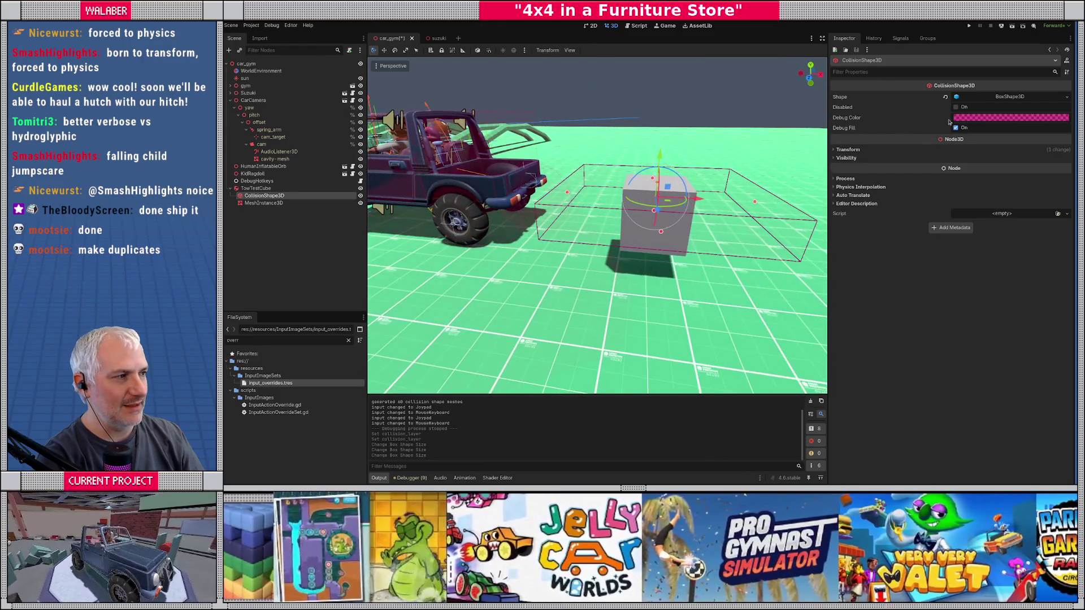
# Set the TowTestCube BoxShape3D collision size to 3, 0.5, 2.5.
pyautogui.click(984, 99)
pyautogui.click(870, 119)
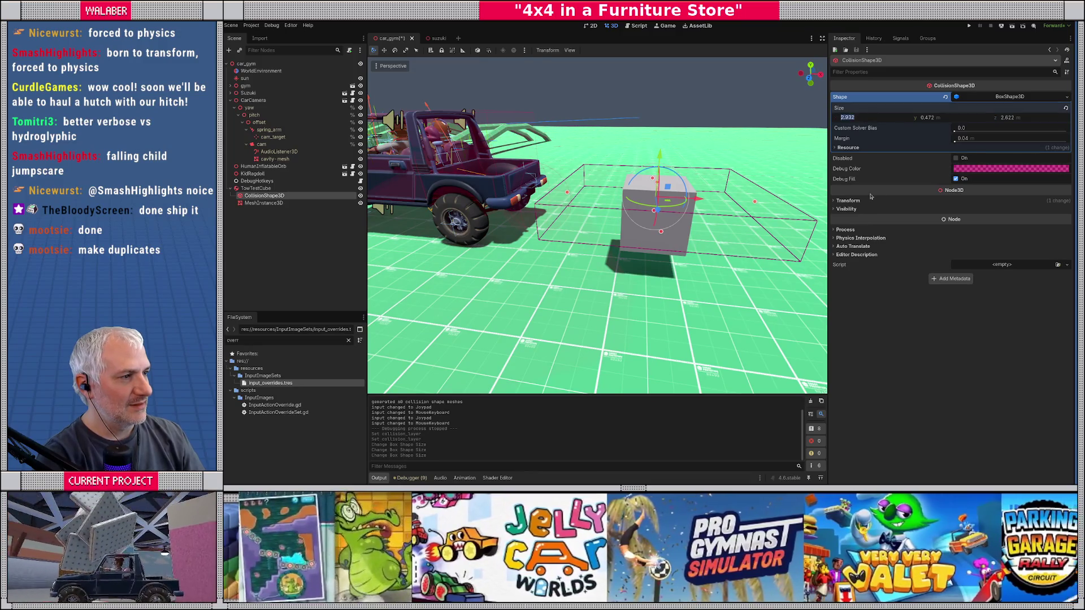
pyautogui.write('3')
pyautogui.press('Tab')
pyautogui.write('0.5')
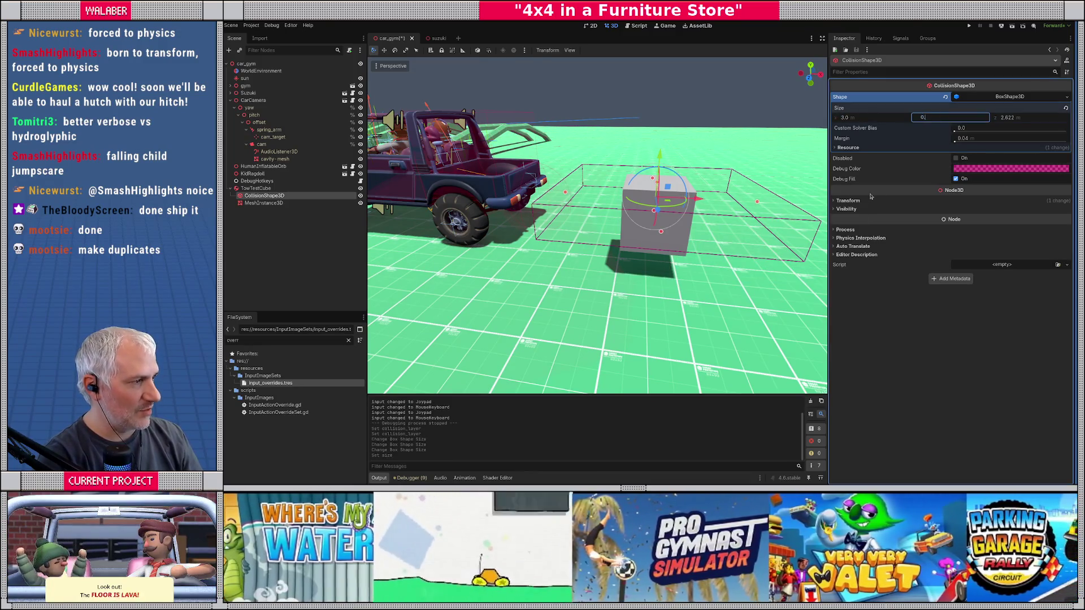
pyautogui.press('Tab')
pyautogui.write('2.5')
pyautogui.press('Return')
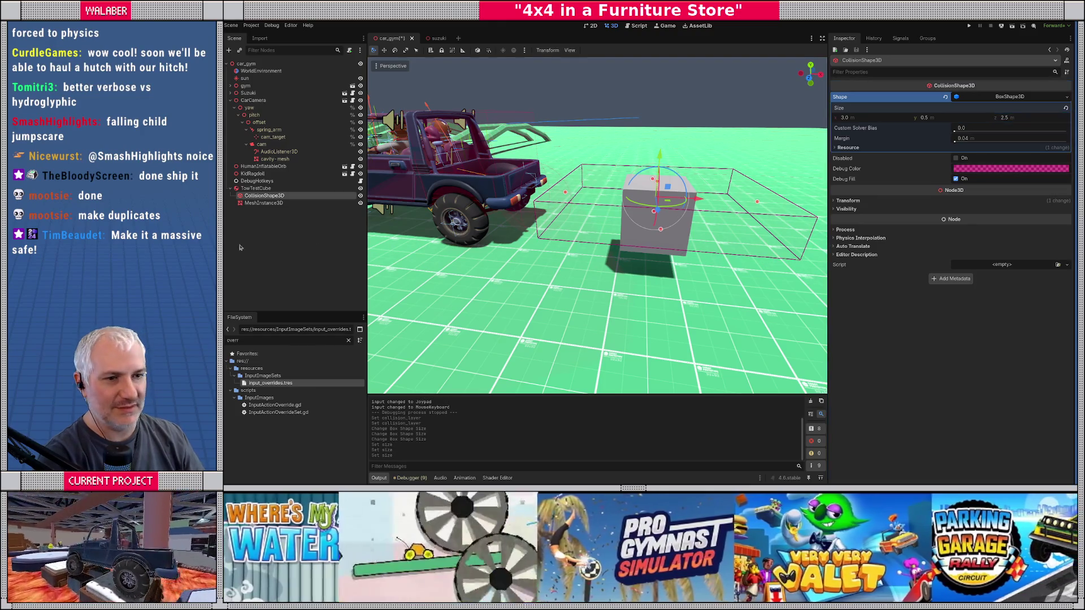
# Set the MeshInstance3D BoxMesh size to 3, 0.5, 2.5 to match the collision box.
pyautogui.click(263, 203)
pyautogui.click(977, 107)
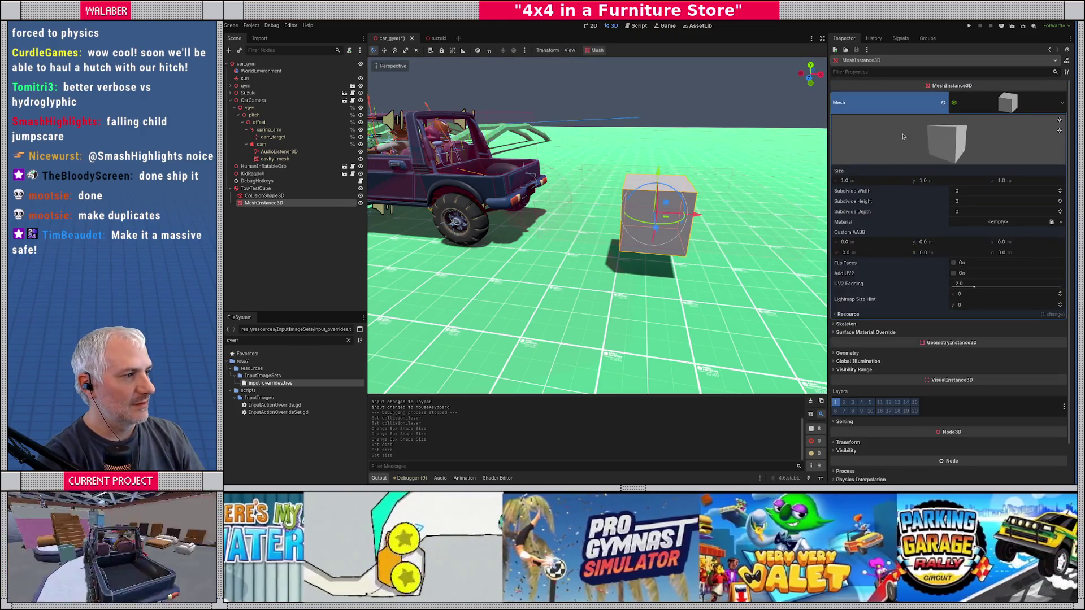
pyautogui.click(876, 184)
pyautogui.press('Tab')
pyautogui.write('0.5')
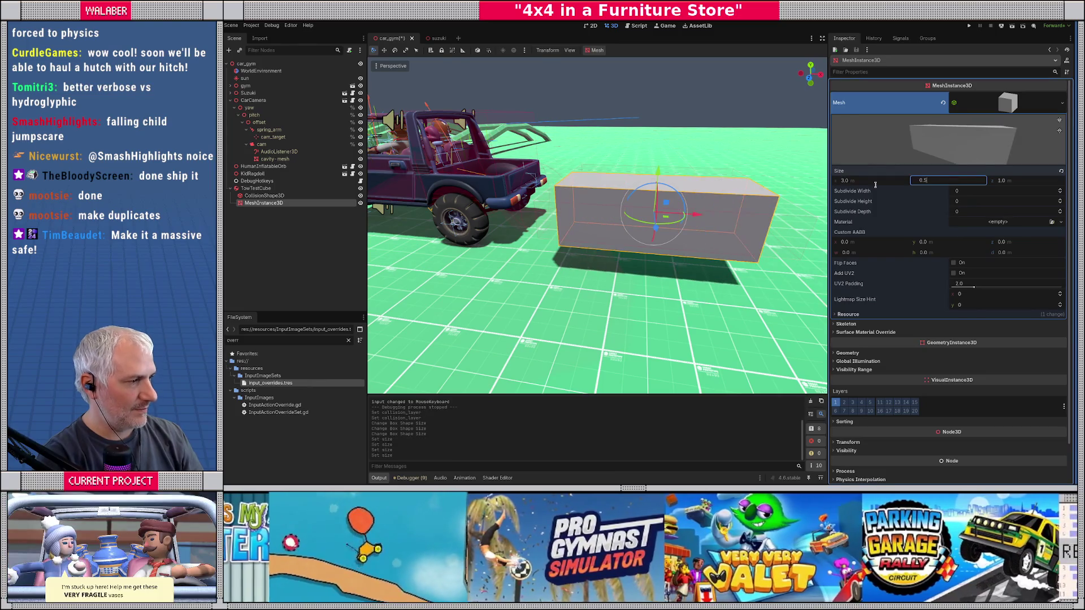
pyautogui.press('Tab')
pyautogui.write('2.5')
pyautogui.press('Return')
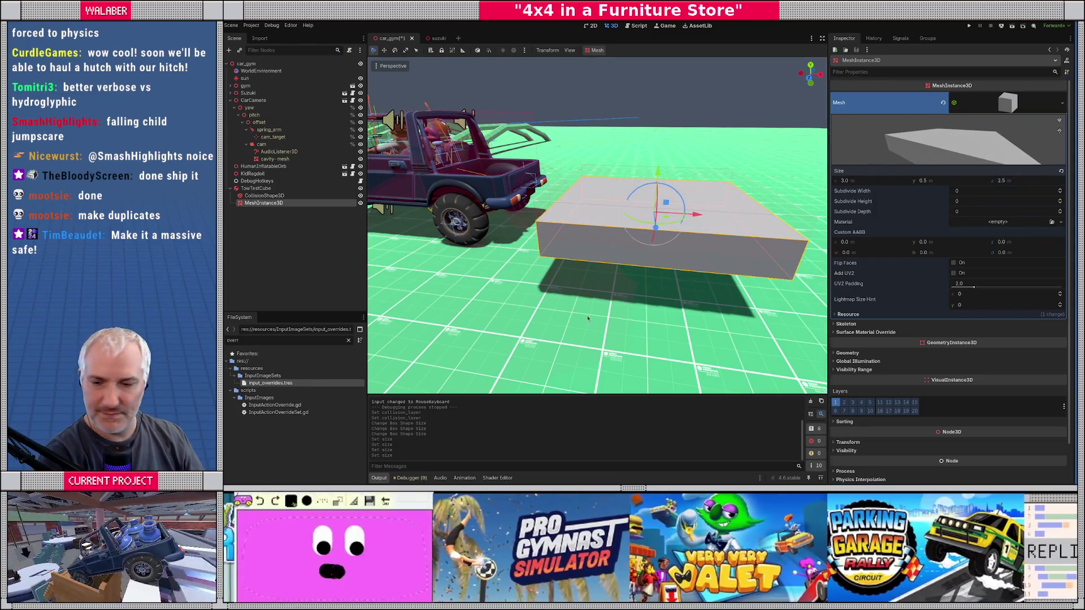
pyautogui.moveTo(578, 319)
pyautogui.mouseDown()
pyautogui.moveTo(571, 356)
pyautogui.moveTo(597, 308)
pyautogui.mouseUp()
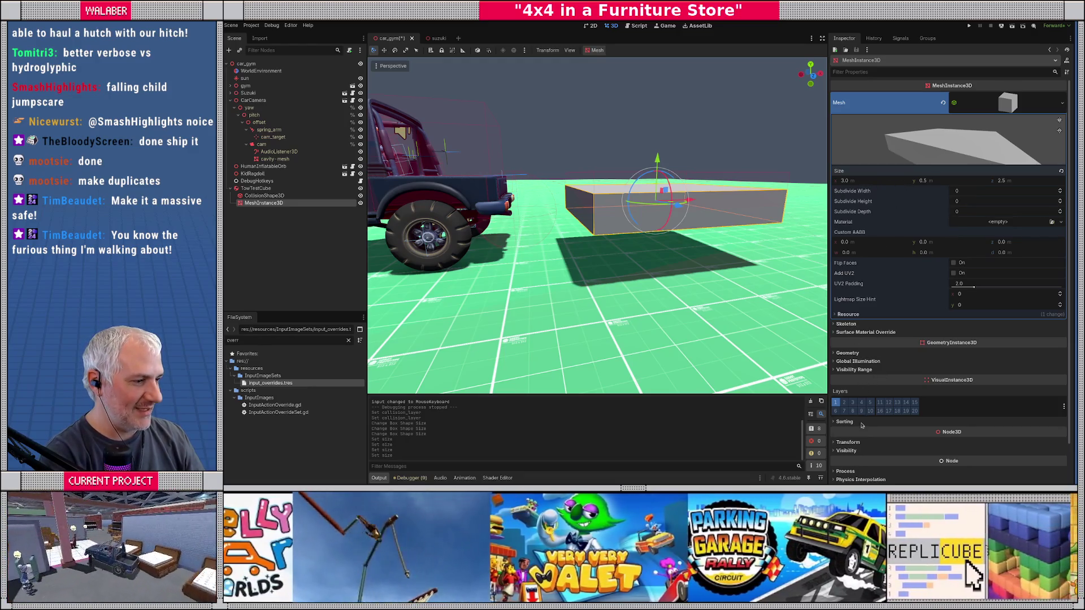
# Reset the slab's CollisionShape3D position Y to 0 to centre it.
pyautogui.click(866, 442)
pyautogui.moveTo(577, 267); pyautogui.dragTo(574, 252)
pyautogui.click(284, 197)
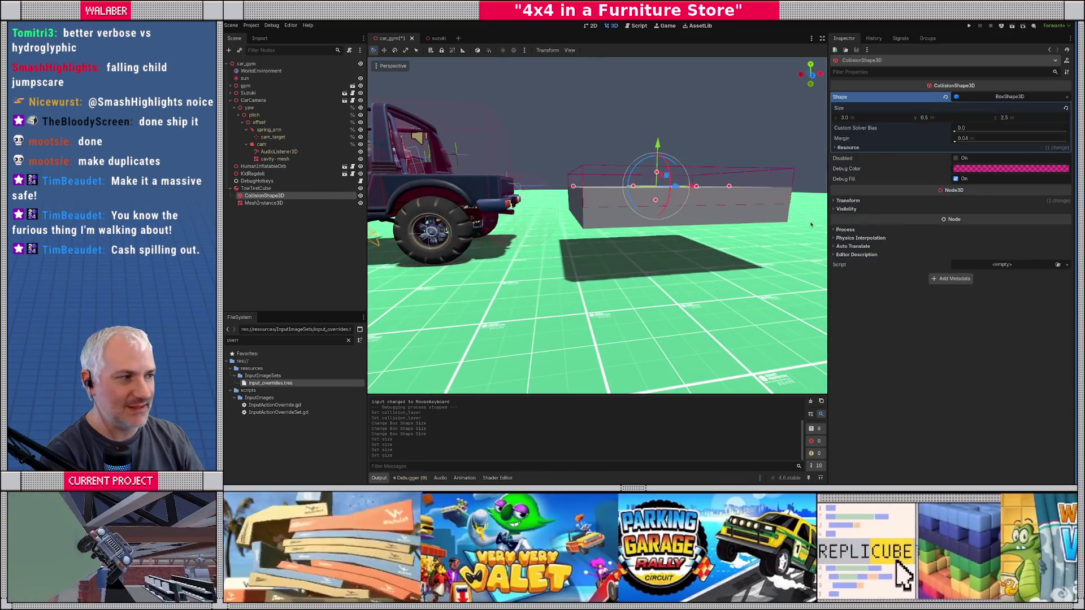
pyautogui.click(851, 201)
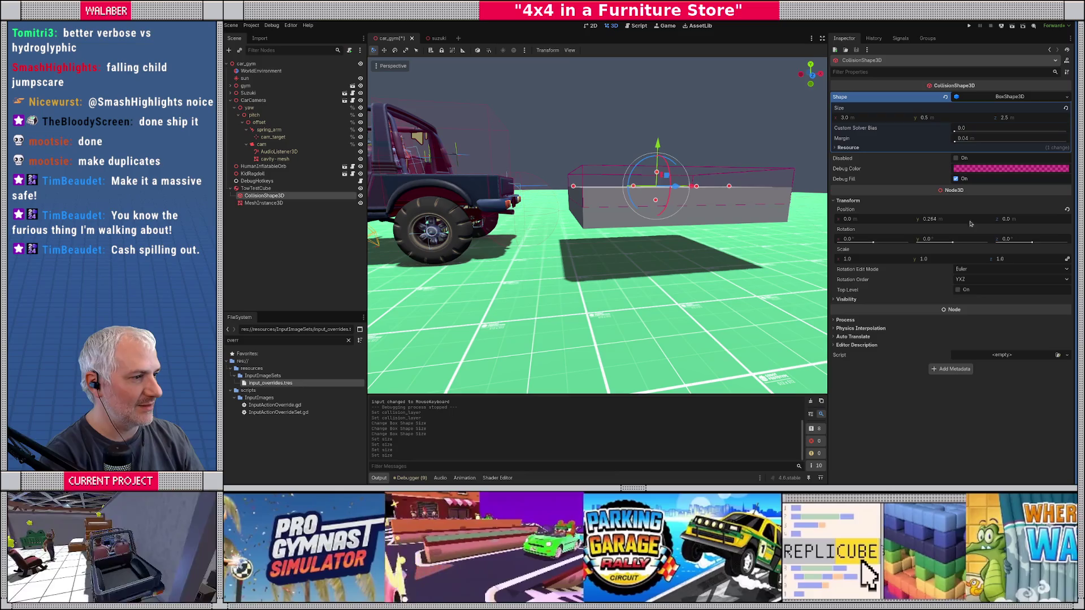
pyautogui.click(1067, 211)
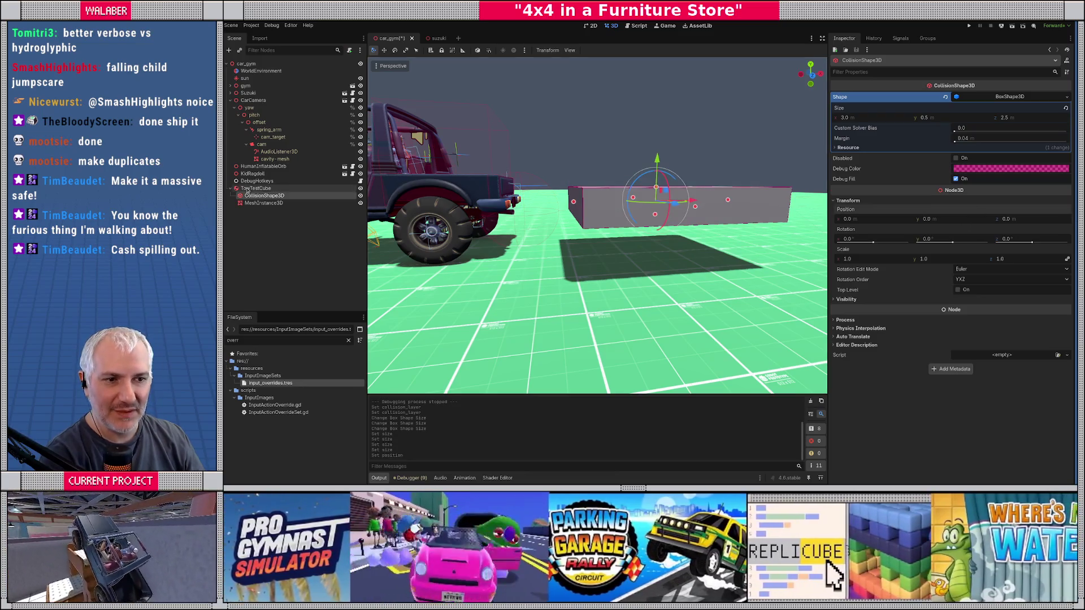
# Lower TowTestCube onto the ground with the gizmo's Y arrow and collapse its tree node.
pyautogui.click(256, 188)
pyautogui.moveTo(664, 173)
pyautogui.mouseDown()
pyautogui.moveTo(662, 229)
pyautogui.moveTo(742, 253)
pyautogui.mouseUp()
pyautogui.scroll(1, 576, 228)
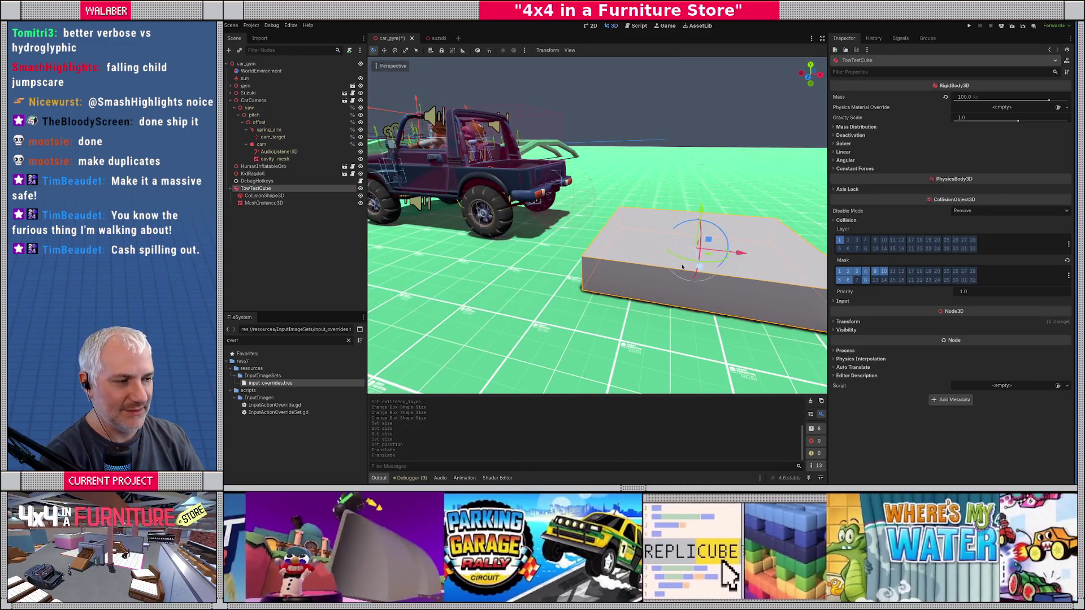
pyautogui.moveTo(602, 253); pyautogui.dragTo(395, 214)
pyautogui.click(230, 189)
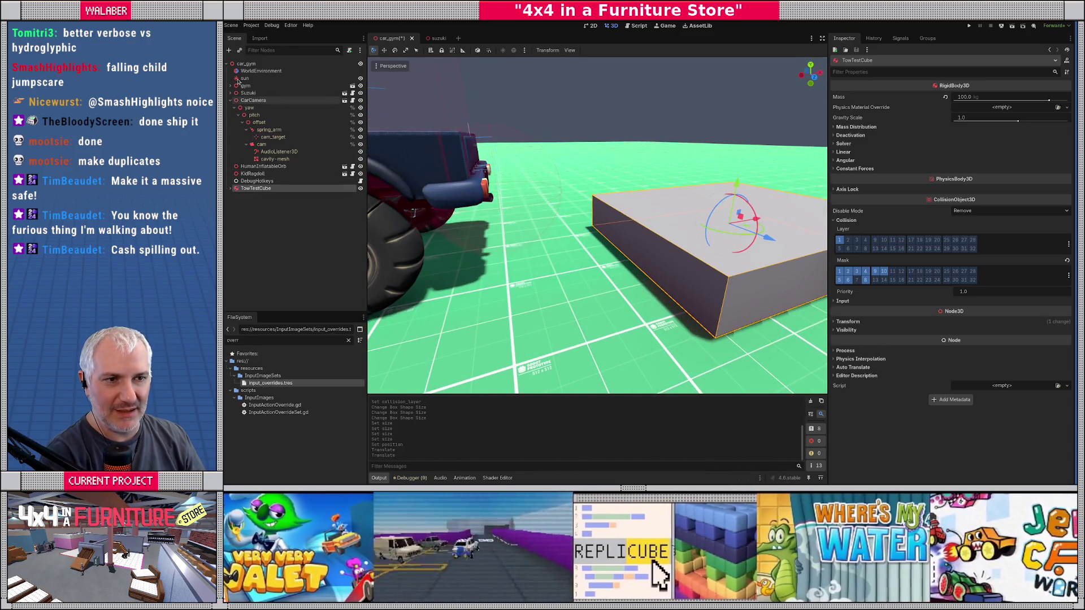
# Add a new RigidBody3D under the car_gym root node.
pyautogui.click(252, 64)
pyautogui.hotkey('ctrl', 'a')
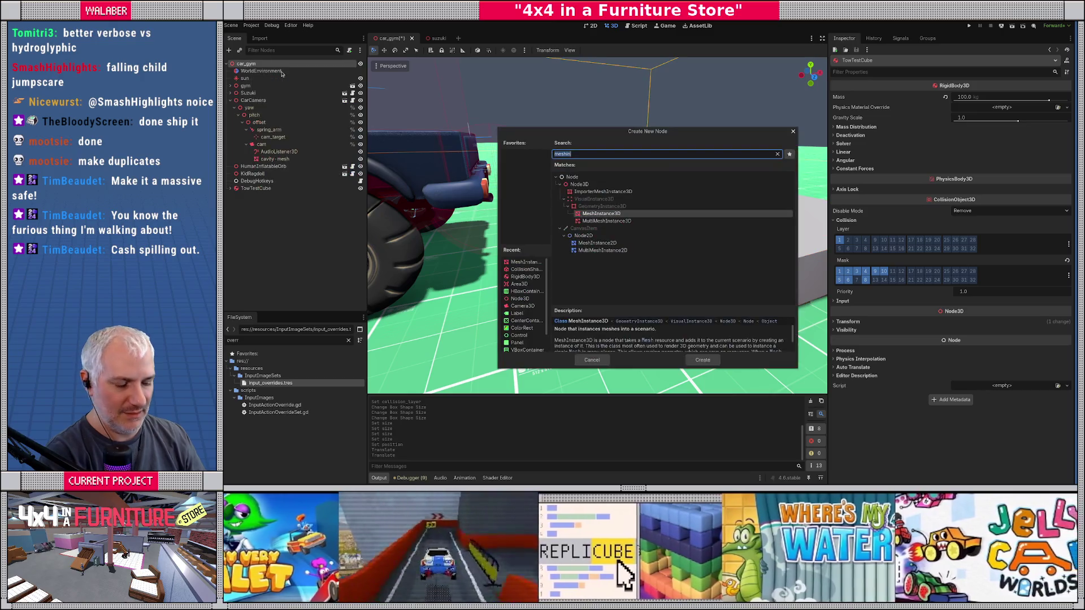
pyautogui.write('rigid')
pyautogui.press('Return')
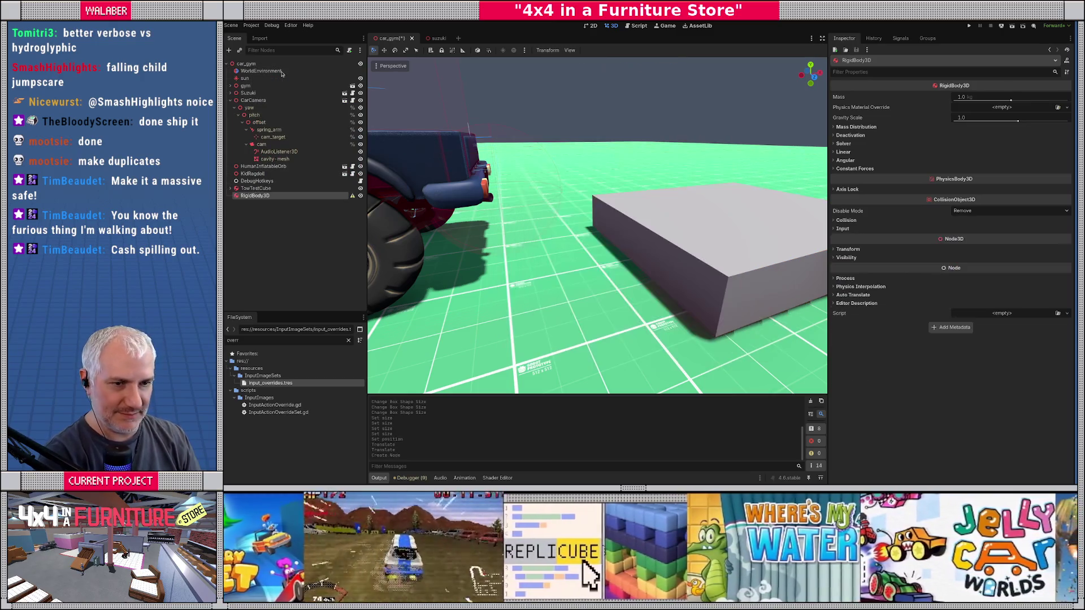
# Set TowTestCube's mass to 400 kg.
pyautogui.click(256, 188)
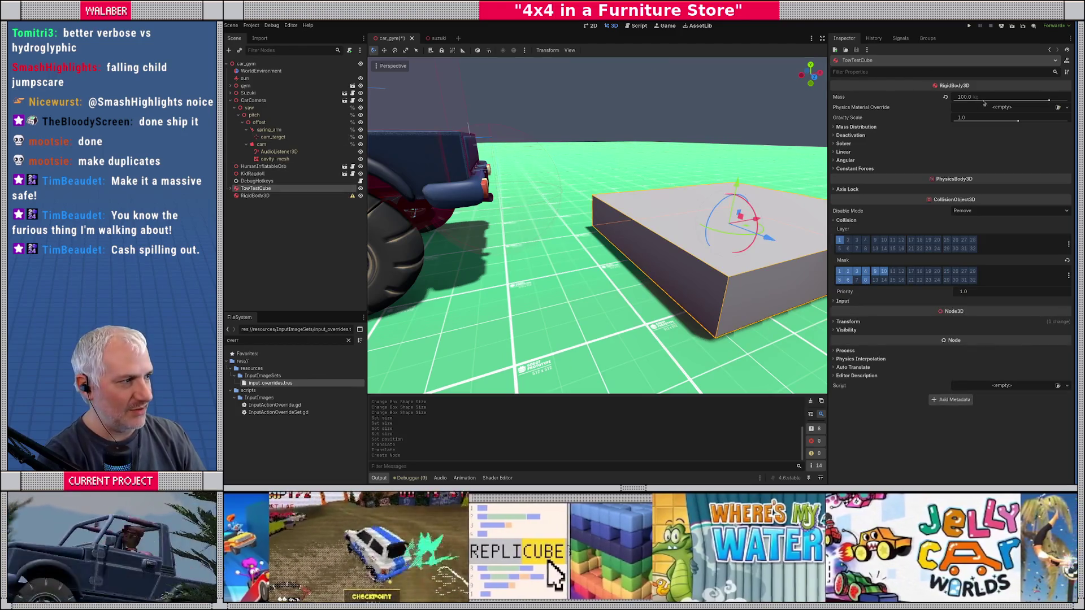
pyautogui.click(986, 99)
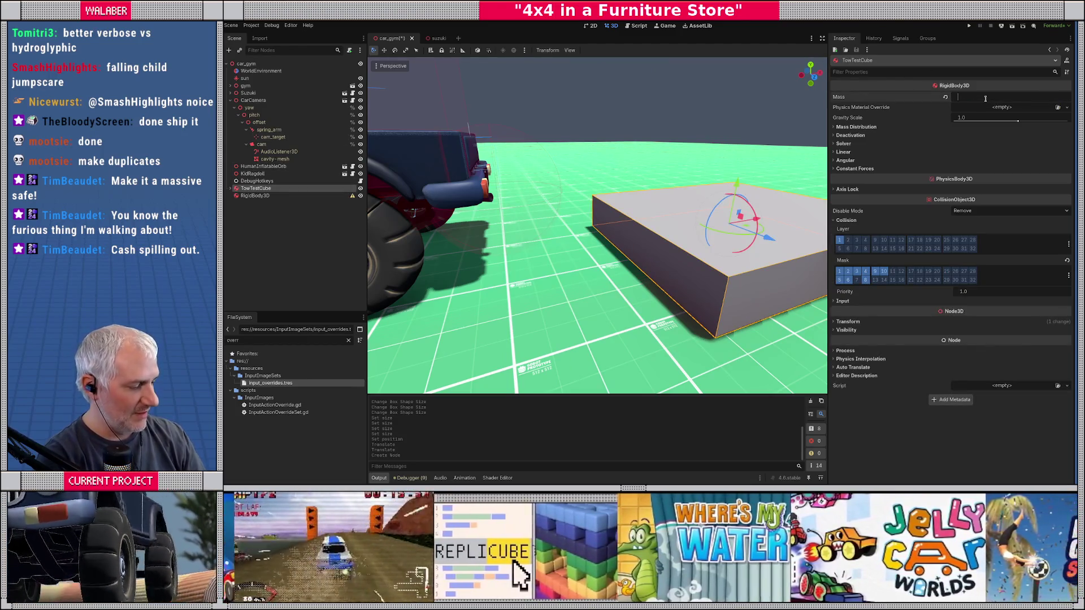
pyautogui.write('400')
pyautogui.press('Return')
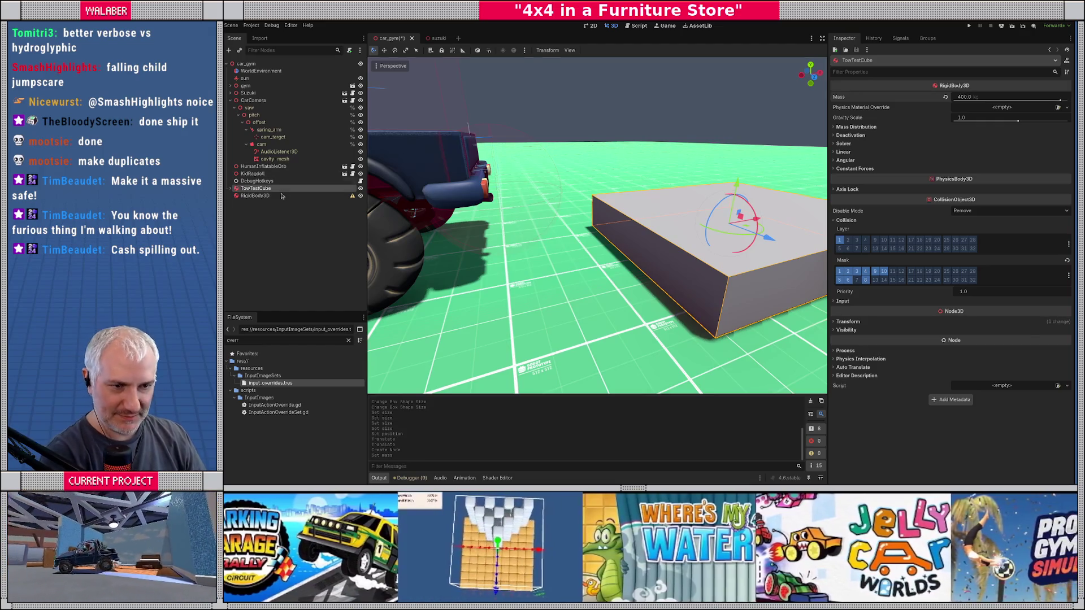
# Rename the new rigid body to TowNodule and give it a mass of 35 kg.
pyautogui.click(282, 196)
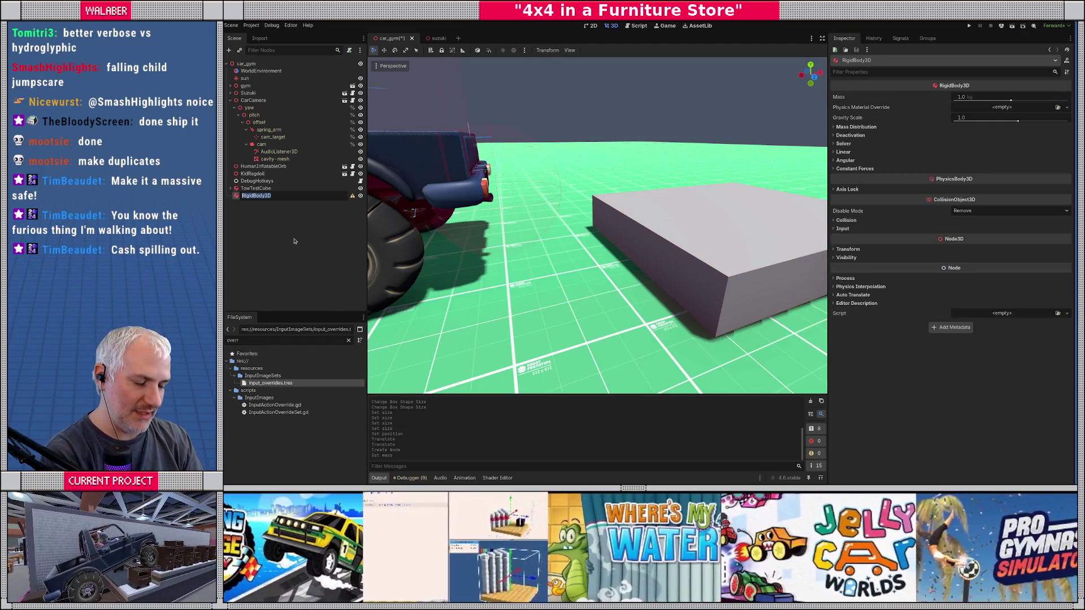
pyautogui.write('TowNodule')
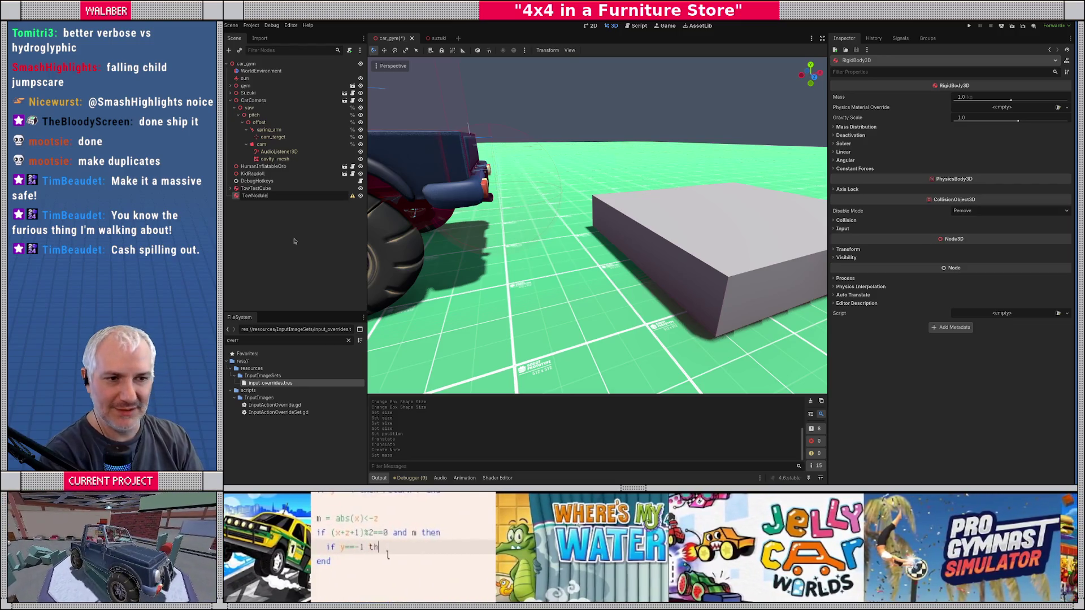
pyautogui.press('Return')
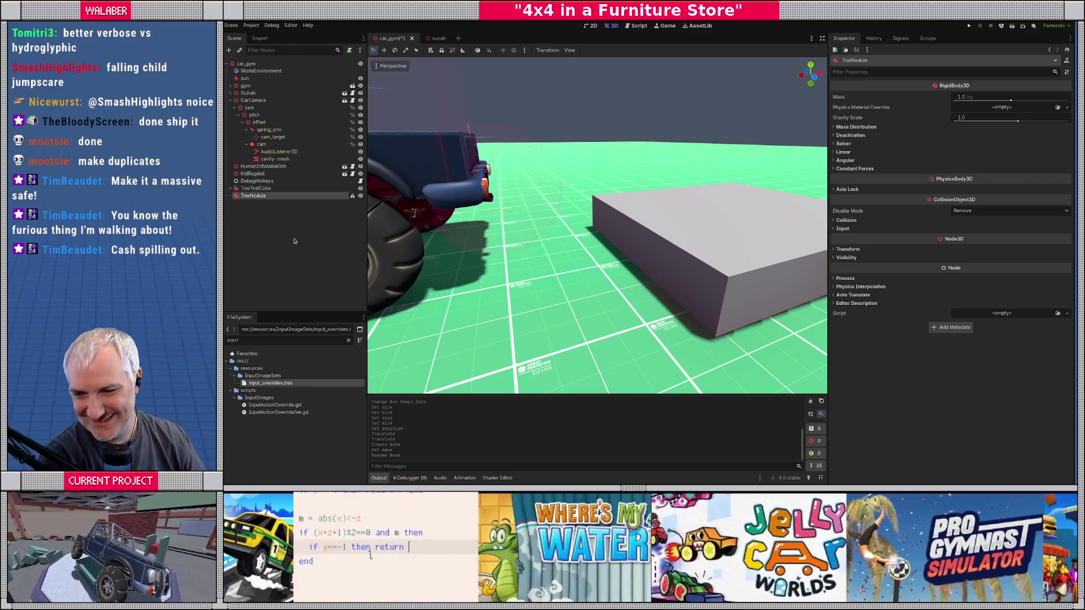
pyautogui.click(989, 98)
pyautogui.write('35')
pyautogui.press('Return')
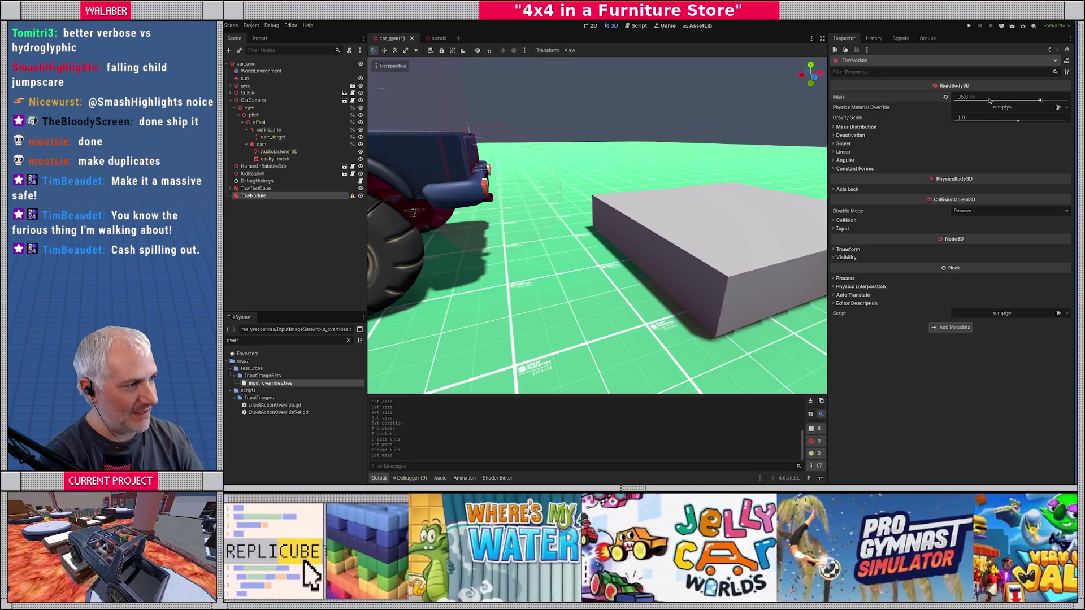
# Add a CollisionShape3D child to TowNodule with a SphereShape3D.
pyautogui.rightClick(257, 197)
pyautogui.click(278, 206)
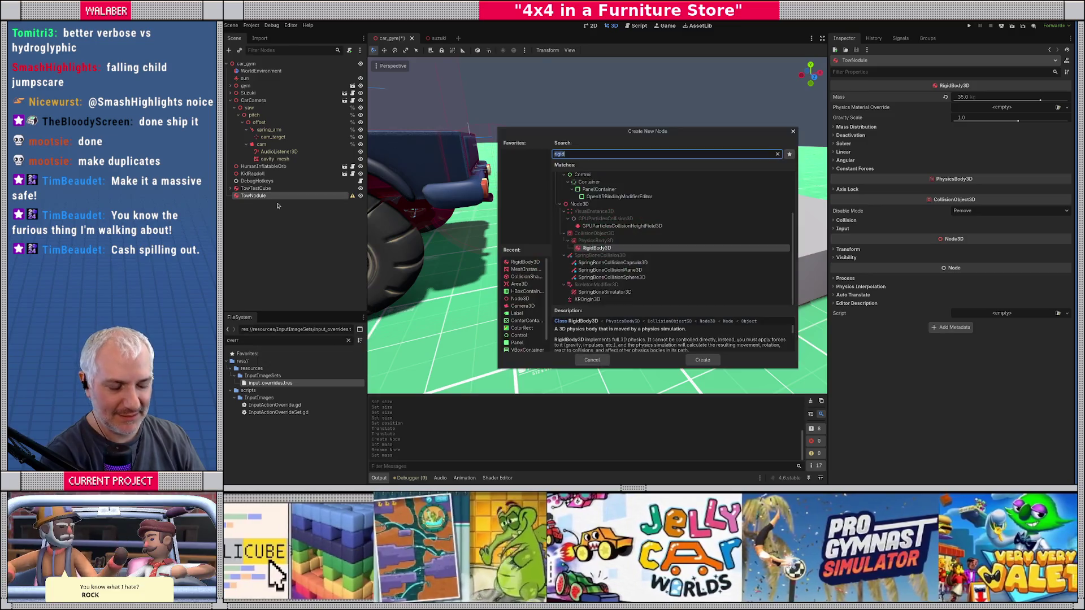
pyautogui.write('collisionshape')
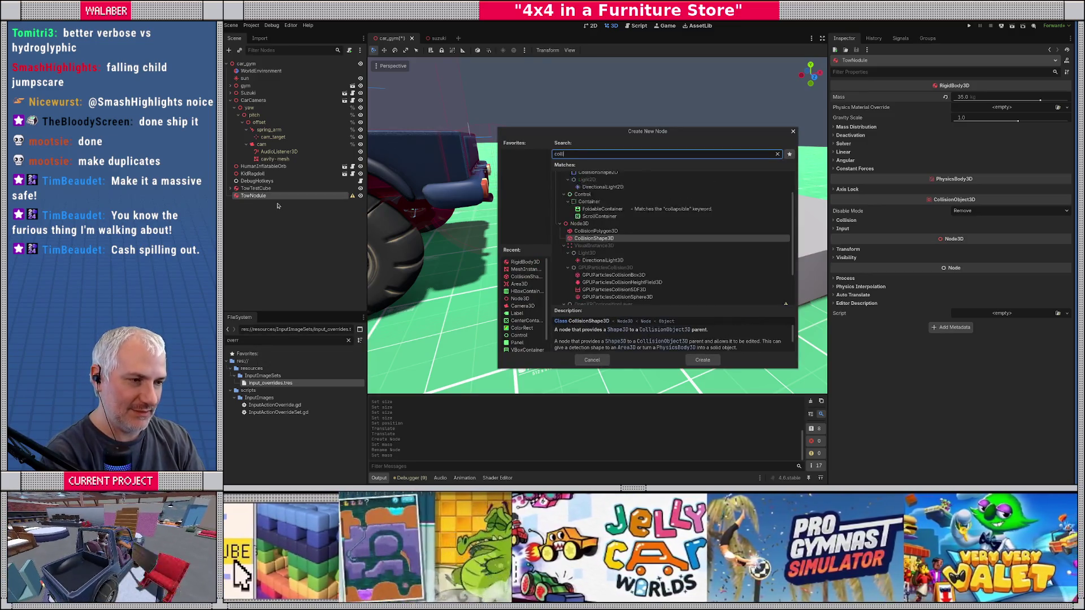
pyautogui.press('Return')
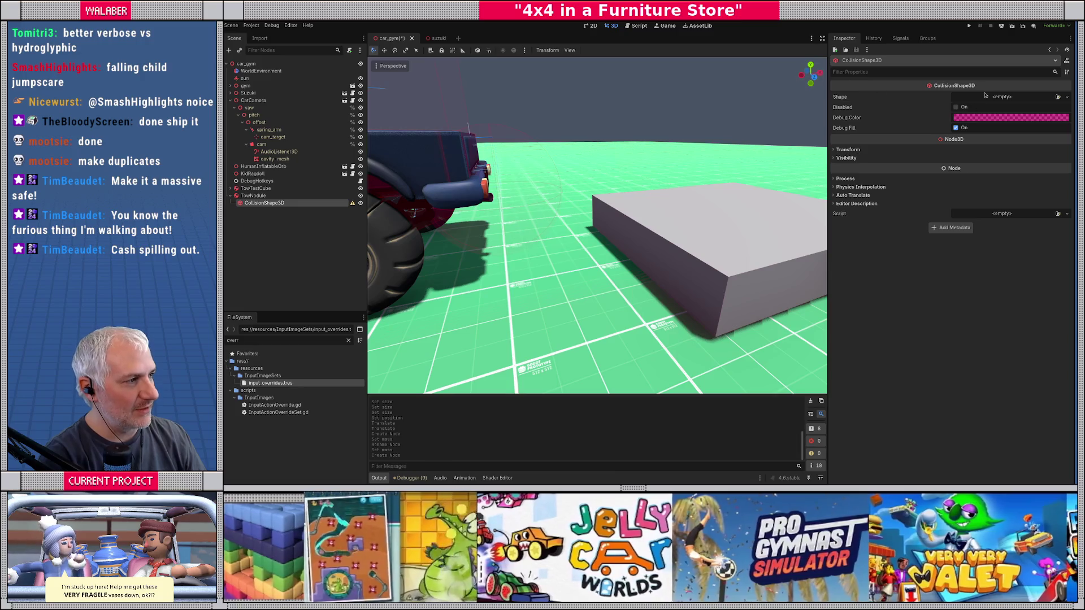
pyautogui.click(986, 95)
pyautogui.click(1014, 128)
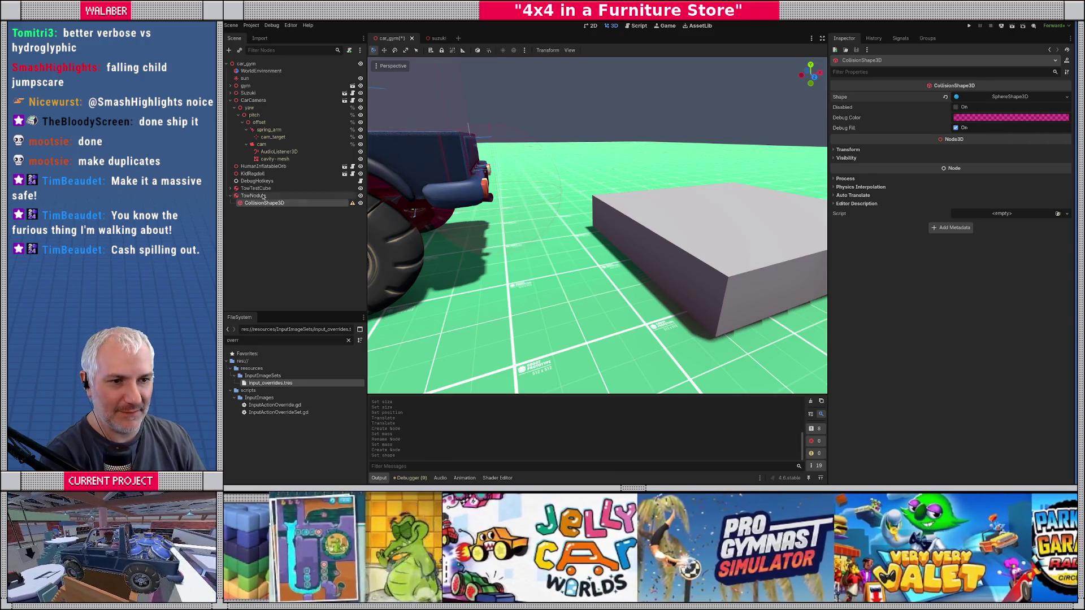
# Add a MeshInstance3D child to TowNodule with a new SphereMesh.
pyautogui.click(263, 197)
pyautogui.rightClick(267, 197)
pyautogui.click(284, 204)
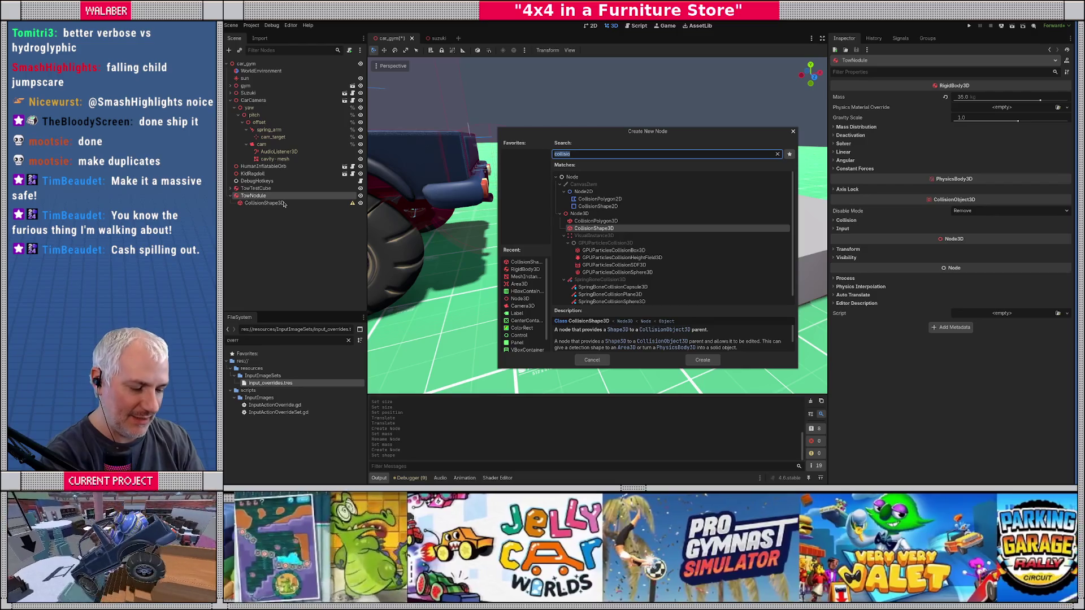
pyautogui.write('meshinstance')
pyautogui.press('Return')
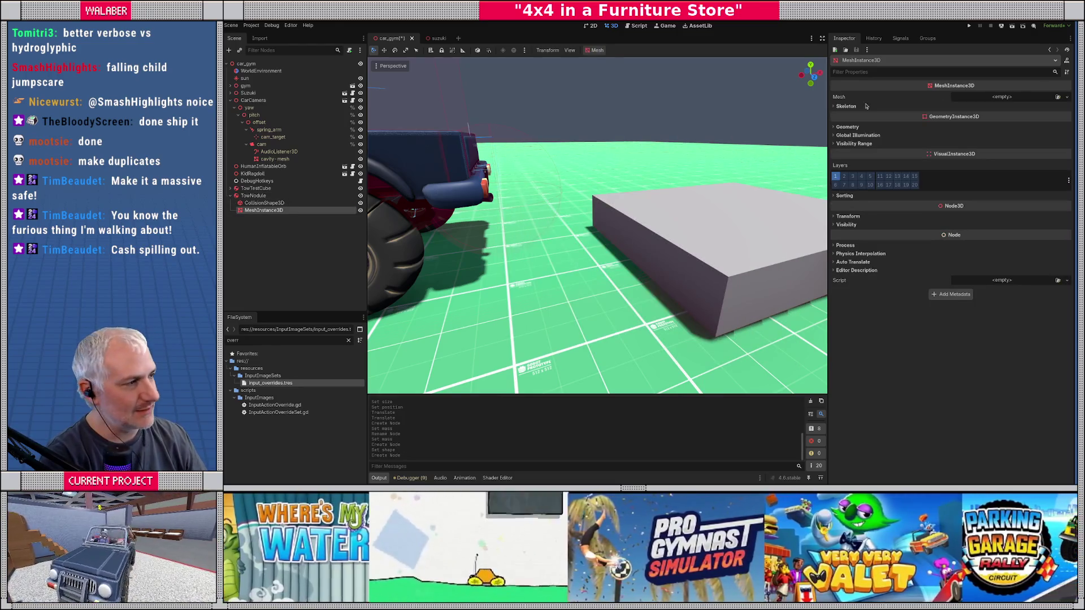
pyautogui.click(1000, 96)
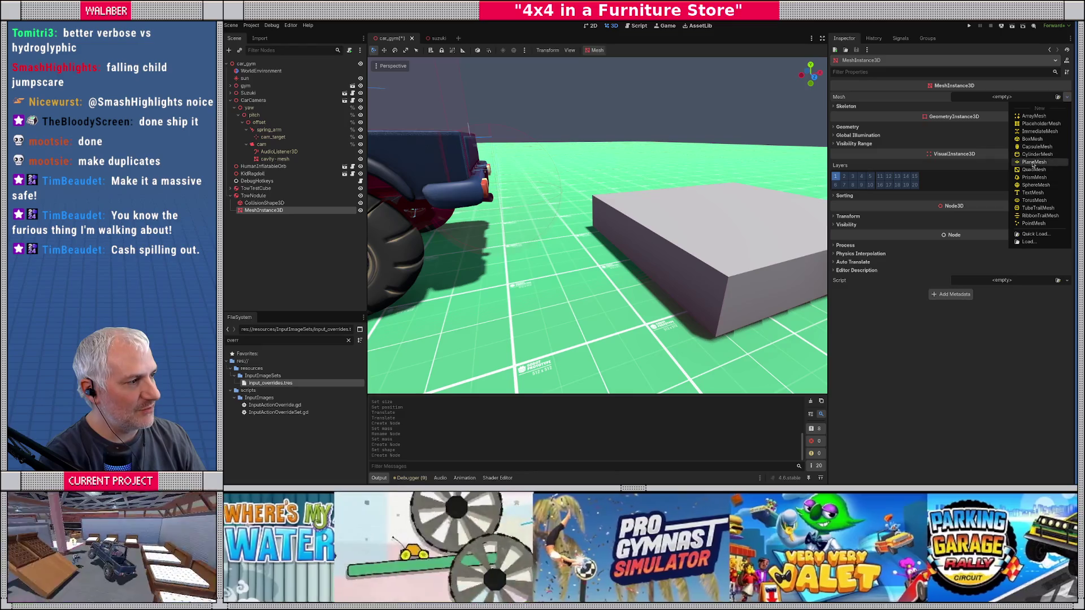
pyautogui.click(1036, 185)
pyautogui.click(253, 196)
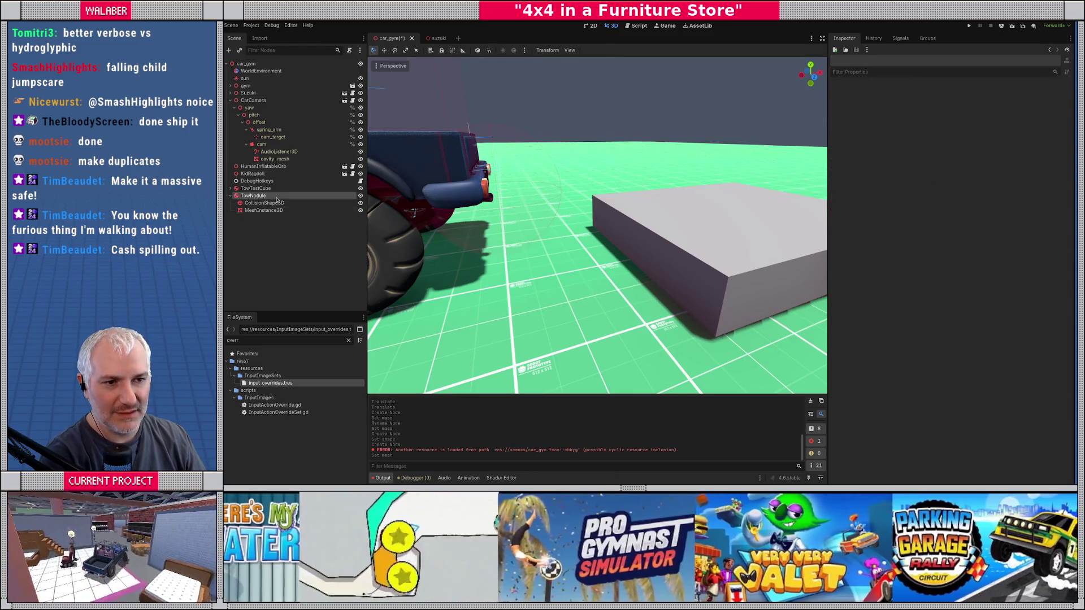
# Move TowNodule beside the truck using the gizmo in top and front orthographic views.
pyautogui.press('KP_7')
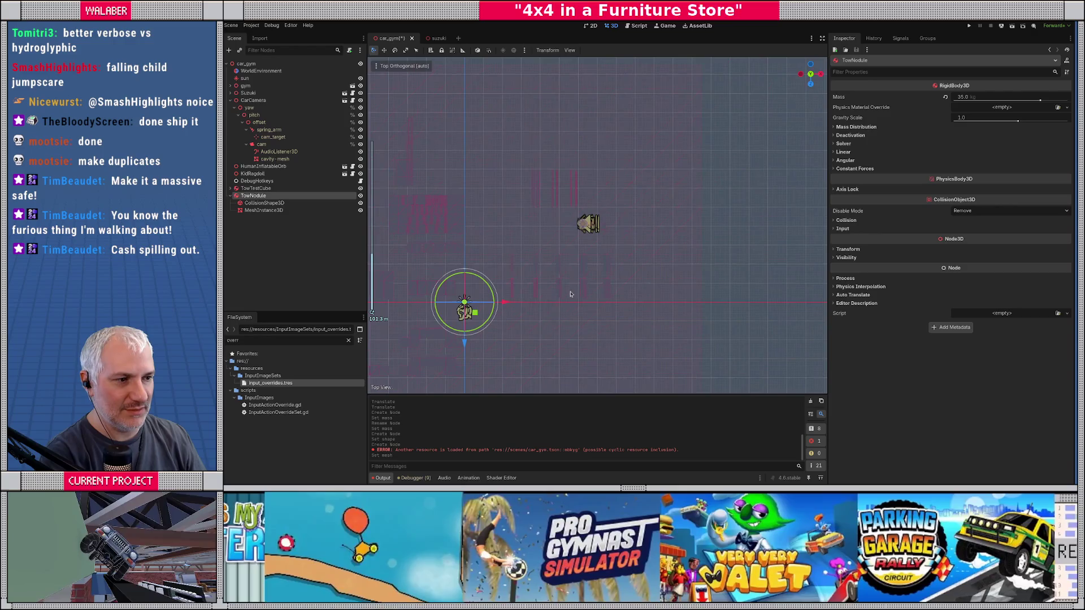
pyautogui.moveTo(473, 318); pyautogui.dragTo(620, 232)
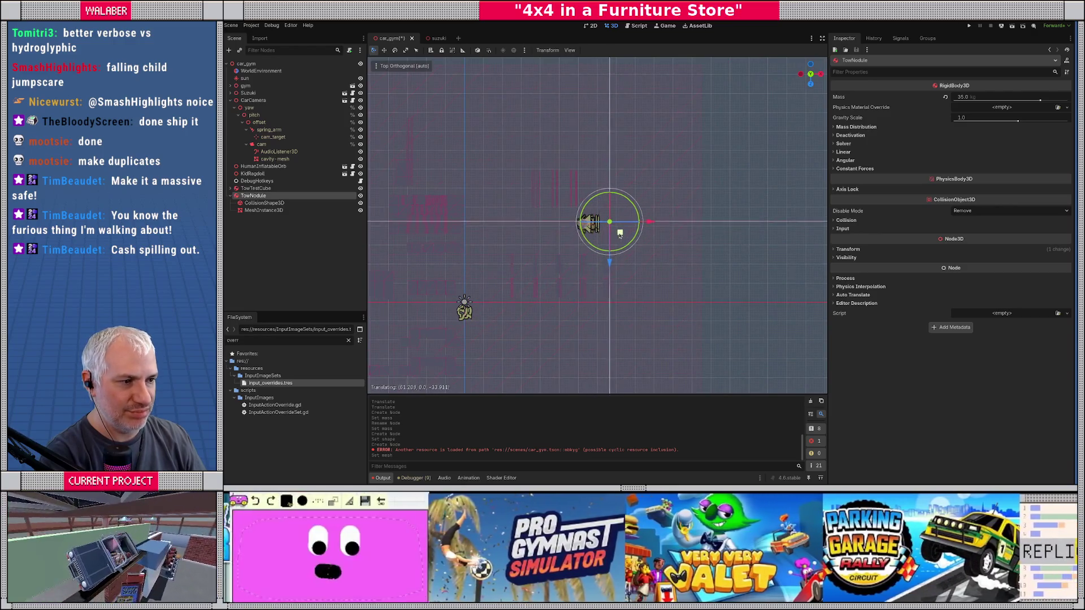
pyautogui.moveTo(620, 271); pyautogui.dragTo(576, 263)
pyautogui.moveTo(670, 297); pyautogui.dragTo(450, 237)
pyautogui.press('f')
pyautogui.press('KP_1')
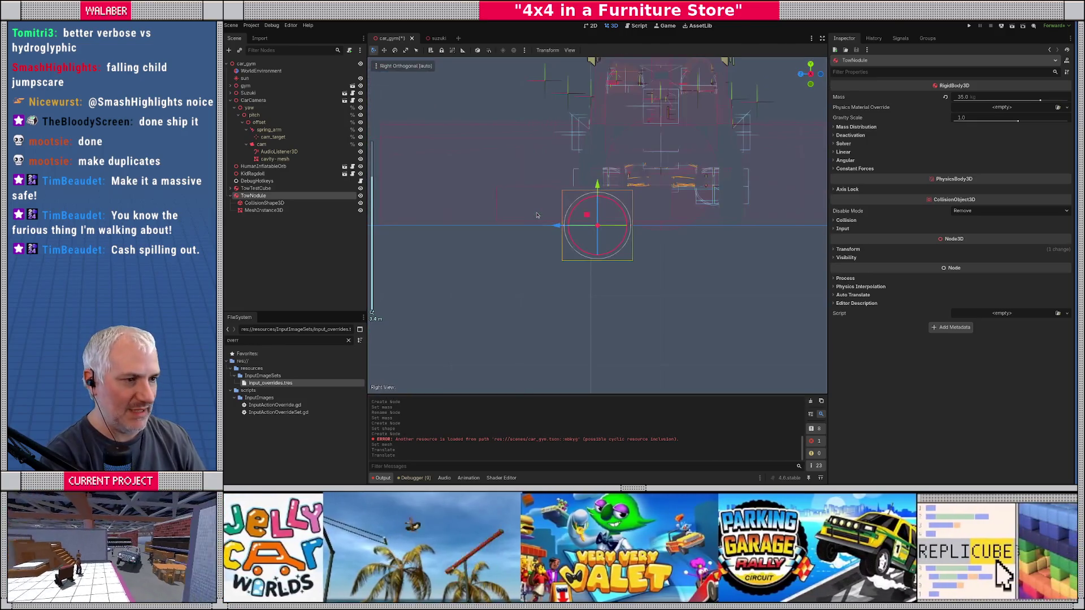
pyautogui.moveTo(609, 216)
pyautogui.mouseDown()
pyautogui.moveTo(664, 184)
pyautogui.moveTo(680, 196)
pyautogui.mouseUp()
pyautogui.press('KP_7')
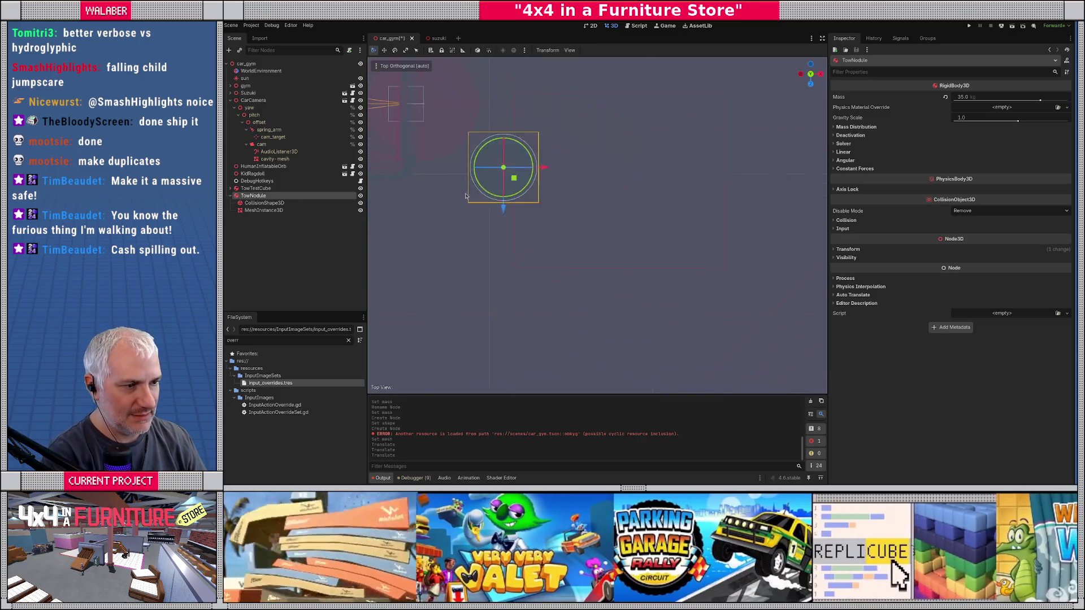
pyautogui.moveTo(493, 216); pyautogui.dragTo(493, 224)
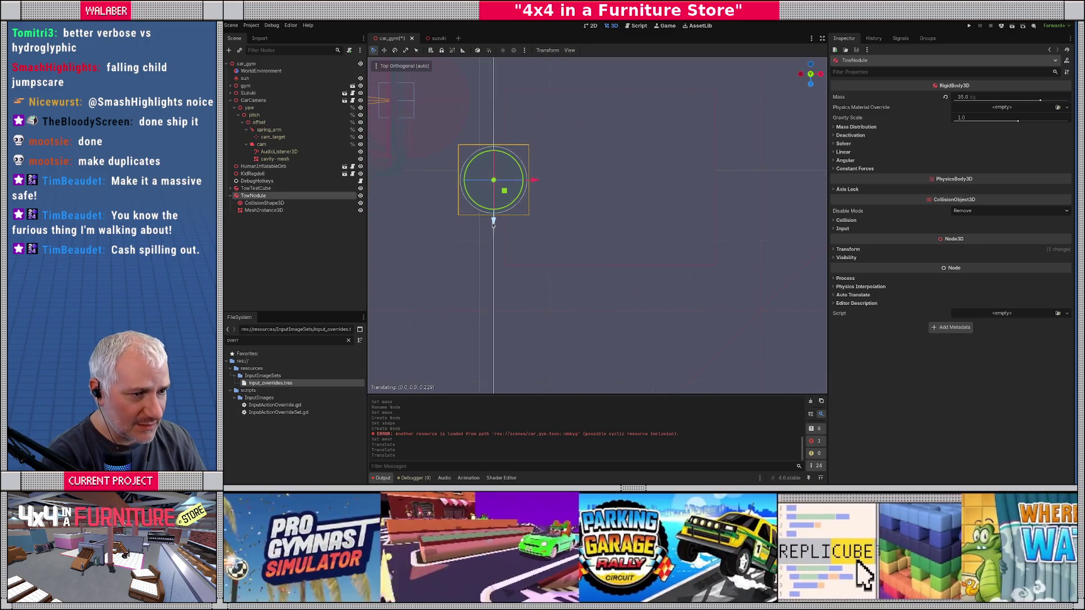
# Set Position Z to -32 for both TowTestCube and TowNodule.
pyautogui.click(255, 188)
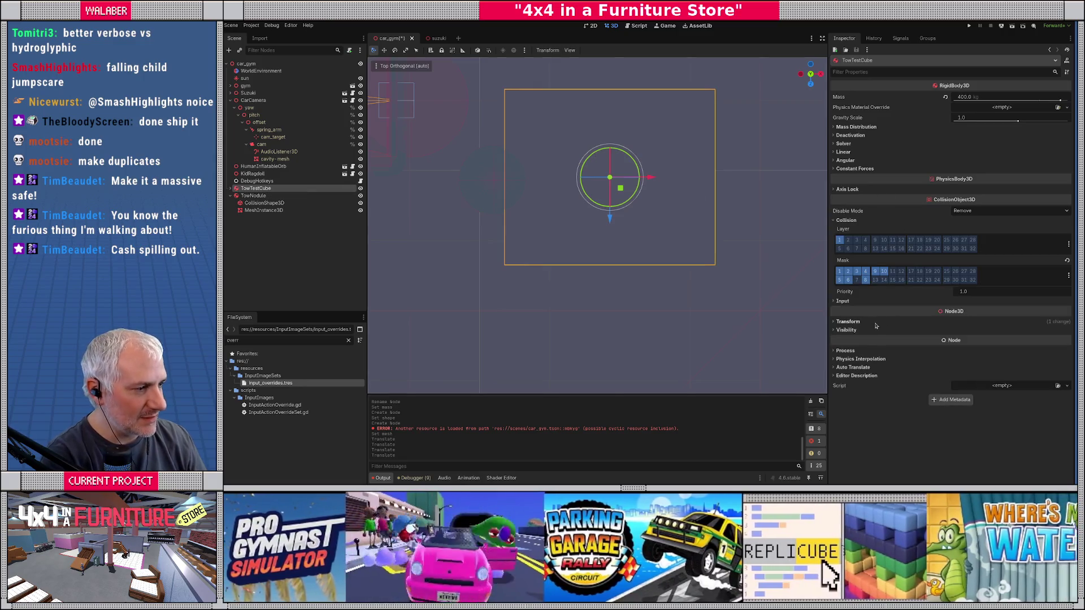
pyautogui.click(876, 322)
pyautogui.click(887, 344)
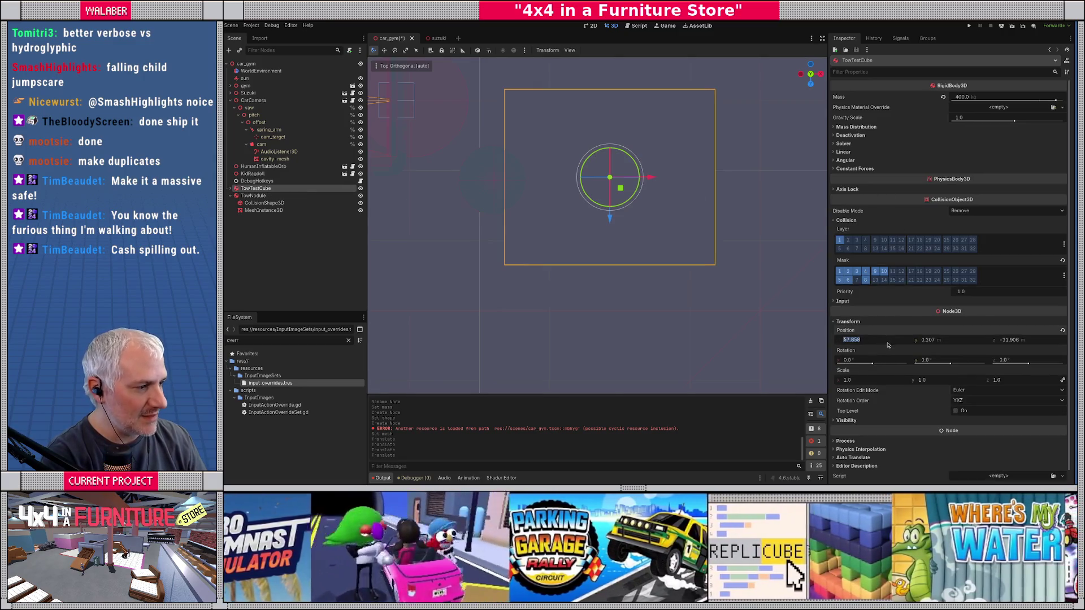
pyautogui.press('Tab')
pyautogui.press('Tab')
pyautogui.write('-32')
pyautogui.press('Return')
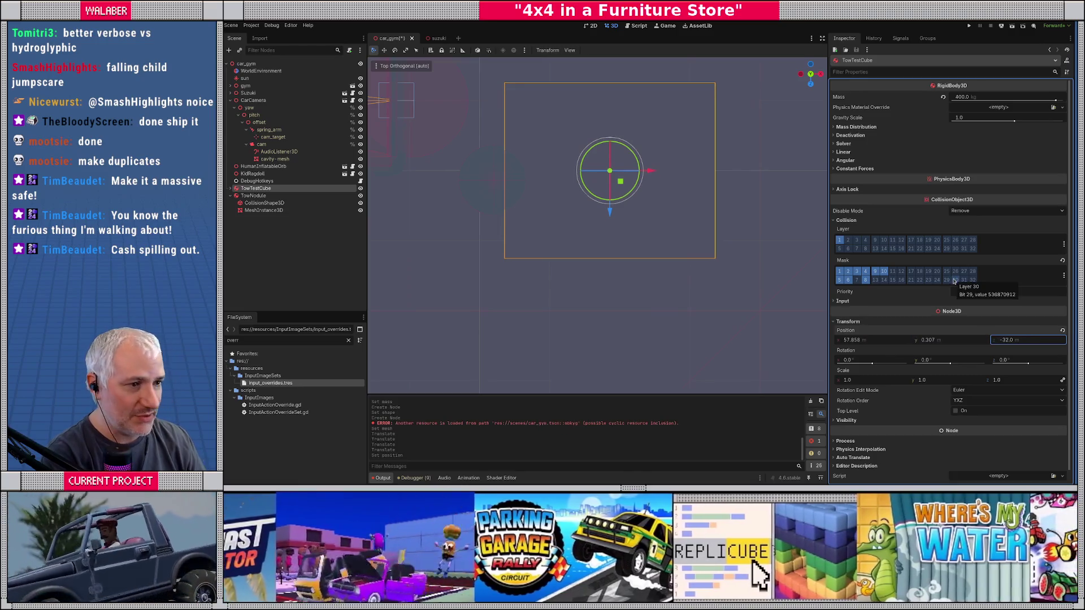
pyautogui.click(247, 197)
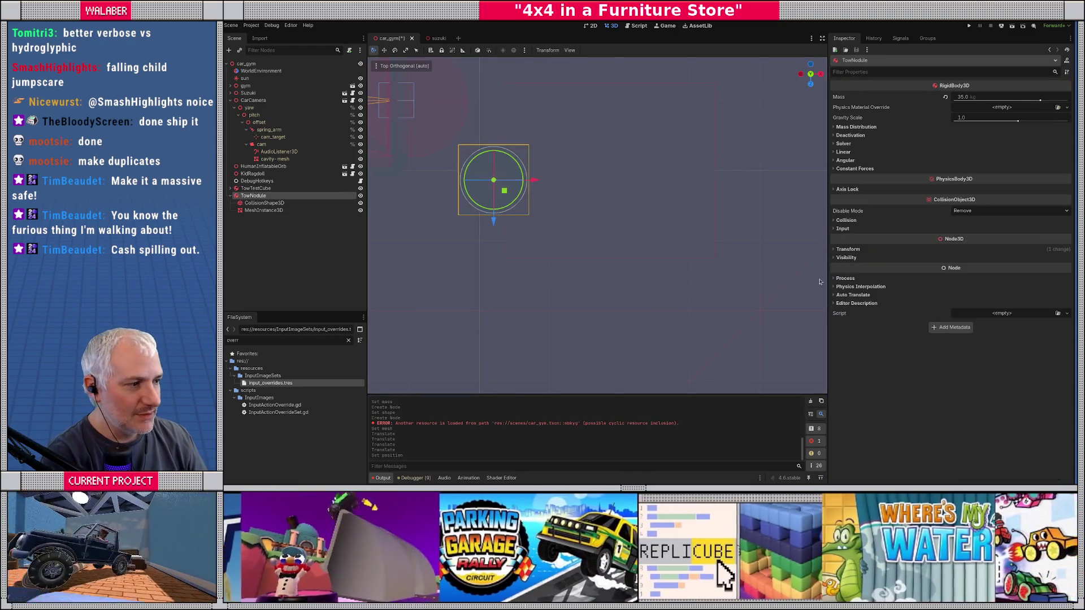
pyautogui.click(848, 249)
pyautogui.click(1031, 266)
pyautogui.write('-32')
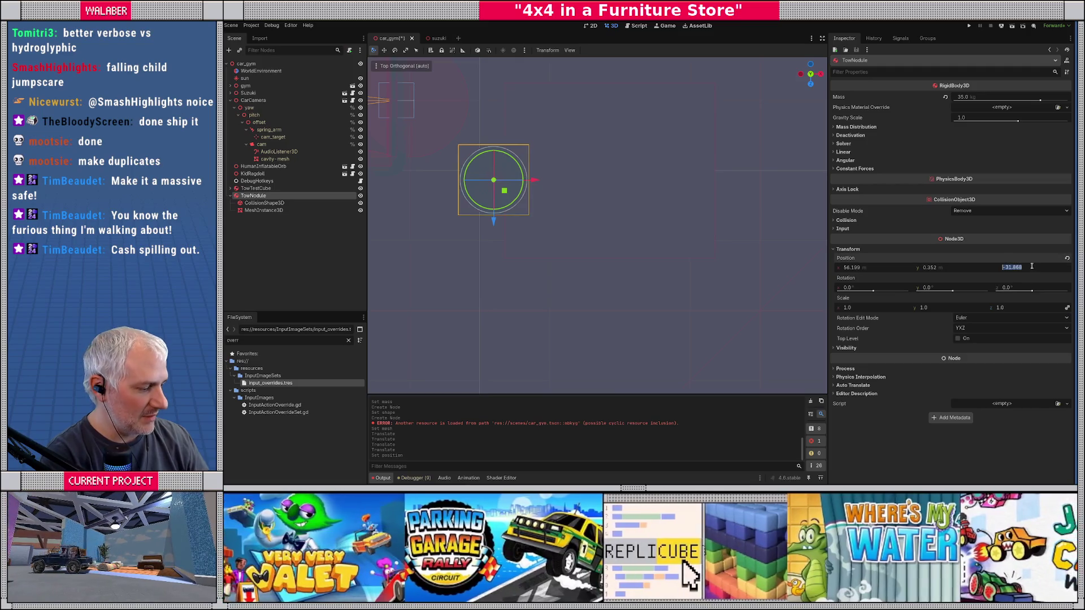
pyautogui.press('Return')
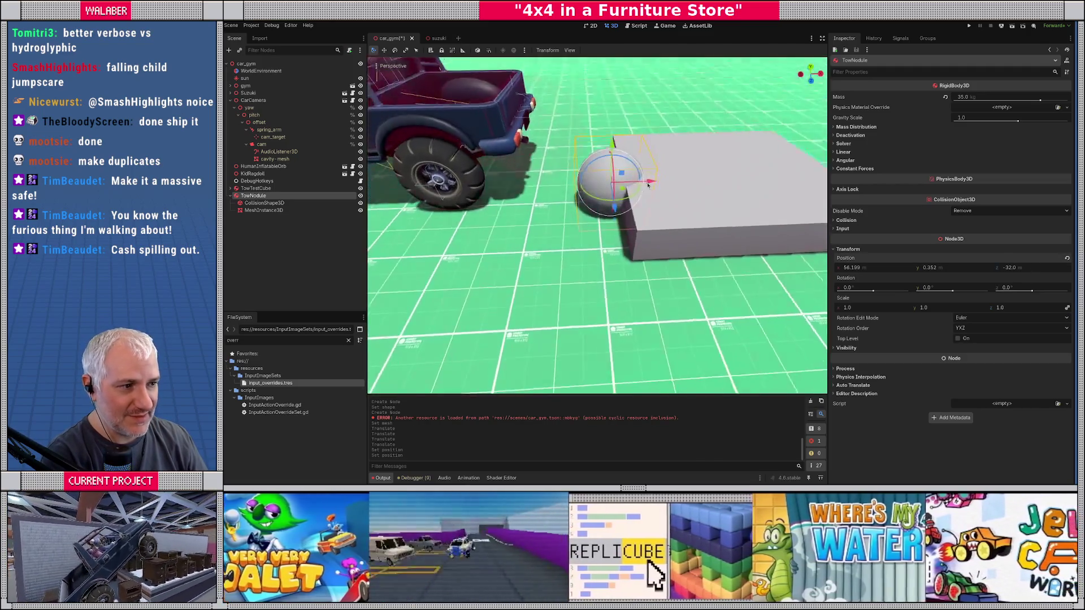
# Shrink TowNodule's collision sphere to a radius of 0.25.
pyautogui.moveTo(650, 189); pyautogui.dragTo(647, 192)
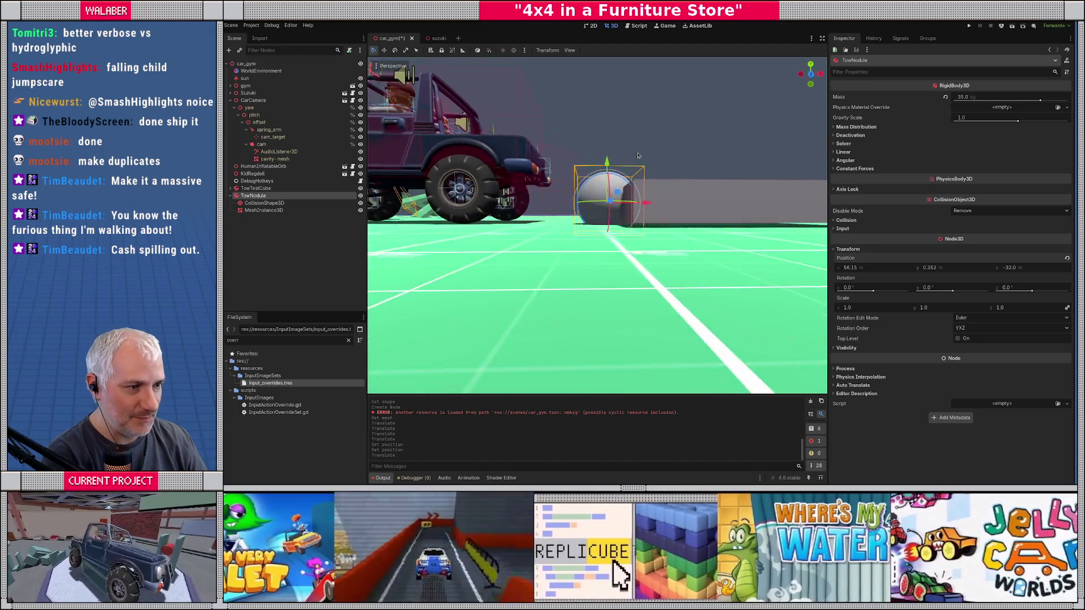
pyautogui.scroll(3, 661, 191)
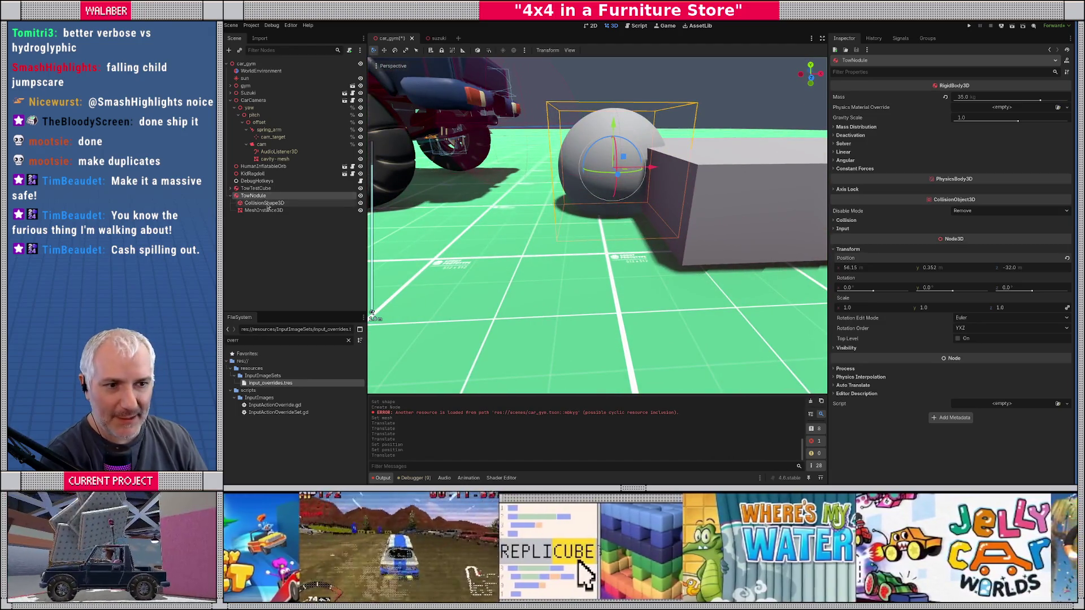
pyautogui.click(296, 203)
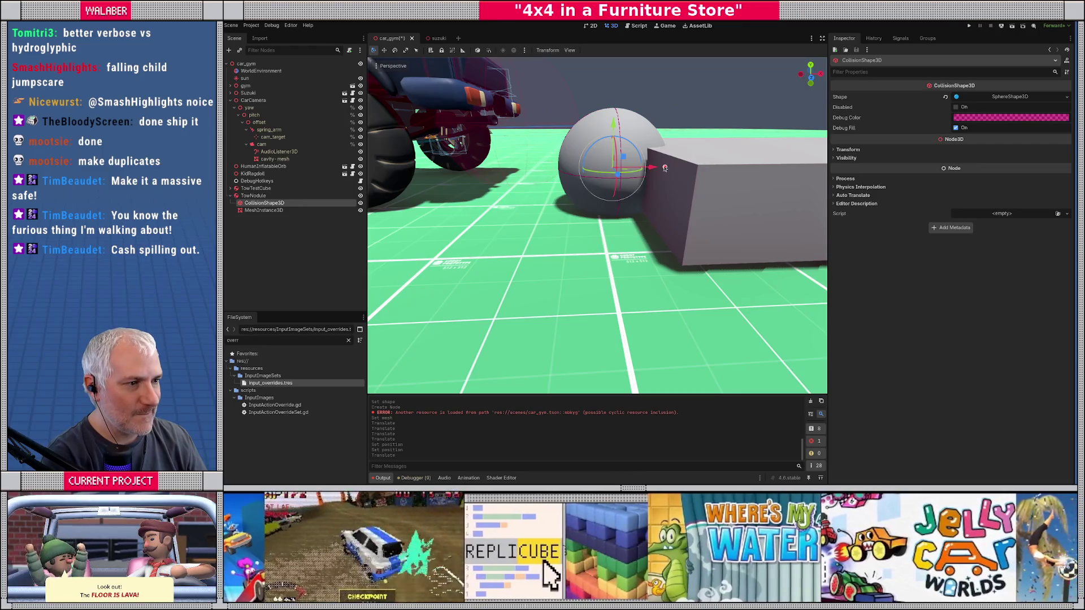
pyautogui.moveTo(664, 168); pyautogui.dragTo(684, 150)
pyautogui.scroll(3, 673, 190)
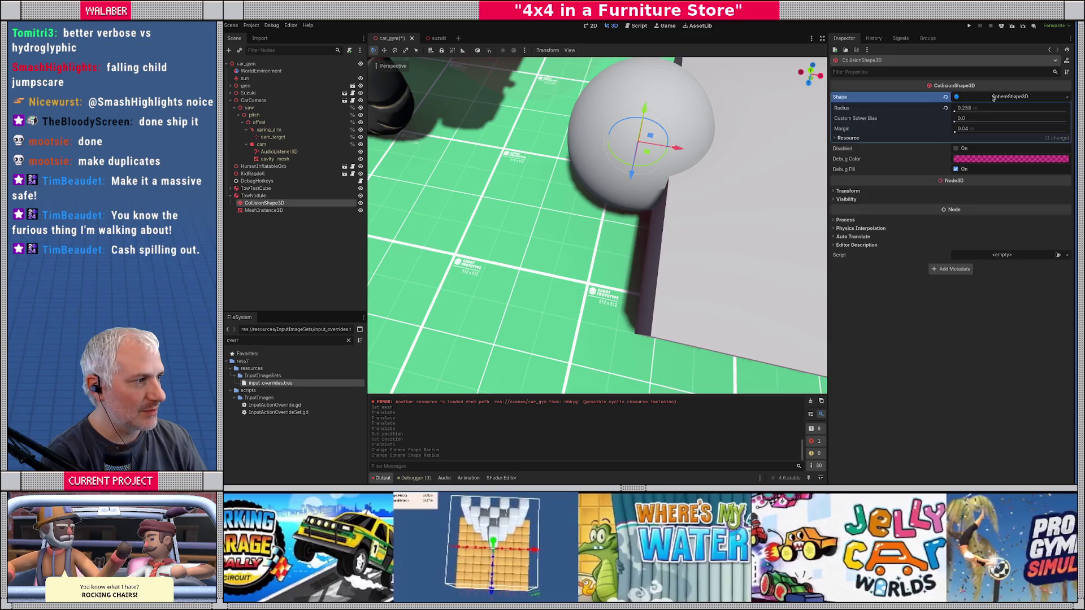
pyautogui.click(993, 98)
pyautogui.click(984, 108)
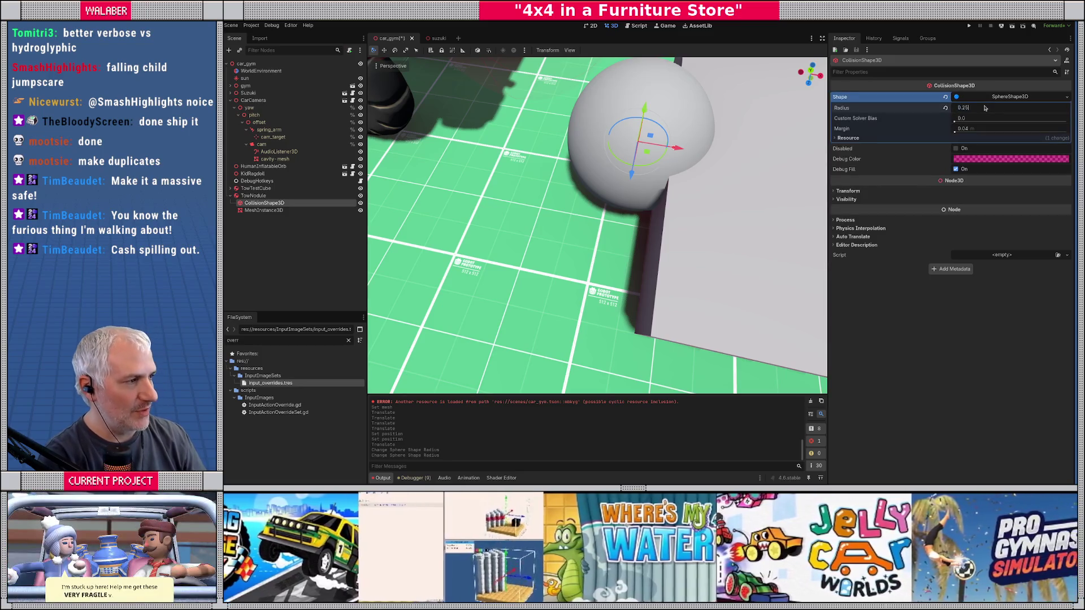
pyautogui.press('Return')
# Set TowNodule's SphereMesh radius to 0.25 and height to 0.5.
pyautogui.click(263, 210)
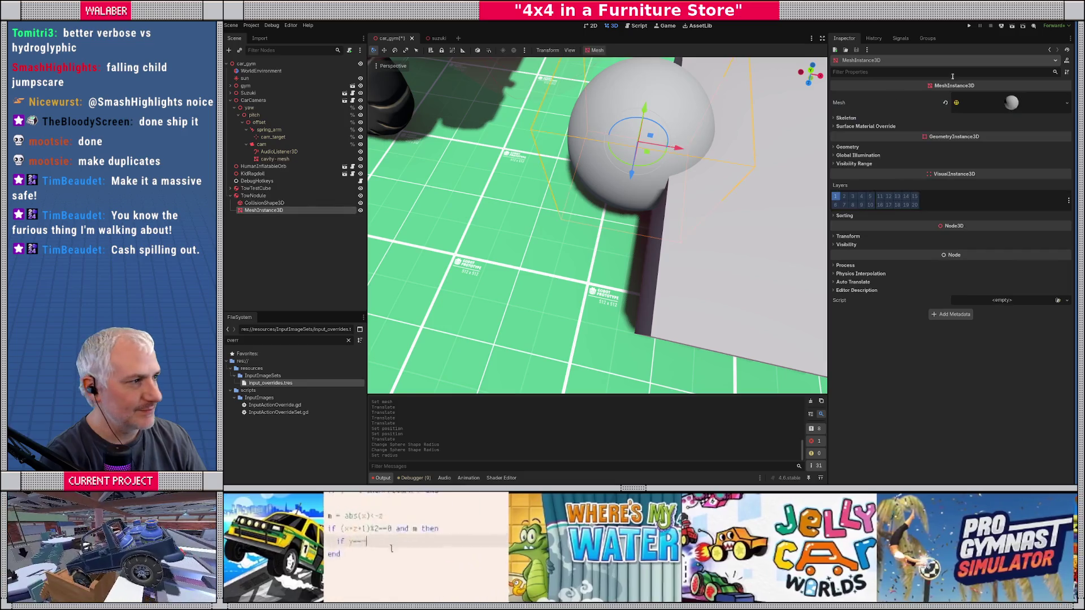
pyautogui.click(989, 102)
pyautogui.click(989, 170)
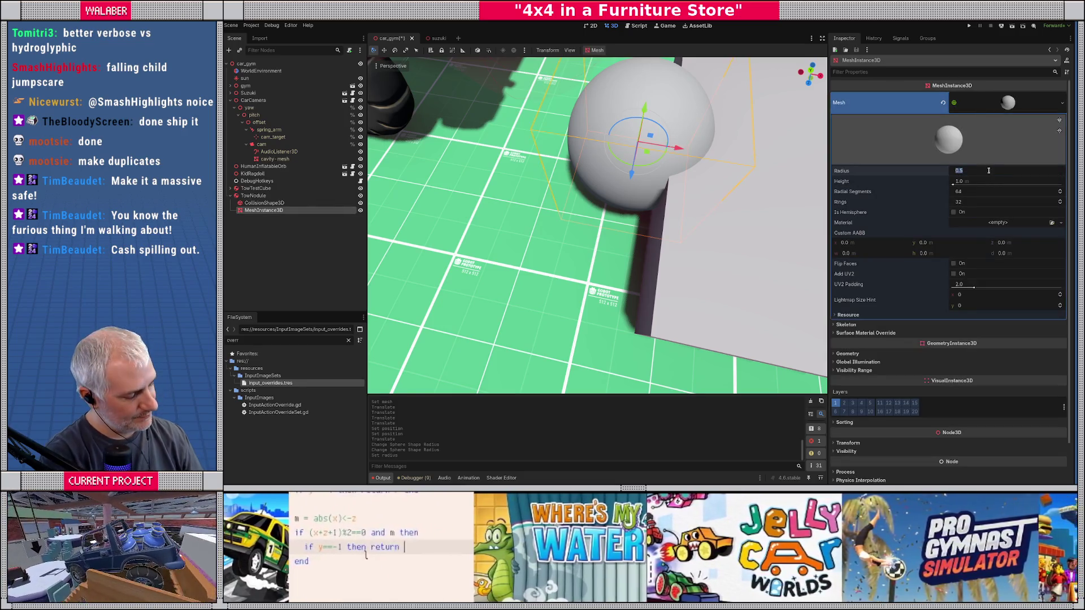
pyautogui.press('Return')
pyautogui.click(988, 181)
pyautogui.write('0.5')
pyautogui.press('Return')
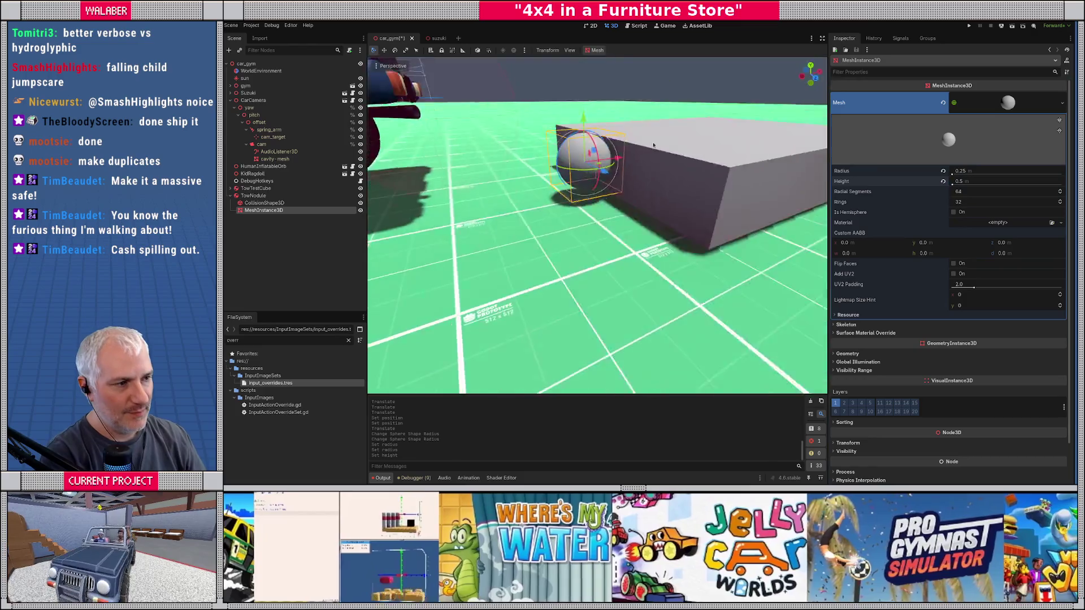
pyautogui.moveTo(649, 144); pyautogui.dragTo(475, 191)
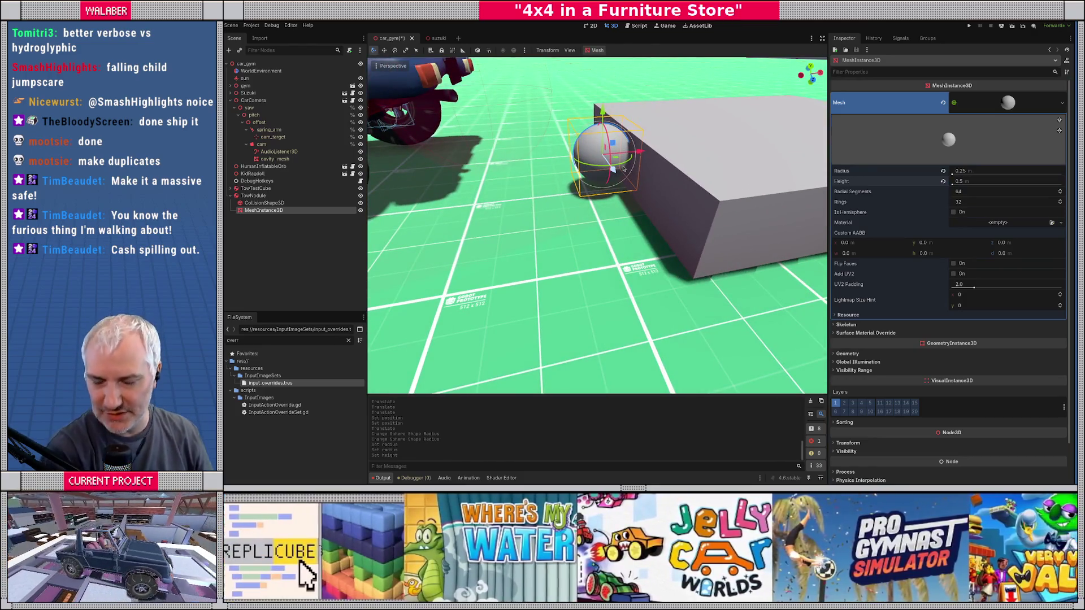
pyautogui.doubleClick(291, 195)
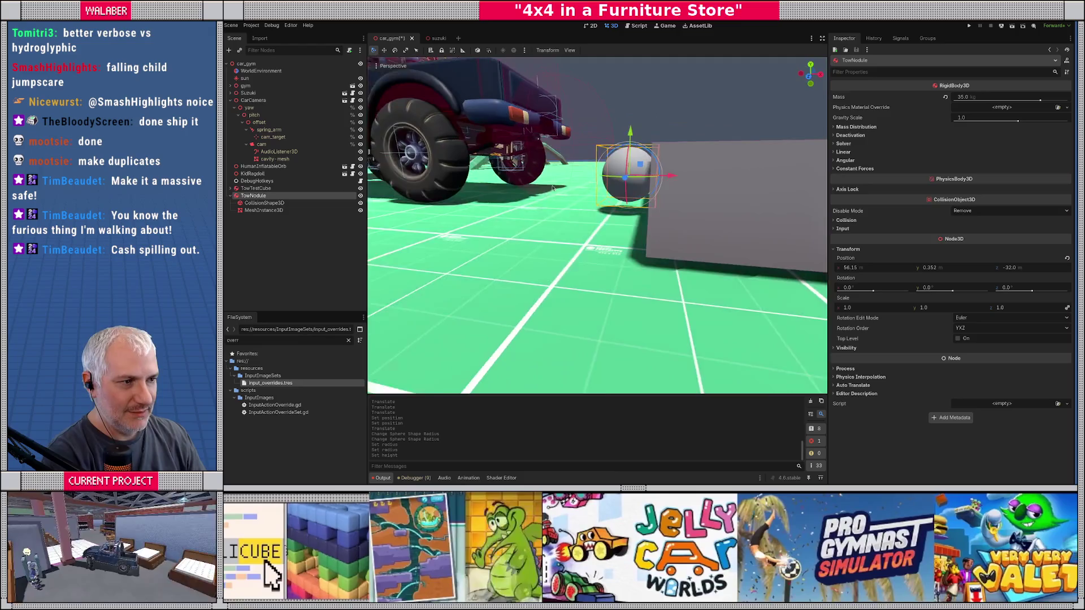
# Put TowNodule on the TowTarget collision layer.
pyautogui.click(857, 219)
pyautogui.click(1064, 246)
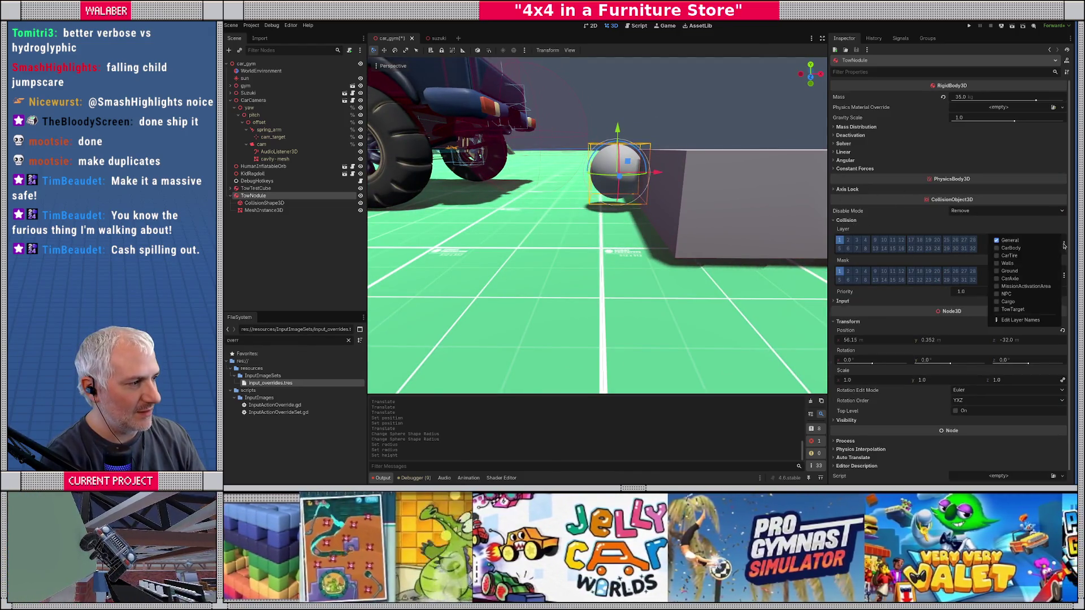
pyautogui.click(1011, 309)
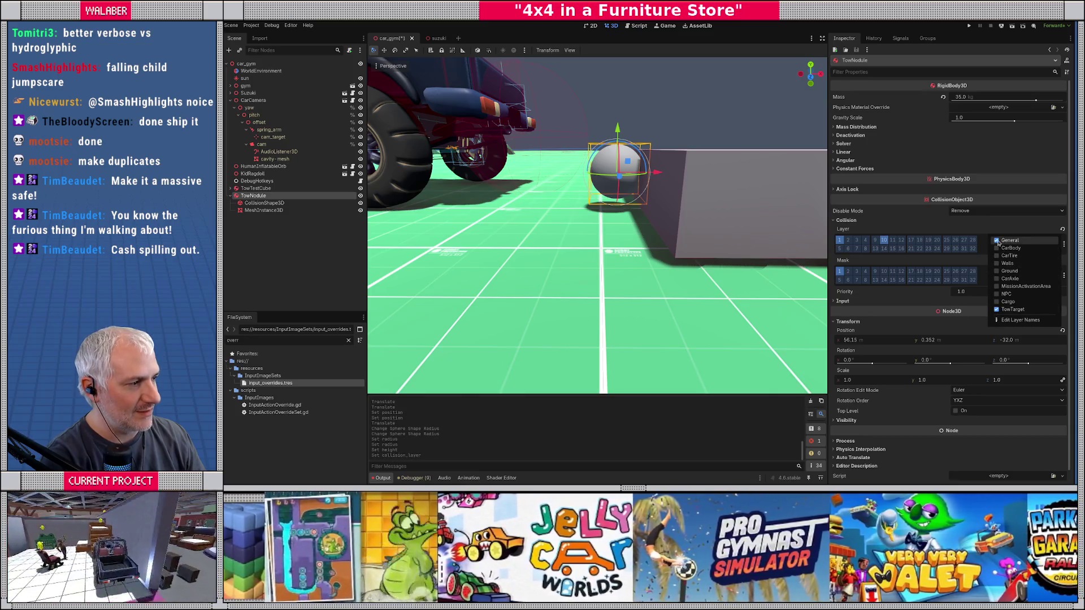
pyautogui.click(997, 240)
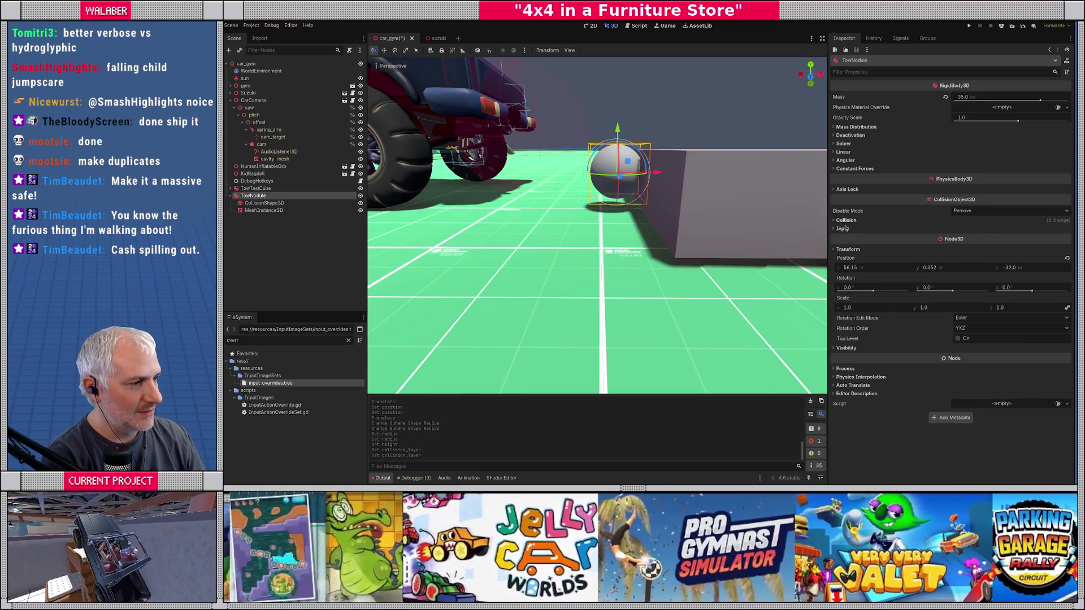
# Set TowNodule's collision mask to CarBody, CarTire, Walls, Ground, CarAxle, Cargo and TowTarget.
pyautogui.click(843, 221)
pyautogui.click(1063, 277)
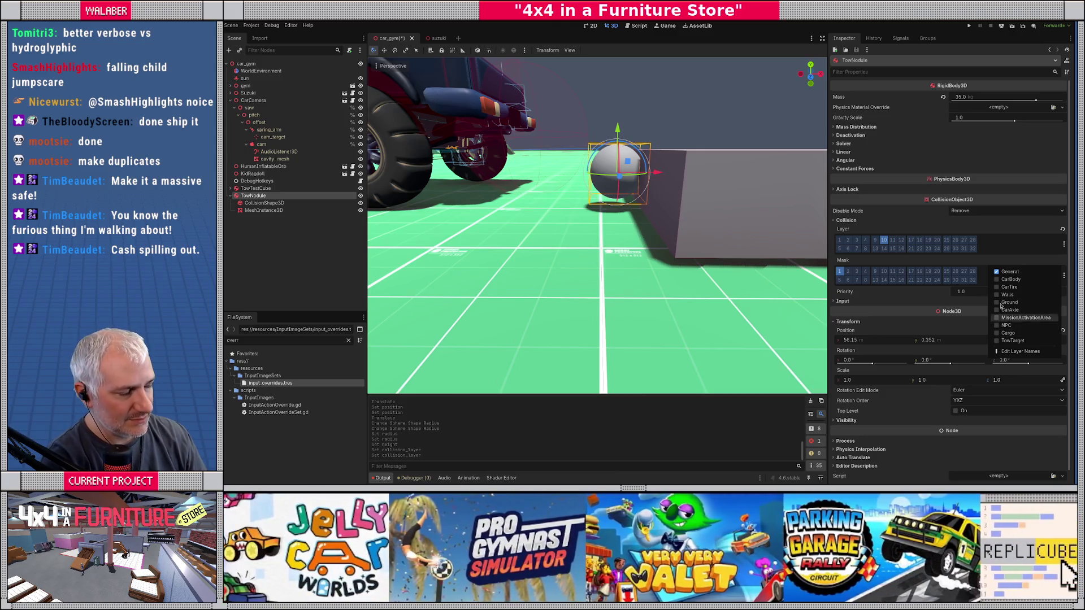
pyautogui.click(1000, 279)
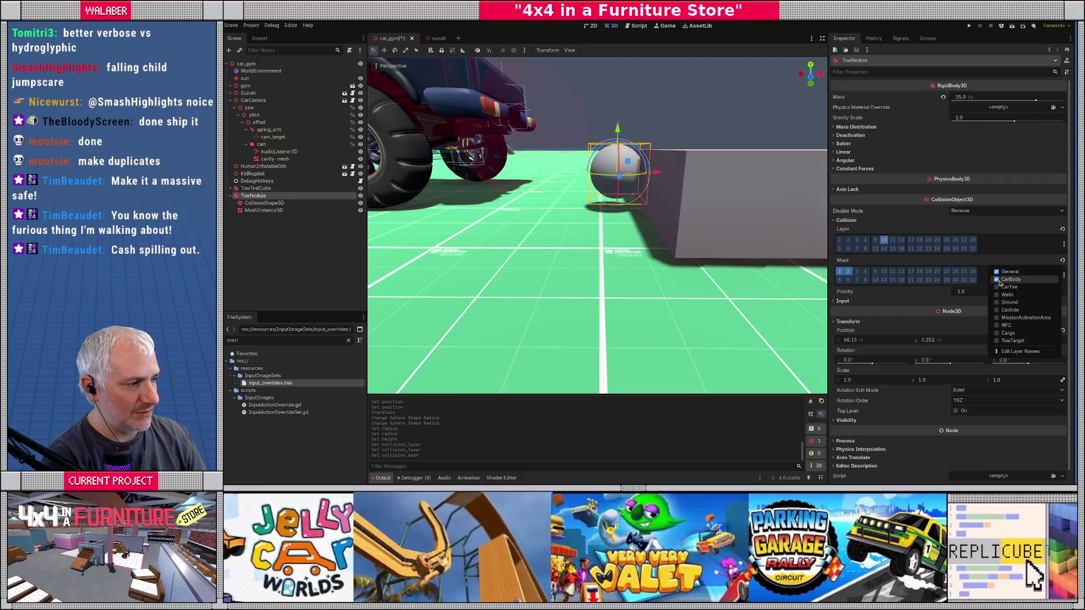
pyautogui.click(997, 272)
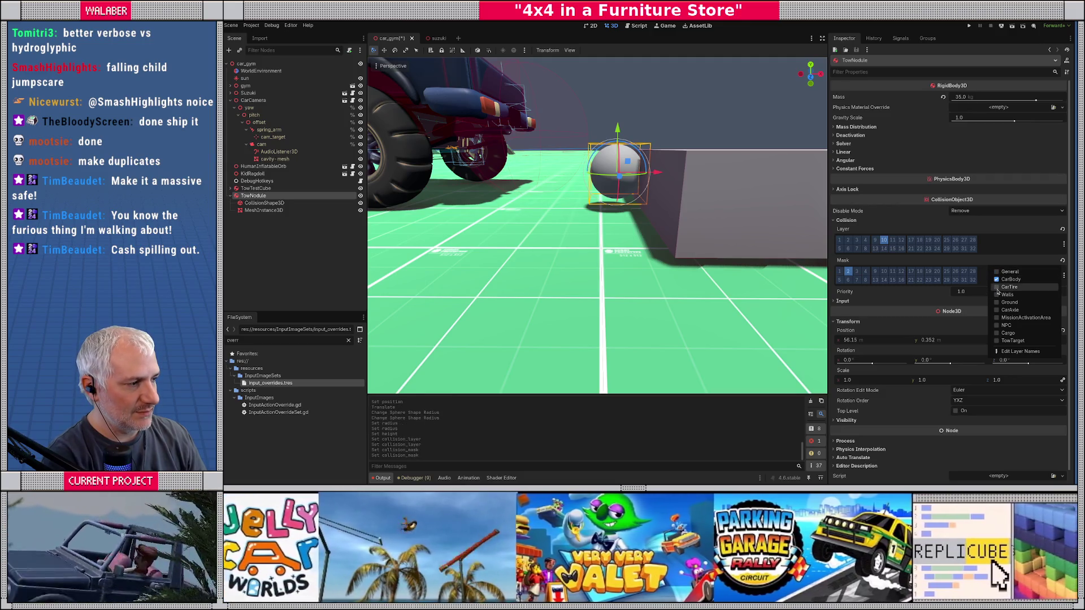
pyautogui.click(997, 287)
pyautogui.click(998, 295)
pyautogui.click(999, 303)
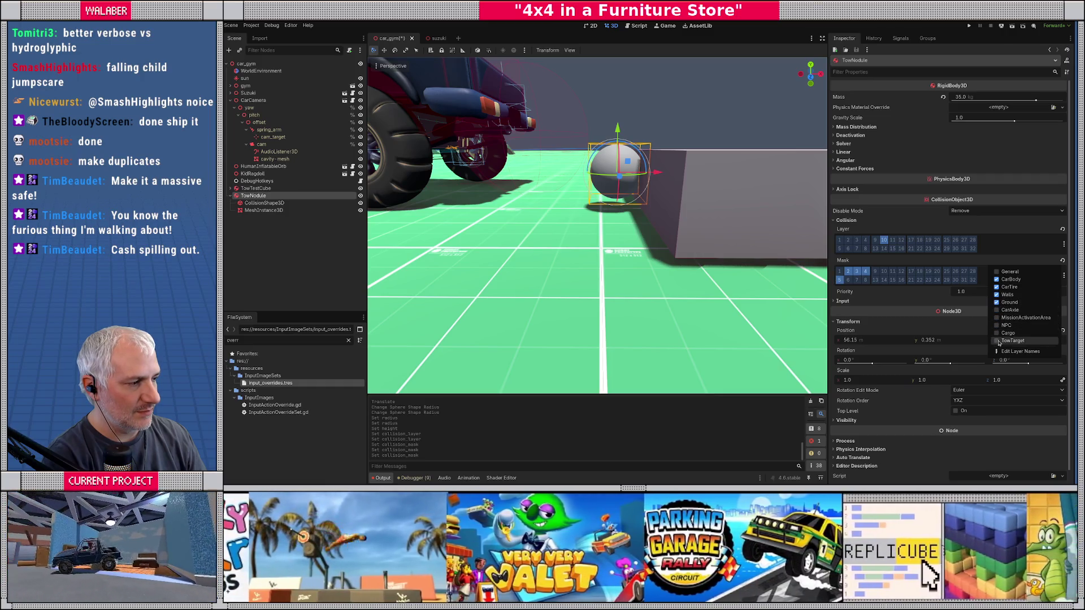
pyautogui.click(998, 341)
pyautogui.click(997, 333)
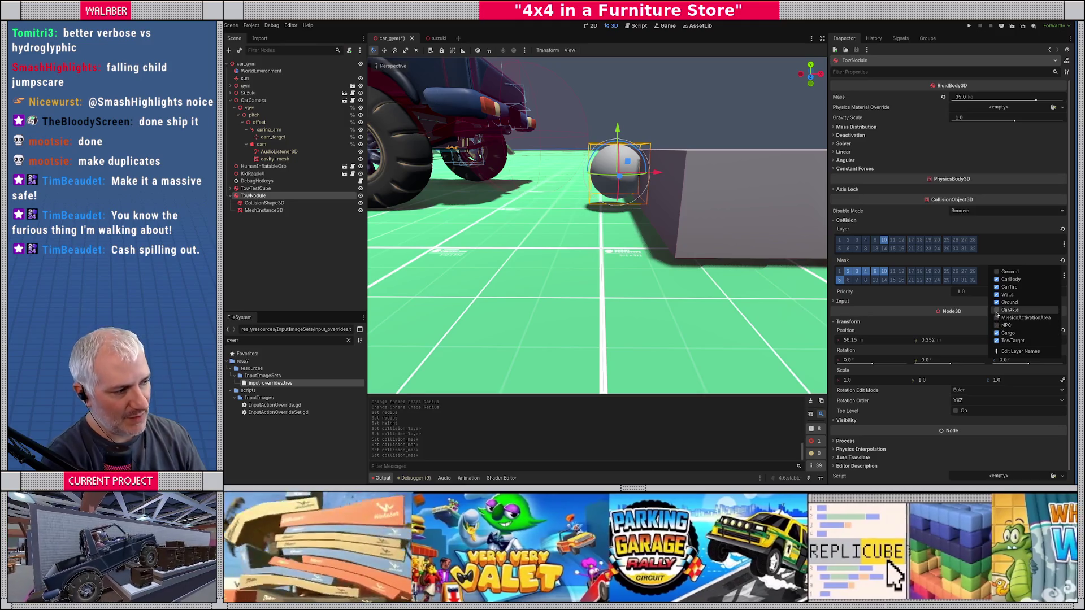
pyautogui.click(998, 310)
pyautogui.click(288, 251)
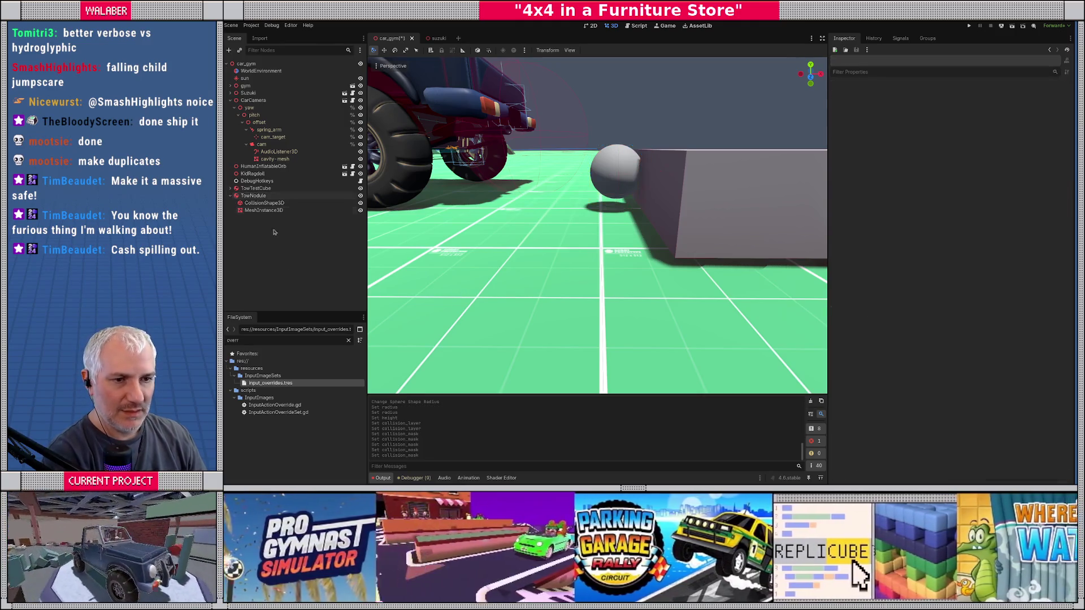
pyautogui.click(253, 196)
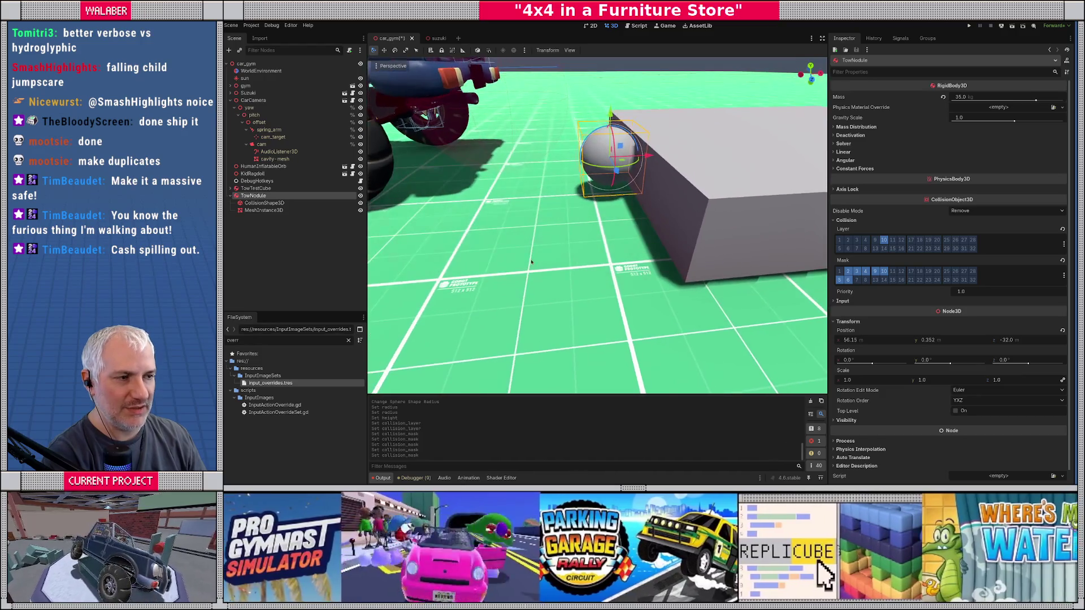
pyautogui.scroll(2, 469, 251)
# Save car_gym with Ctrl+S and run the current scene with F6.
pyautogui.hotkey('ctrl', 's')
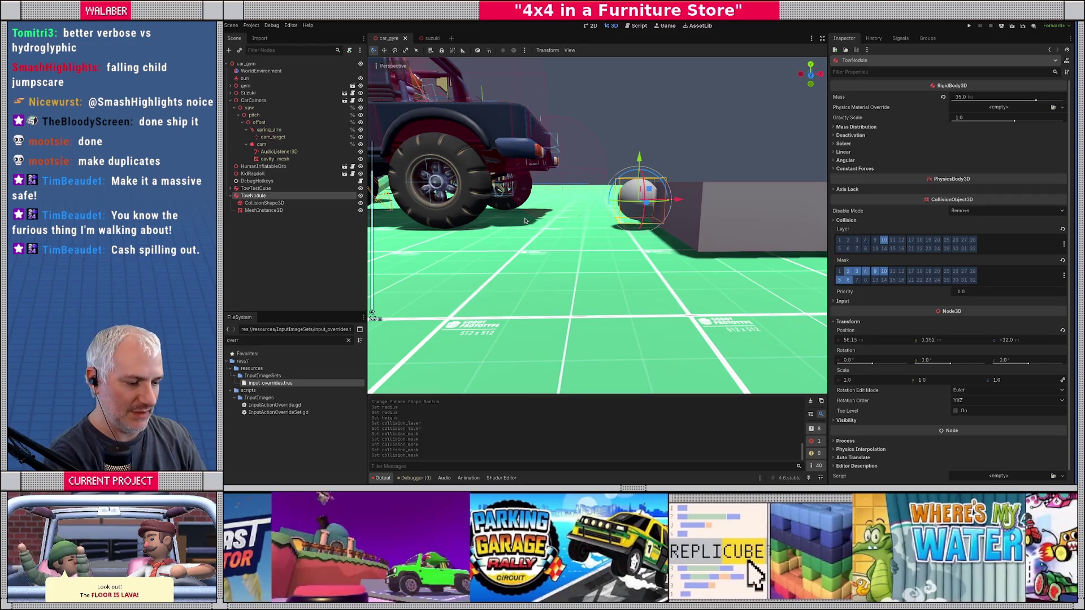
pyautogui.press('F6')
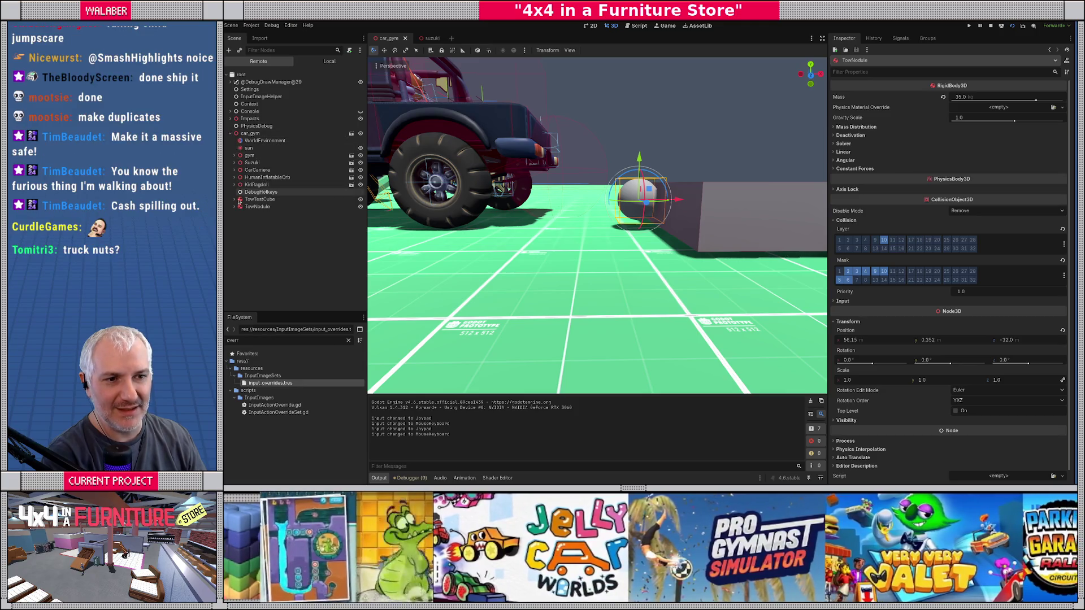
# Expand the Suzuki node in the Remote tree and select the runtime Generic6DOFJoint3D@175 joint.
pyautogui.click(234, 163)
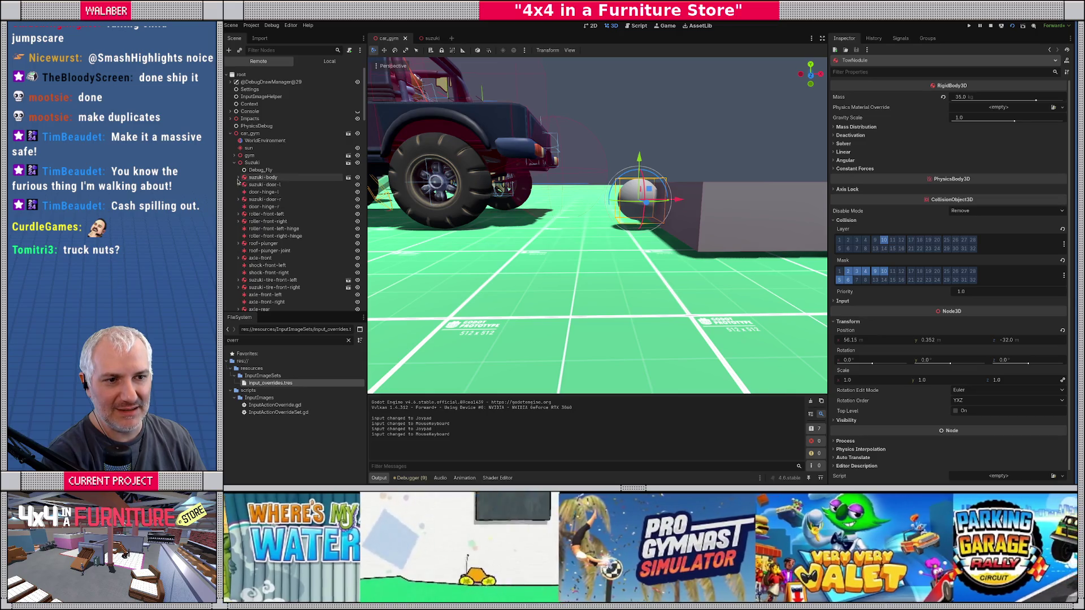
pyautogui.scroll(-8, 243, 192)
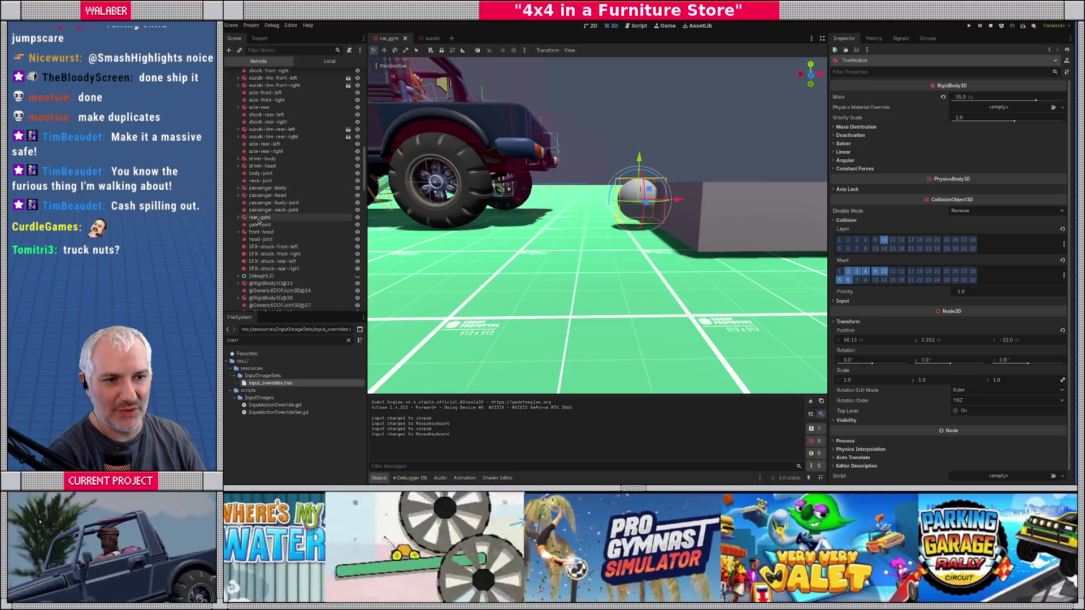
pyautogui.scroll(-20, 258, 221)
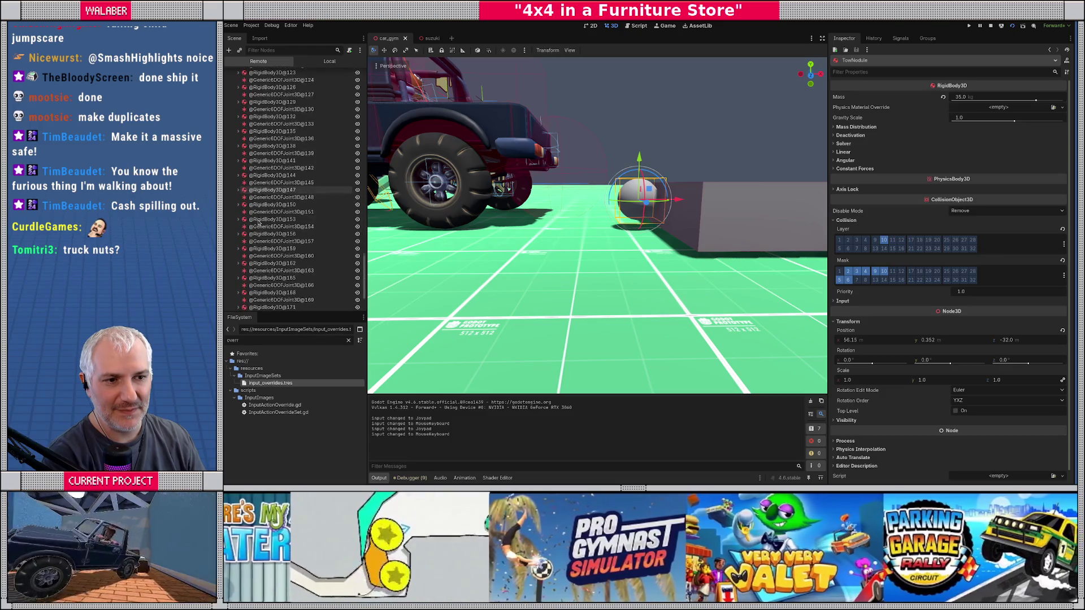
pyautogui.scroll(2, 258, 222)
pyautogui.scroll(3, 269, 254)
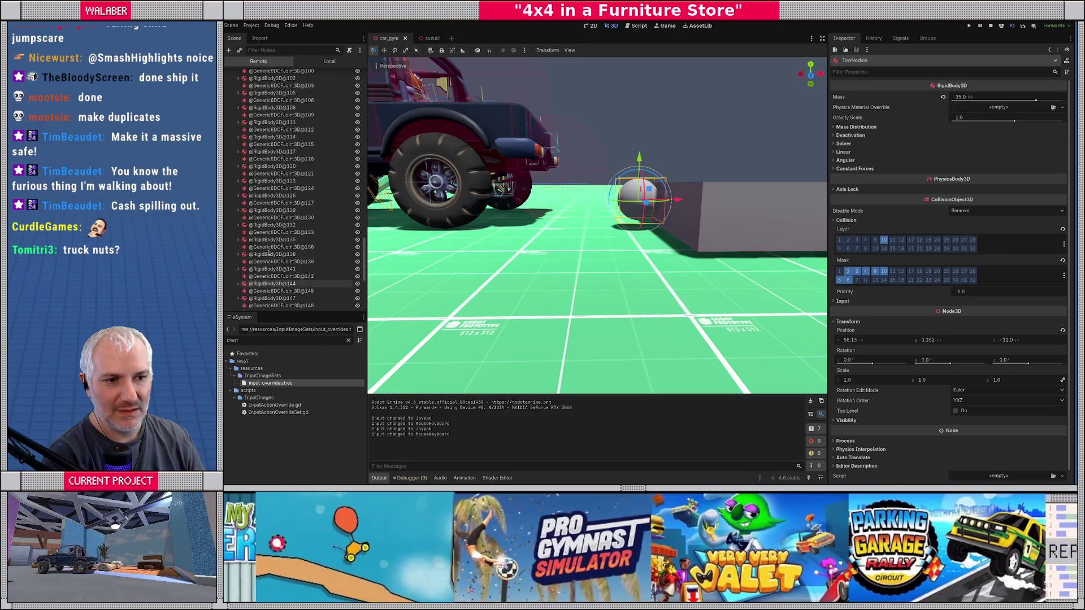
pyautogui.scroll(-6, 270, 254)
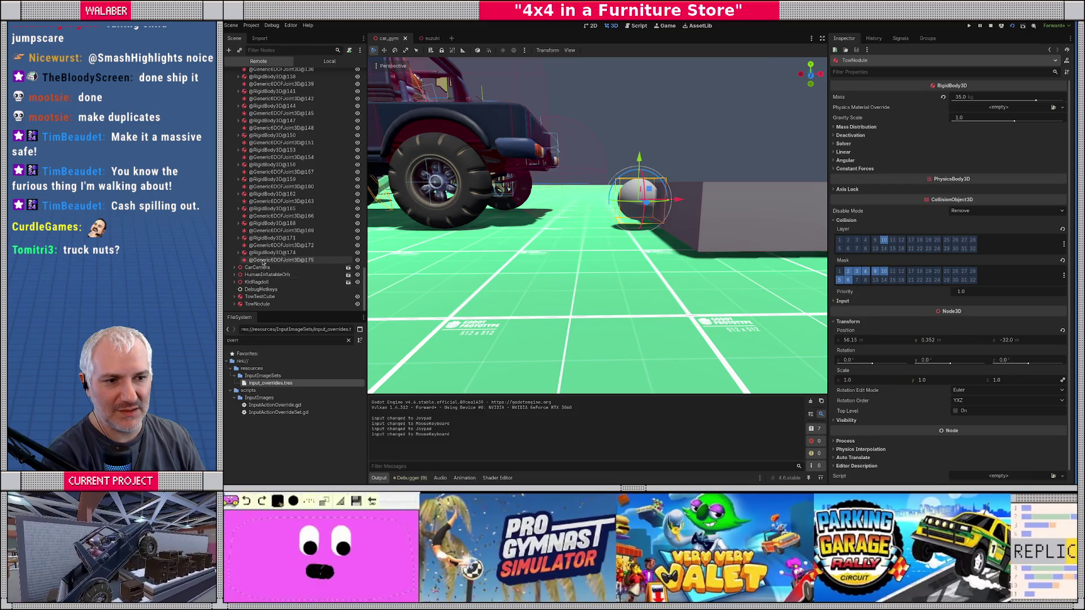
pyautogui.click(263, 261)
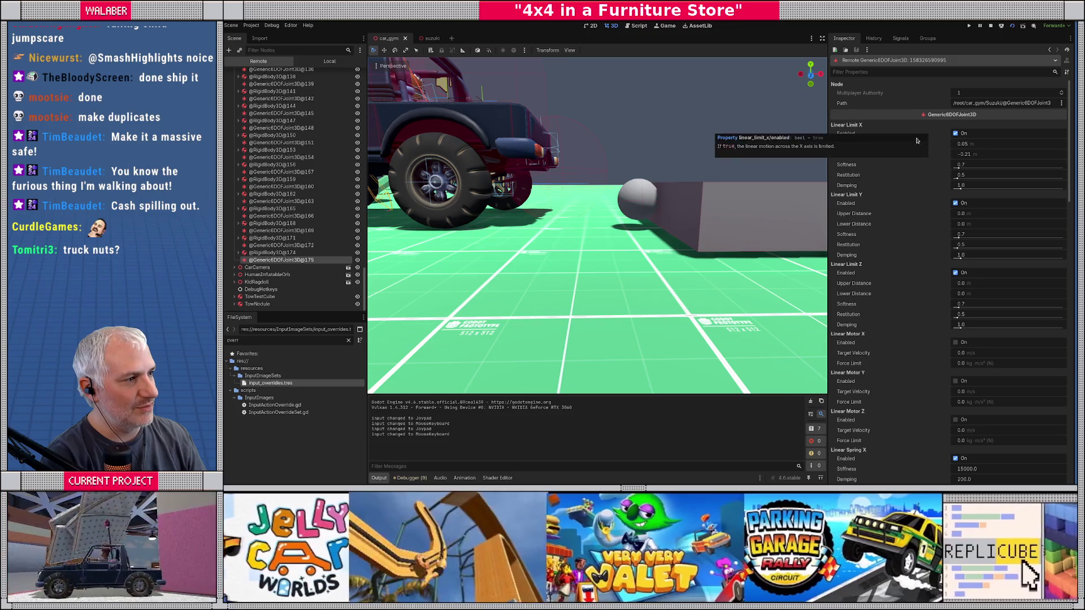
# Review the joint's limits and Node B in the Inspector, then stop the game.
pyautogui.moveTo(1070, 160)
pyautogui.mouseDown()
pyautogui.moveTo(1070, 406)
pyautogui.moveTo(1017, 346)
pyautogui.mouseUp()
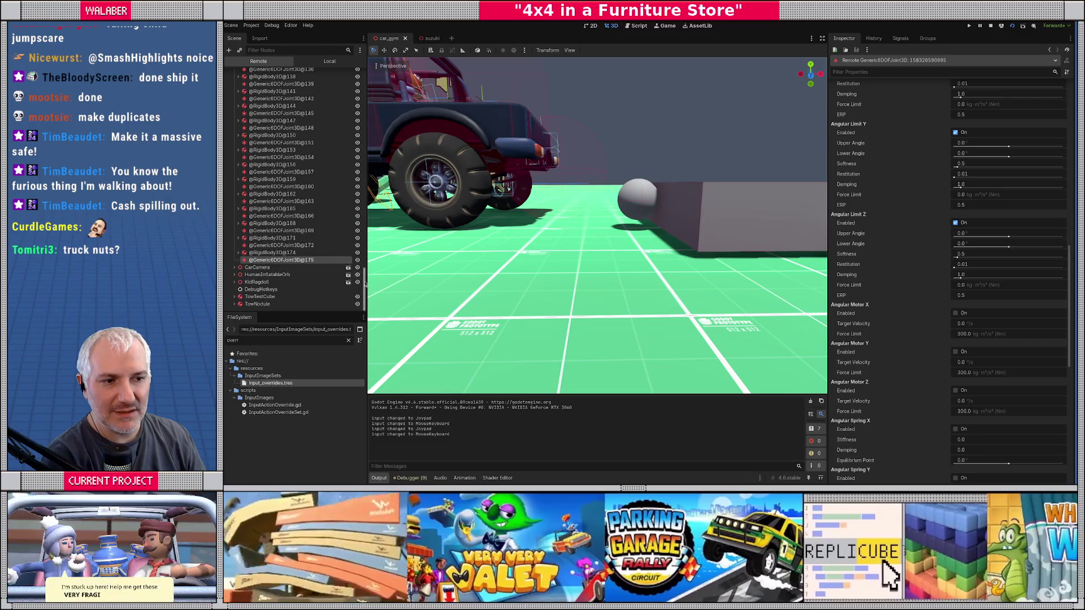
pyautogui.moveTo(365, 283); pyautogui.dragTo(365, 175)
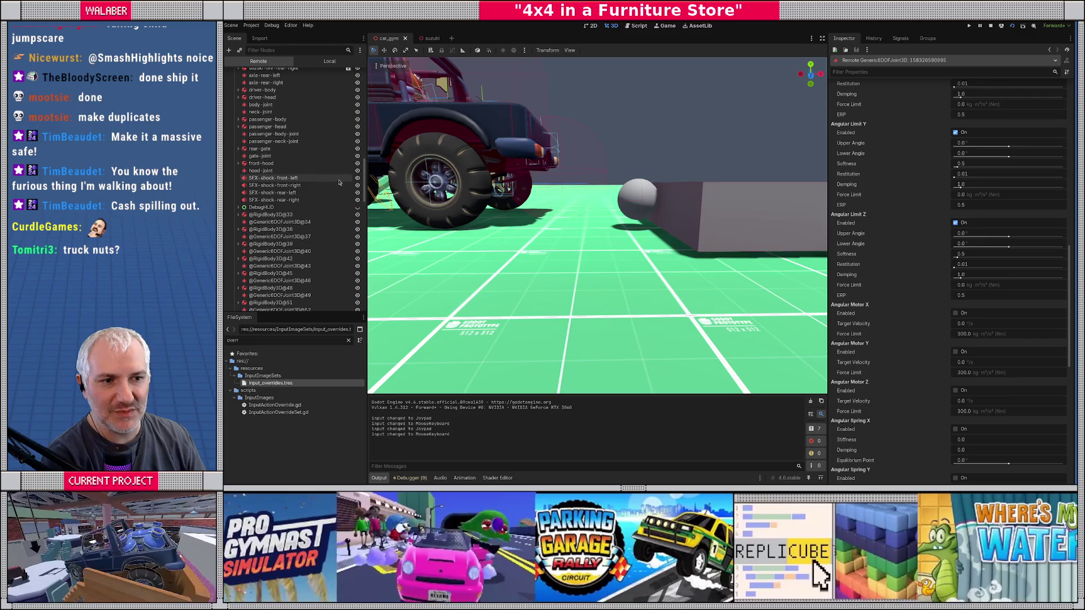
pyautogui.scroll(5, 325, 187)
pyautogui.scroll(5, 325, 186)
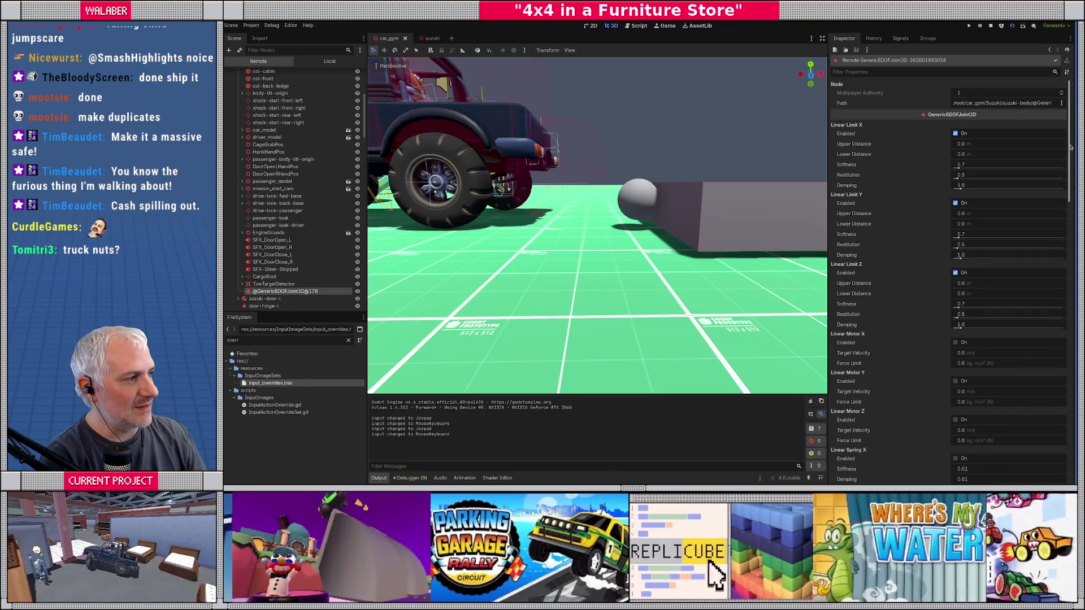
pyautogui.moveTo(1069, 136); pyautogui.dragTo(1071, 456)
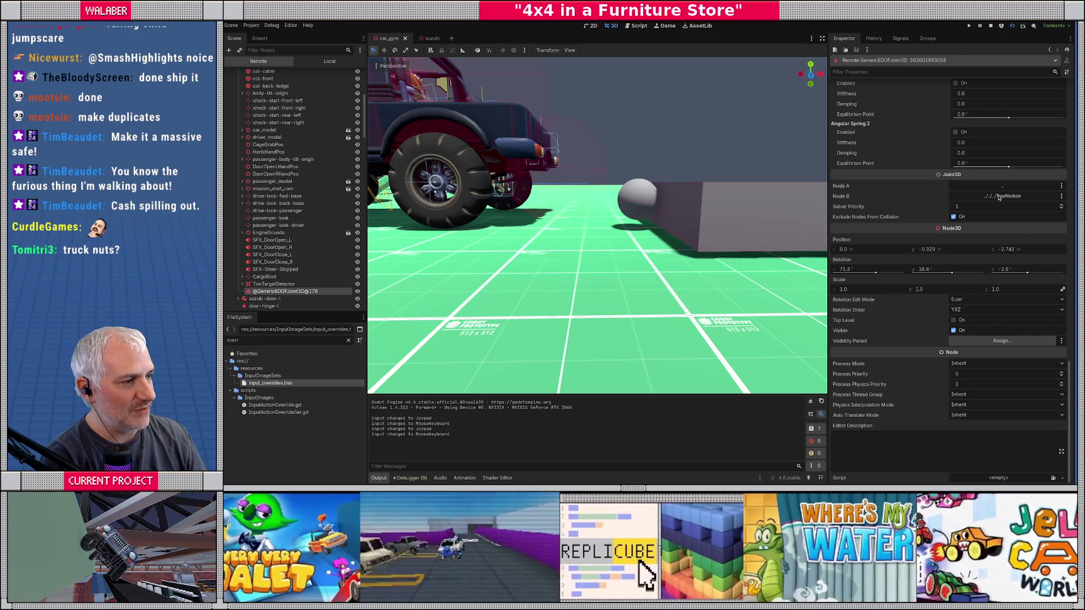
pyautogui.moveTo(1071, 398); pyautogui.dragTo(1054, 188)
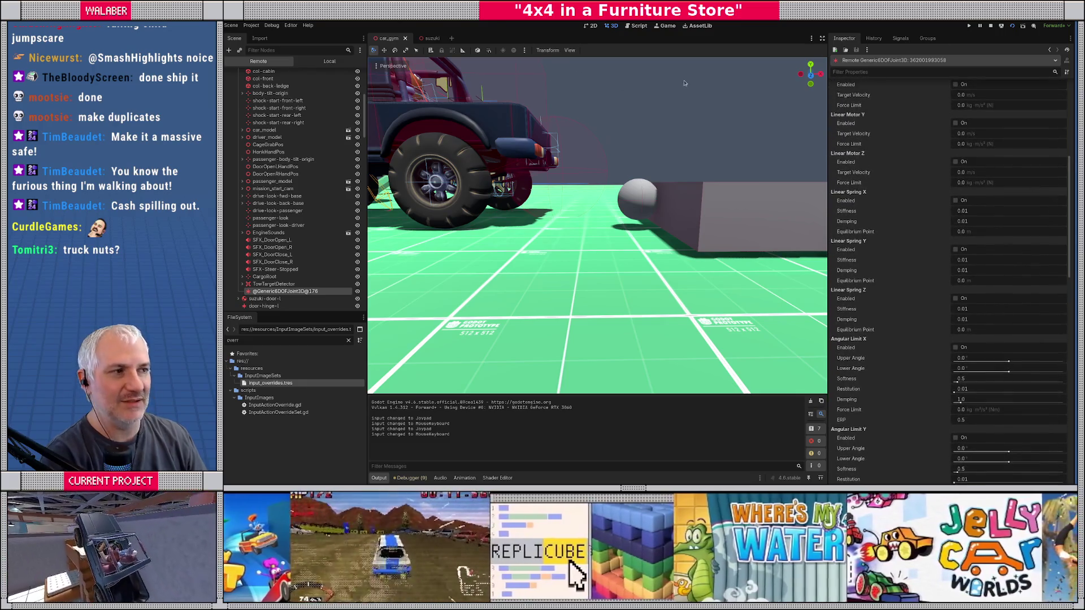
pyautogui.click(991, 25)
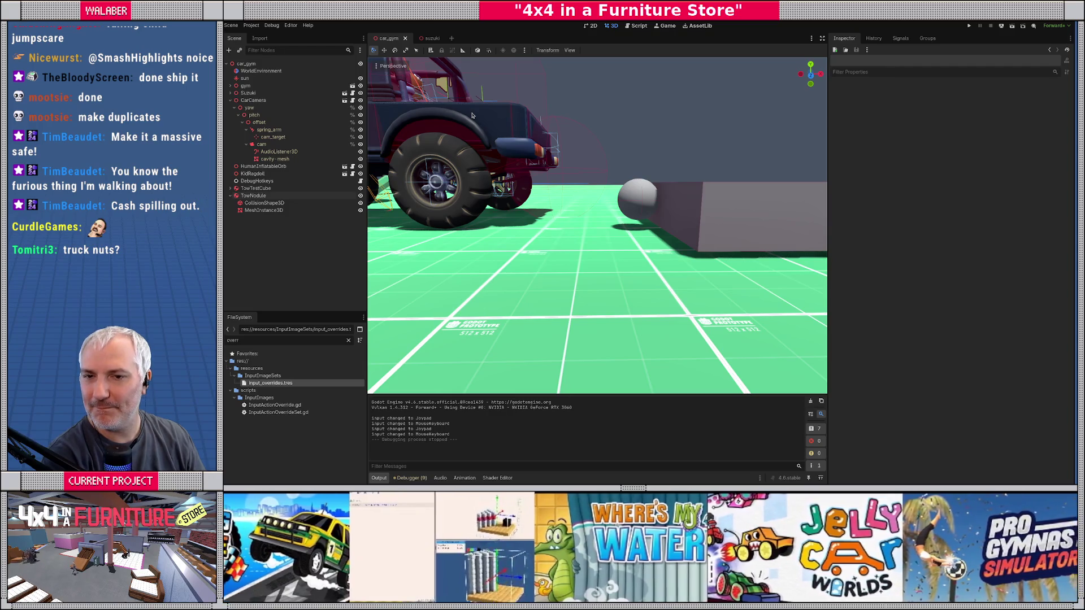
# Switch to the Script editor and try a scene search for 'settings', dismissing it.
pyautogui.click(639, 26)
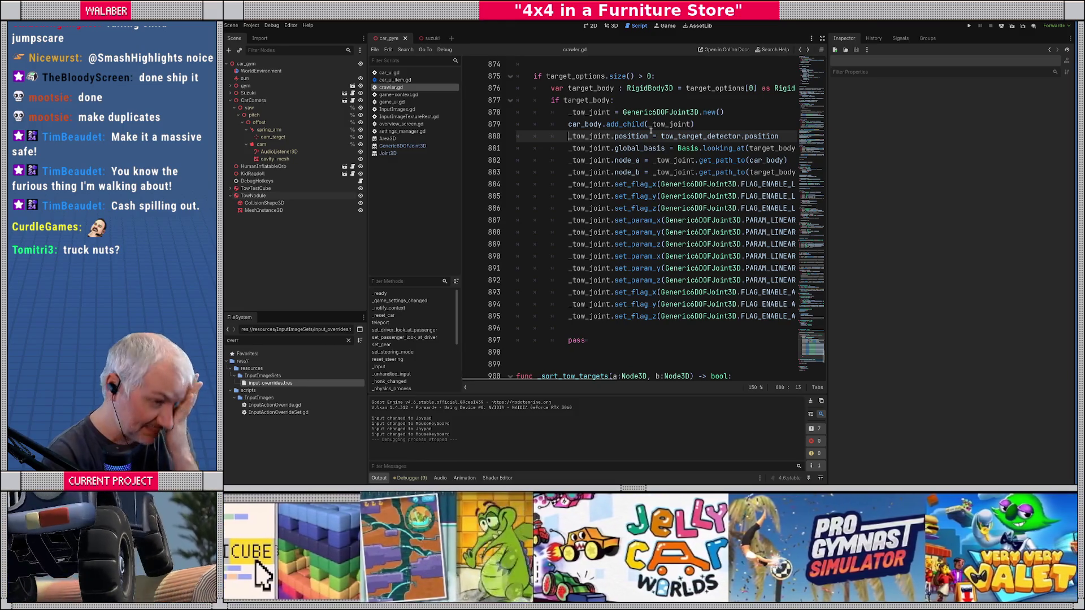
pyautogui.moveTo(812, 346); pyautogui.dragTo(813, 62)
pyautogui.hotkey('ctrl', 'shift', 'o')
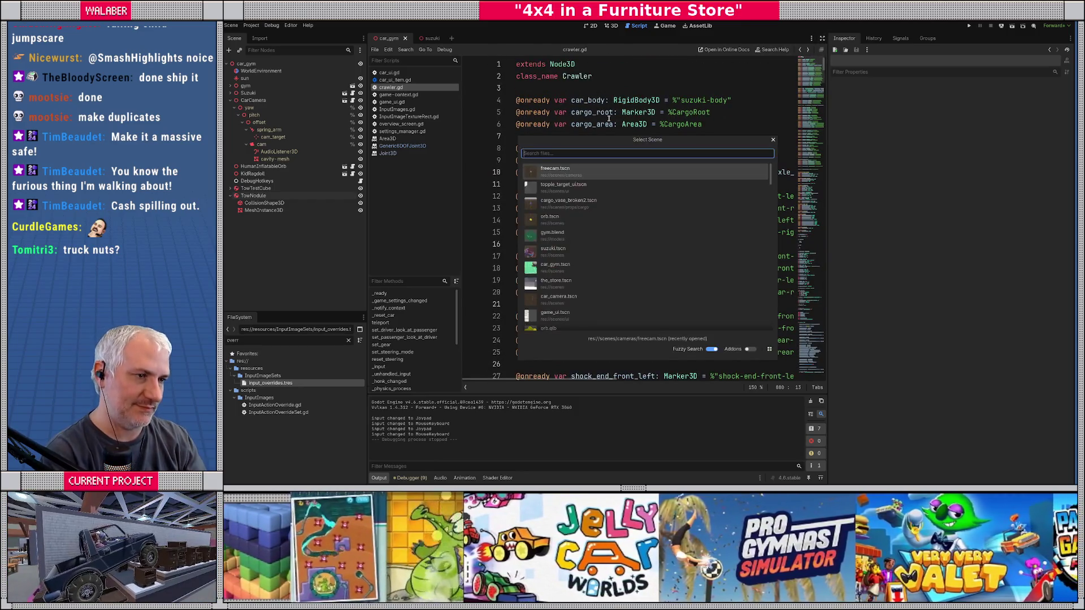
pyautogui.write('settings')
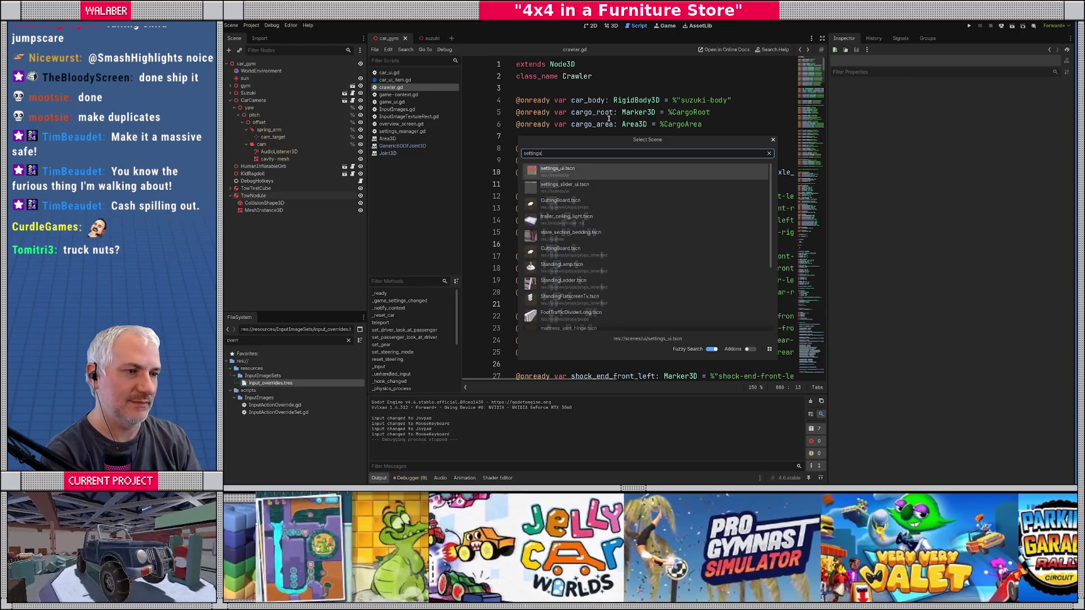
pyautogui.press('Escape')
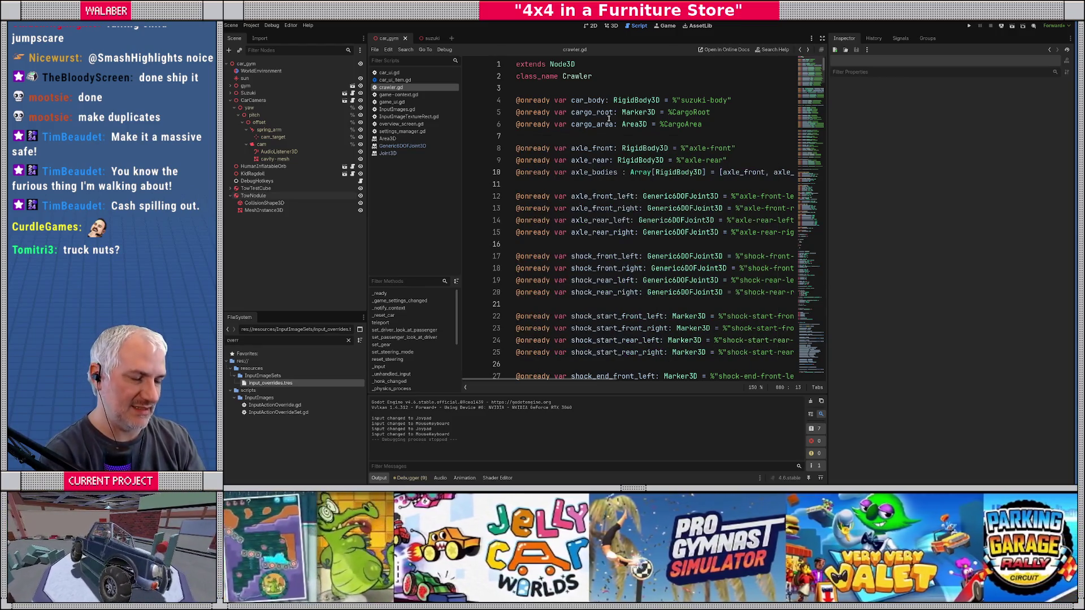
# Quick-open settings_manager.gd and place the caret on the empty line inside _ready().
pyautogui.hotkey('ctrl', 'alt', 'o')
pyautogui.write('settings')
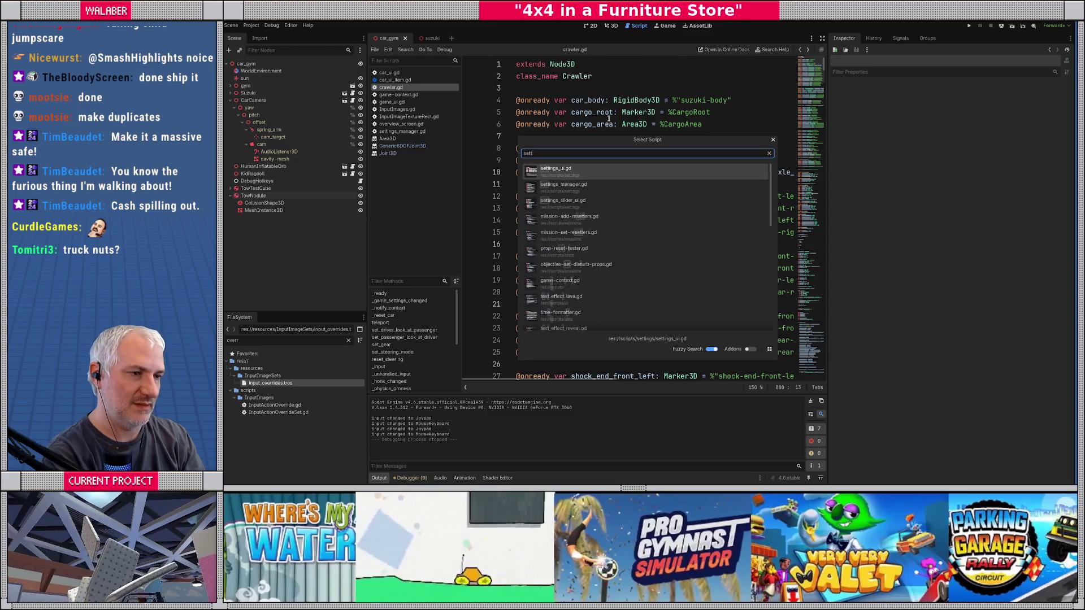
pyautogui.press('Return')
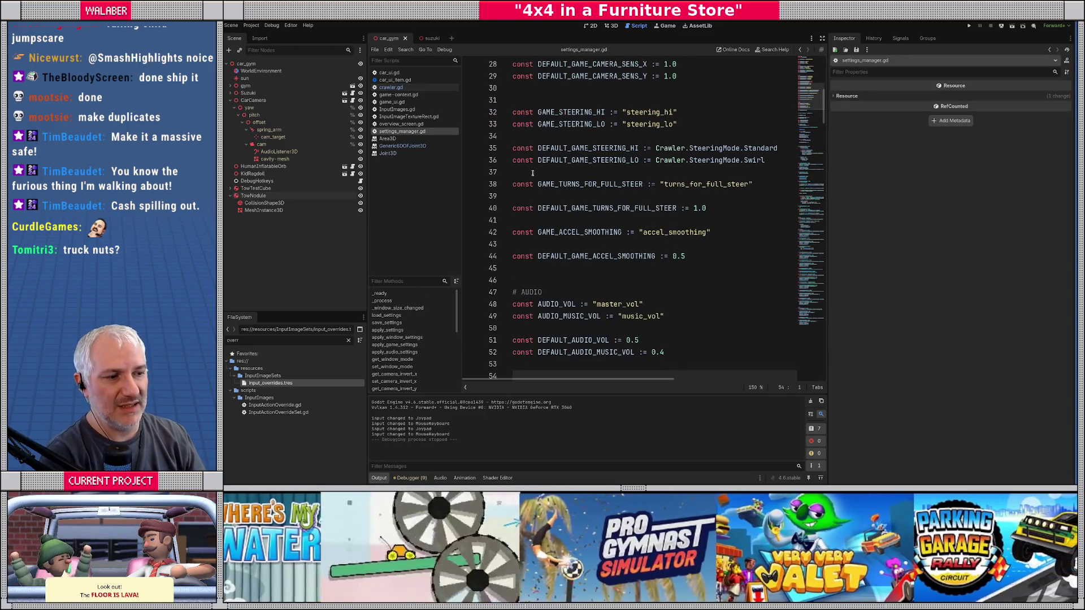
pyautogui.scroll(-10, 532, 173)
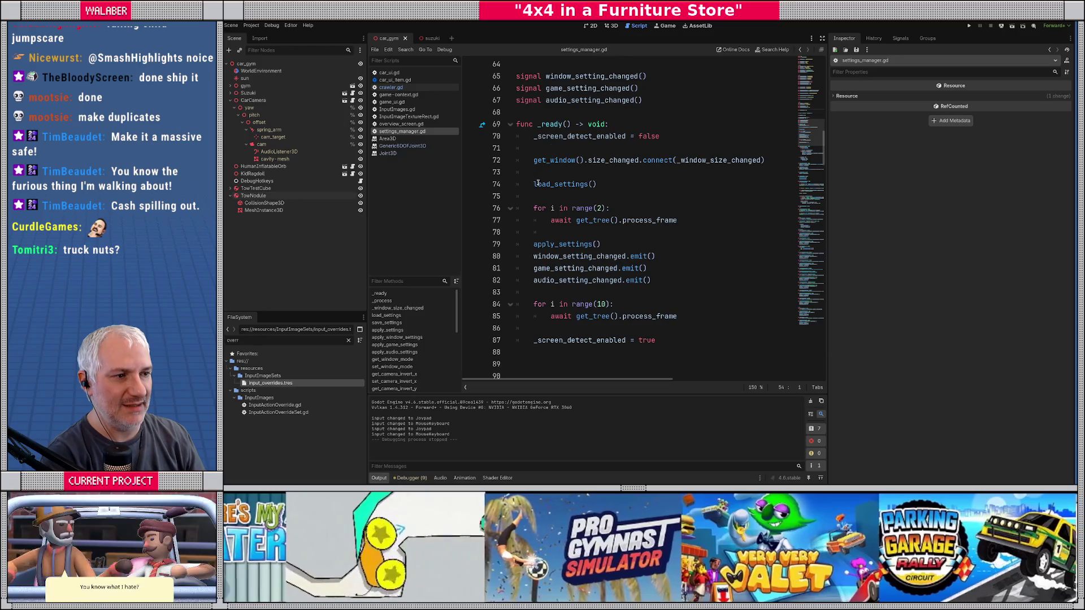
pyautogui.click(534, 186)
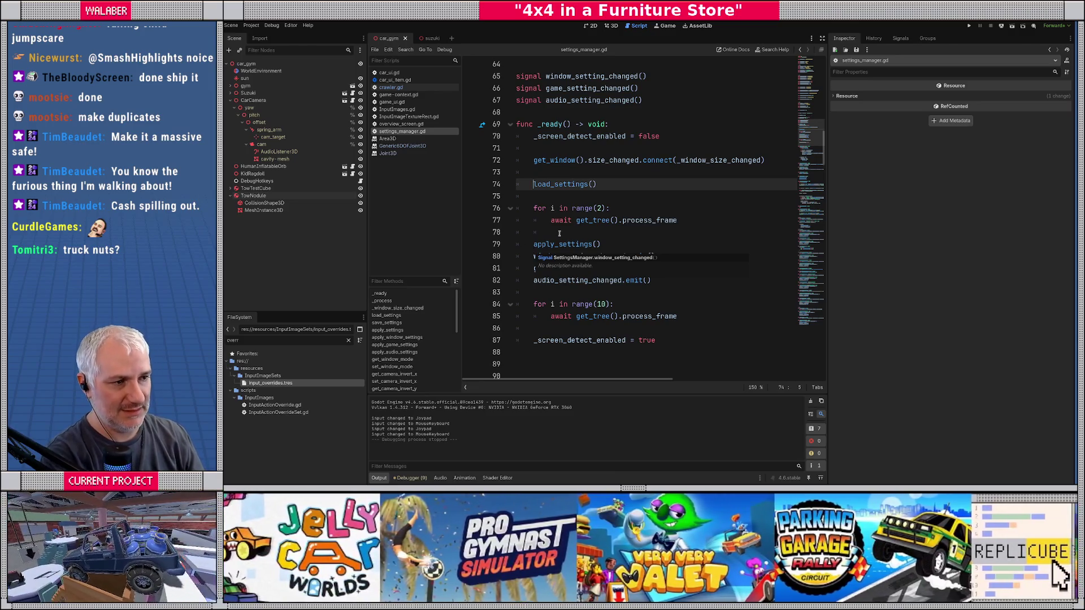
pyautogui.click(556, 173)
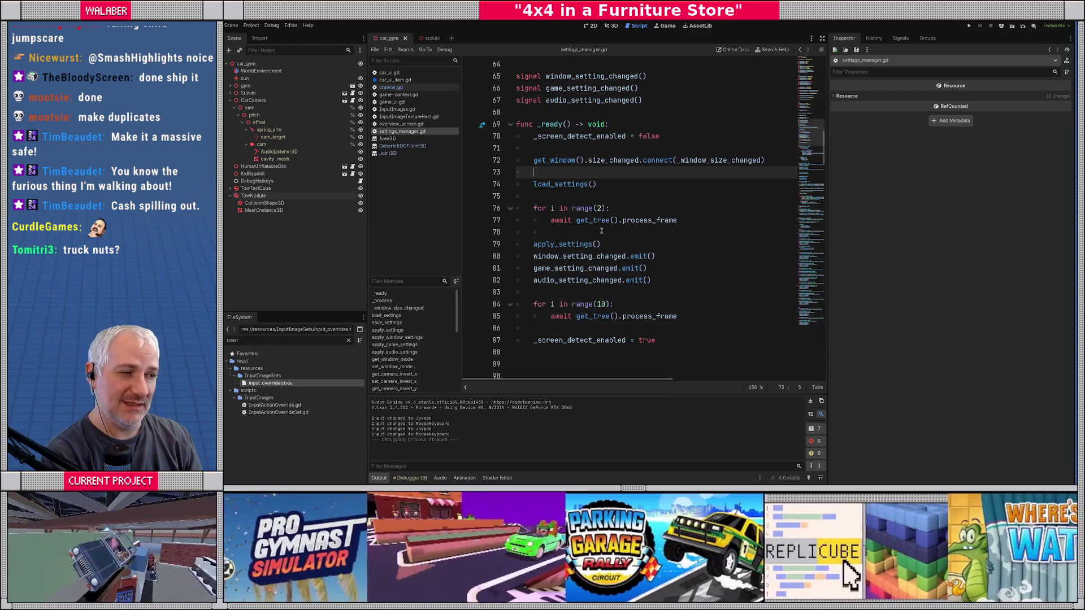
# Add 'if Engine.is_editor_hint(): return' at the top of _ready() and run the project.
pyautogui.press('Up')
pyautogui.press('Up')
pyautogui.press('Up')
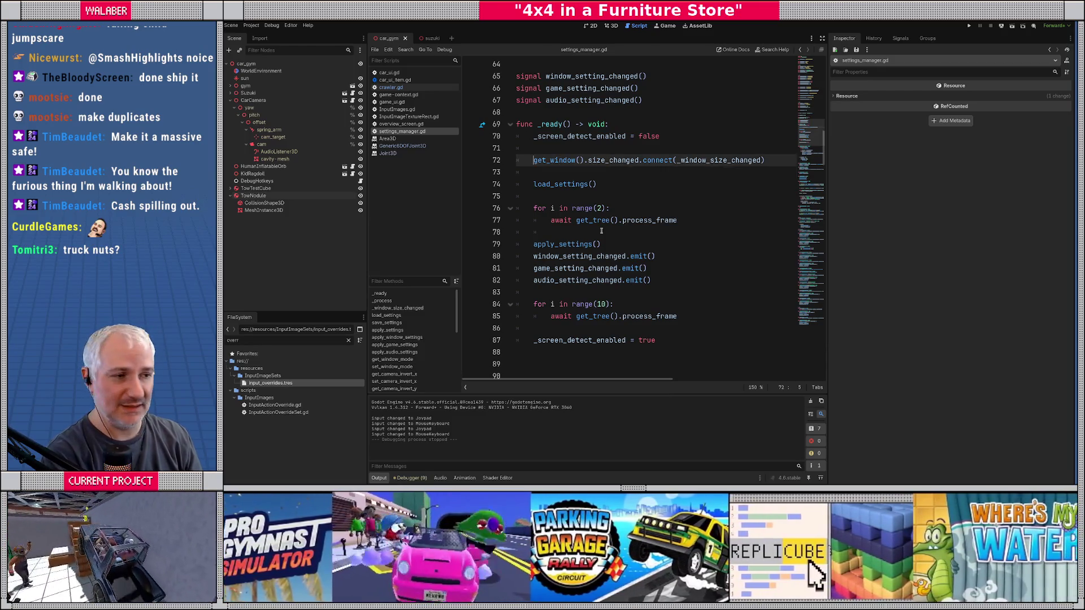
pyautogui.press('Return')
pyautogui.press('Up')
pyautogui.press('Return')
pyautogui.press('Return')
pyautogui.press('Up')
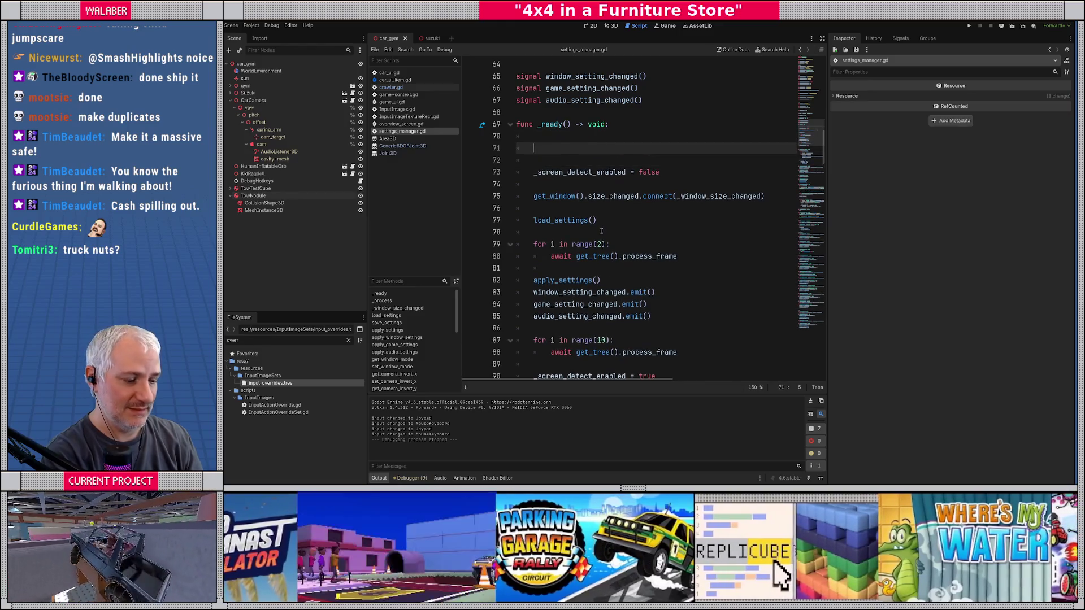
pyautogui.write('if Engine.is_')
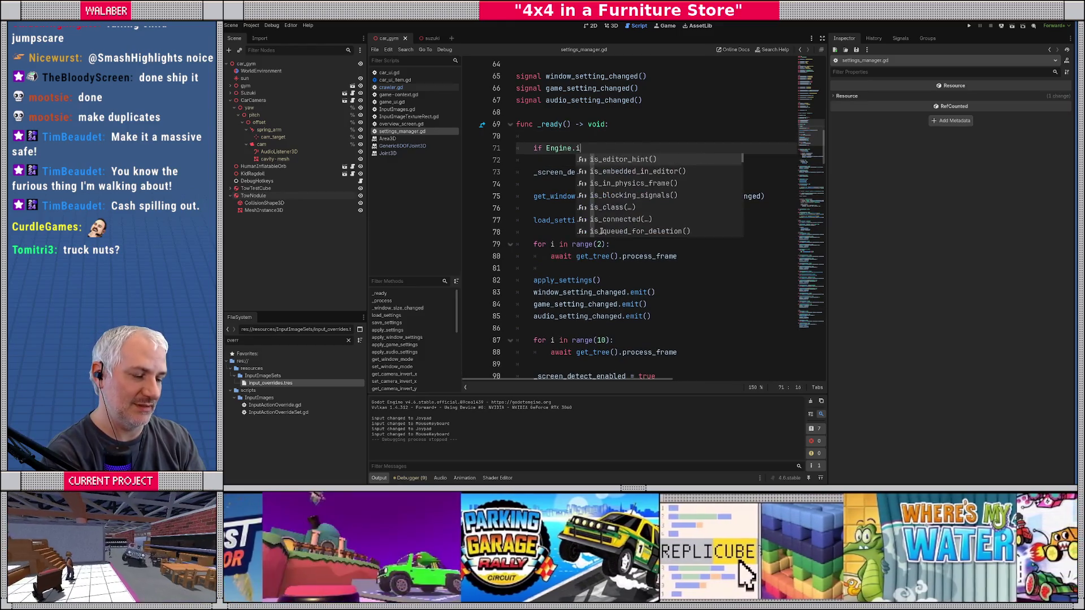
pyautogui.press('Return')
pyautogui.write(':')
pyautogui.press('Return')
pyautogui.write('return')
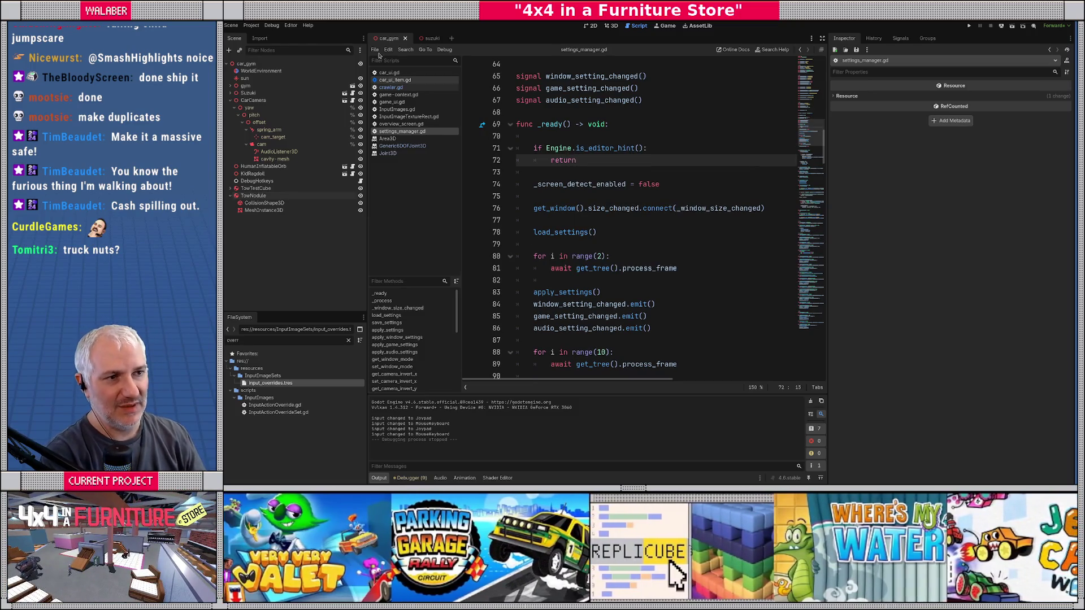
pyautogui.press('F5')
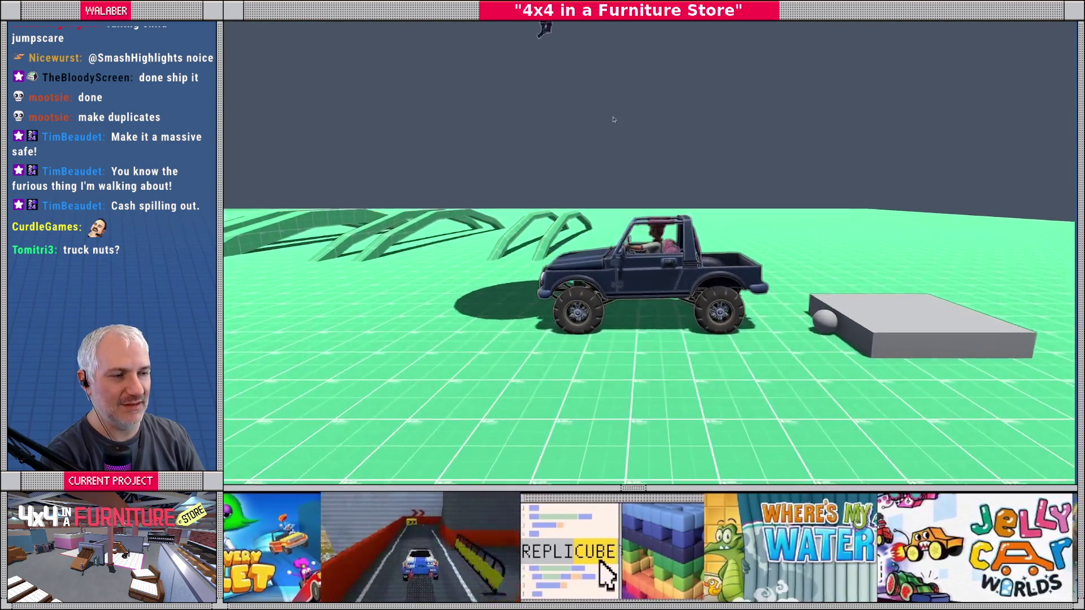
# Put a breakpoint on line 71's is_editor_hint check, debug-run, step past it, then stop.
pyautogui.press('F8')
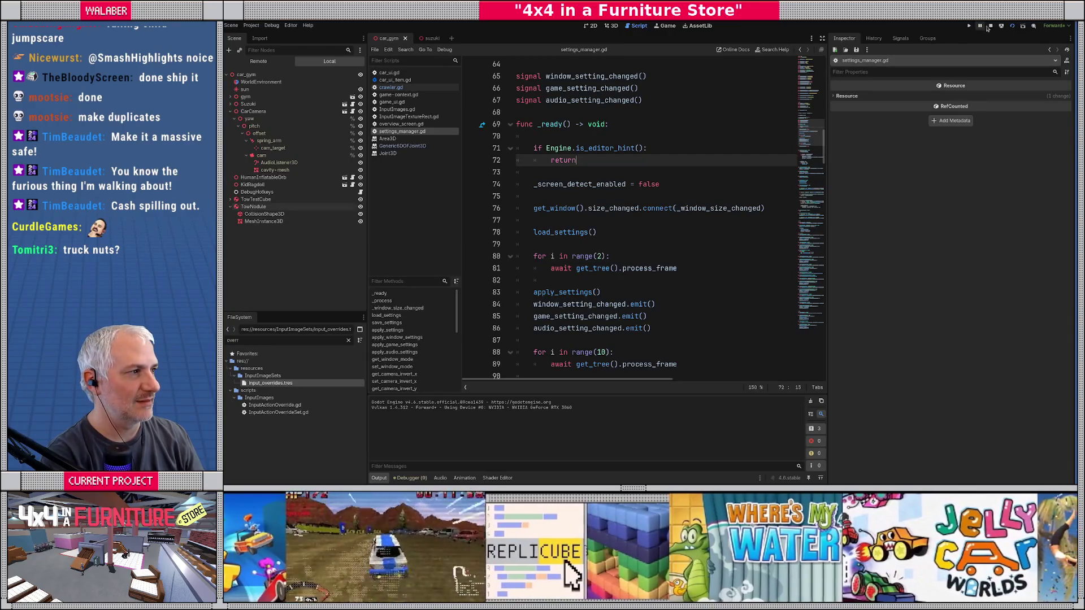
pyautogui.moveTo(603, 149)
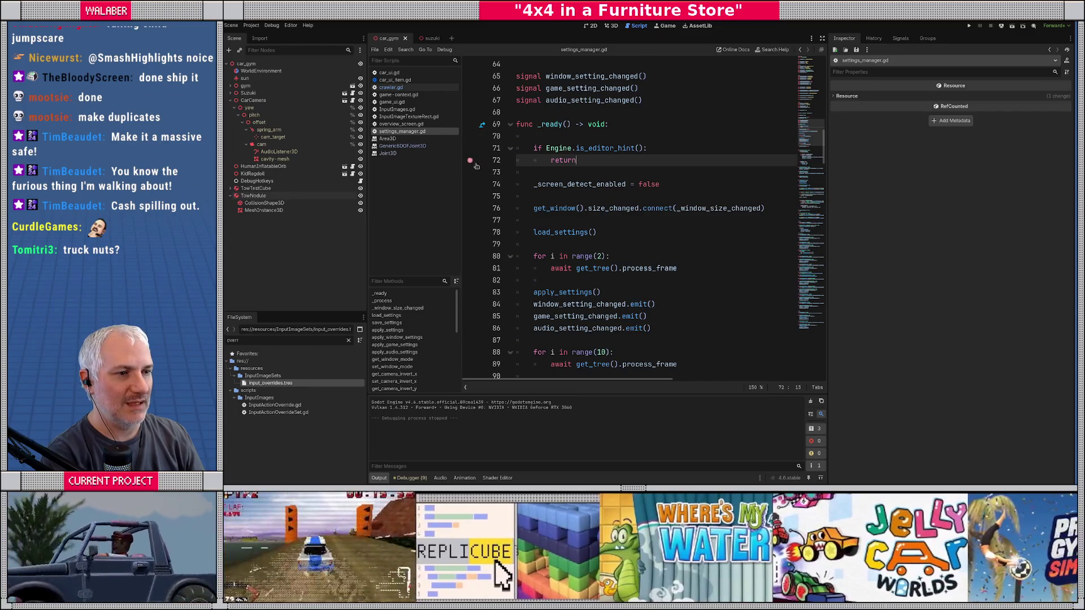
pyautogui.press('F5')
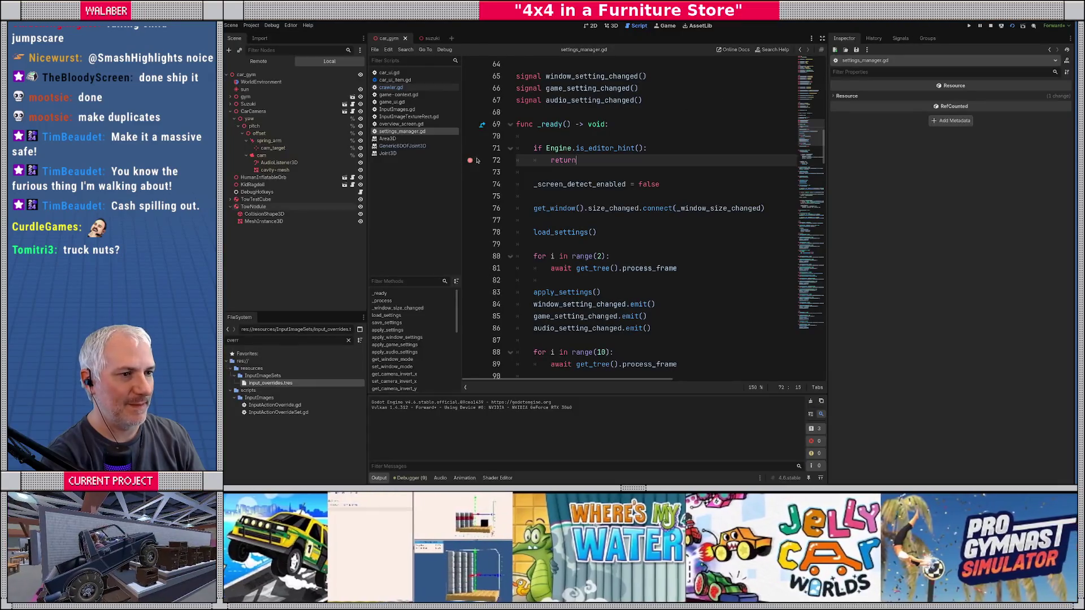
pyautogui.click(470, 148)
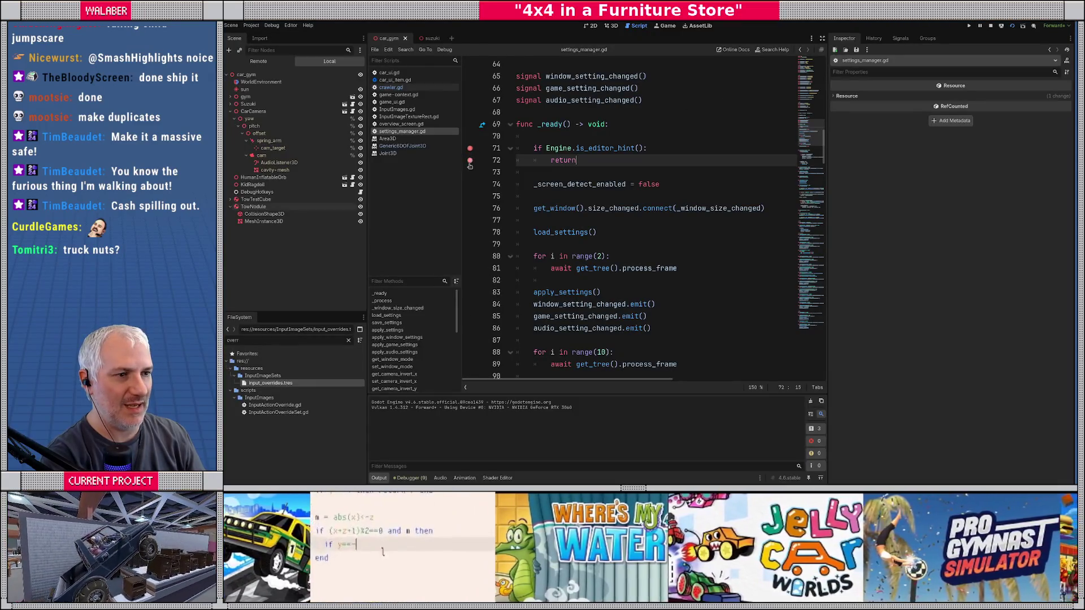
pyautogui.press('F8')
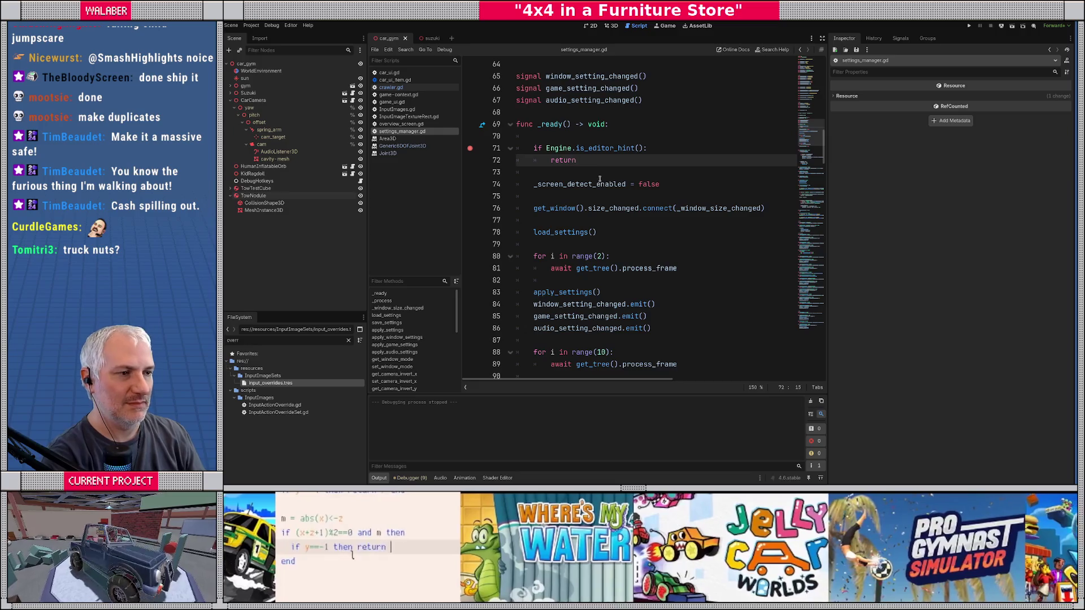
pyautogui.press('F5')
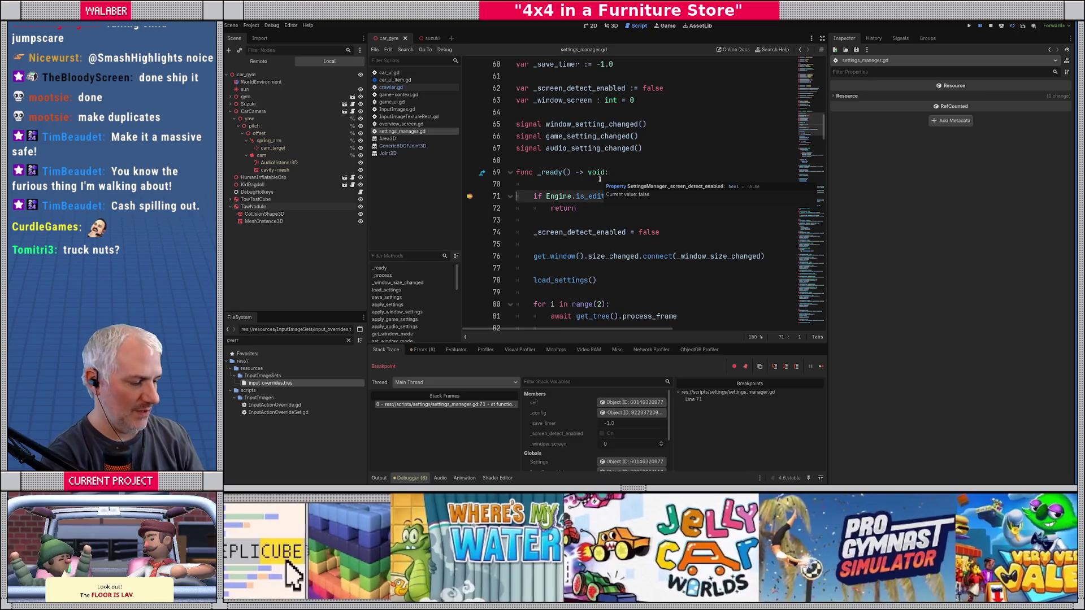
pyautogui.press('F10')
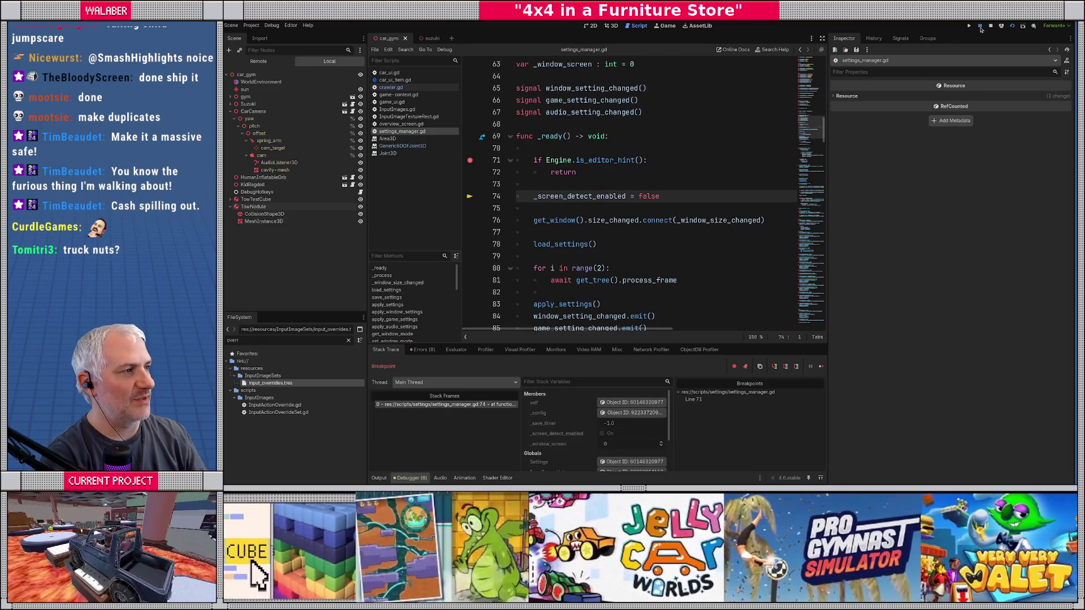
pyautogui.click(990, 26)
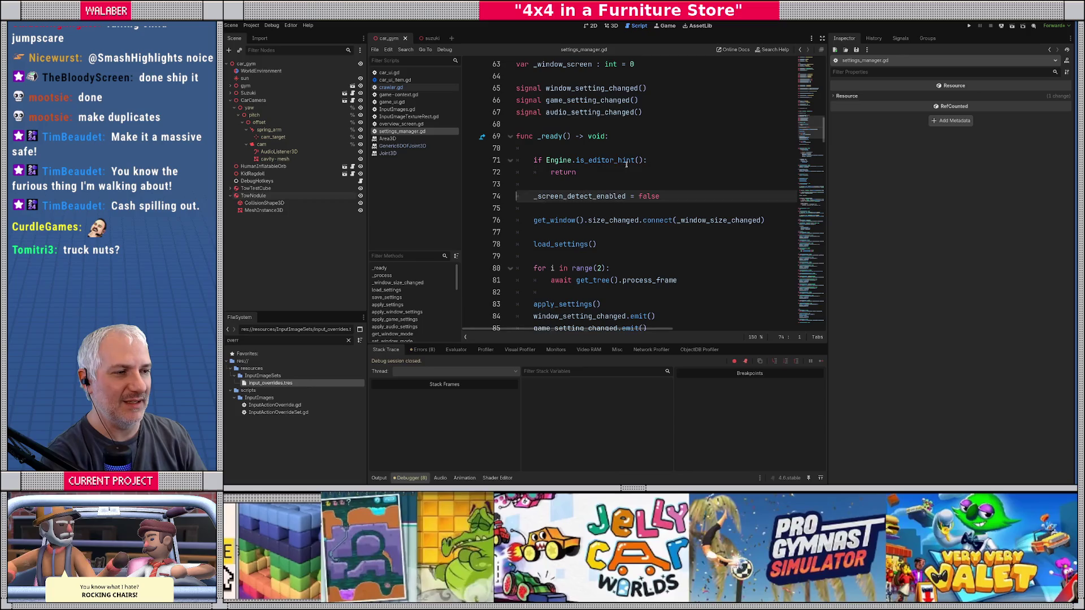
# Read the is_editor_hint docs, append 'or OS.has_feature("editor")' to the guard, then save and run.
pyautogui.click(626, 163)
pyautogui.doubleClick(615, 162)
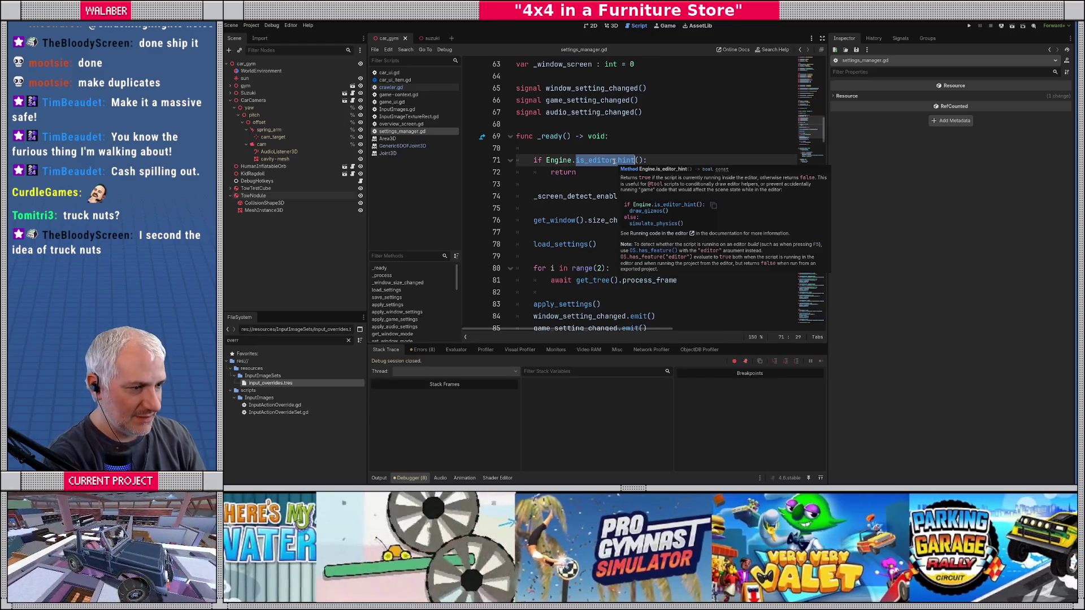
pyautogui.click(526, 161)
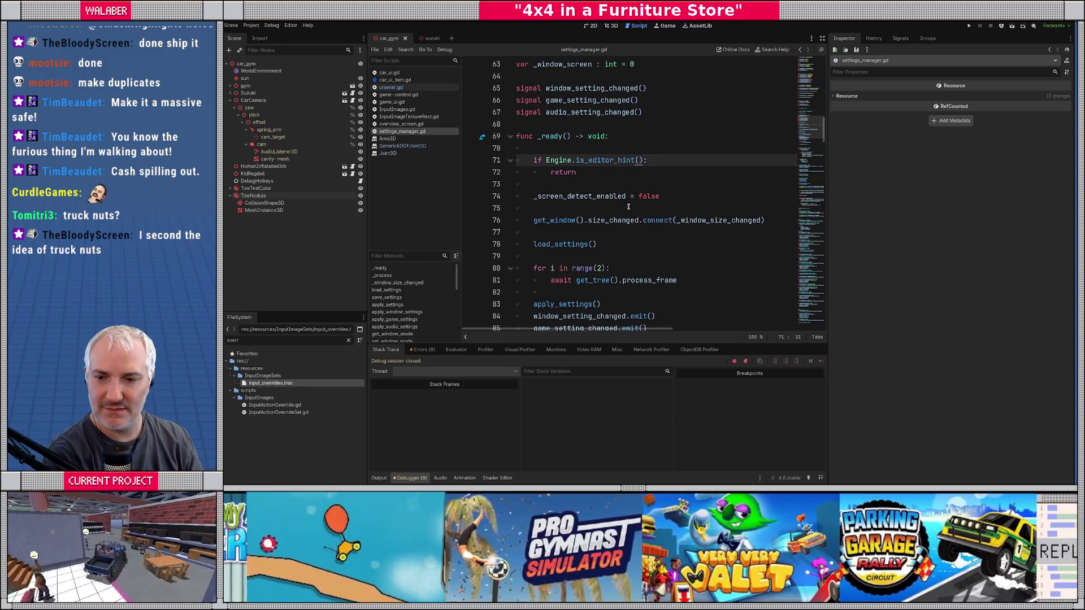
pyautogui.write('or ')
pyautogui.write('OS.')
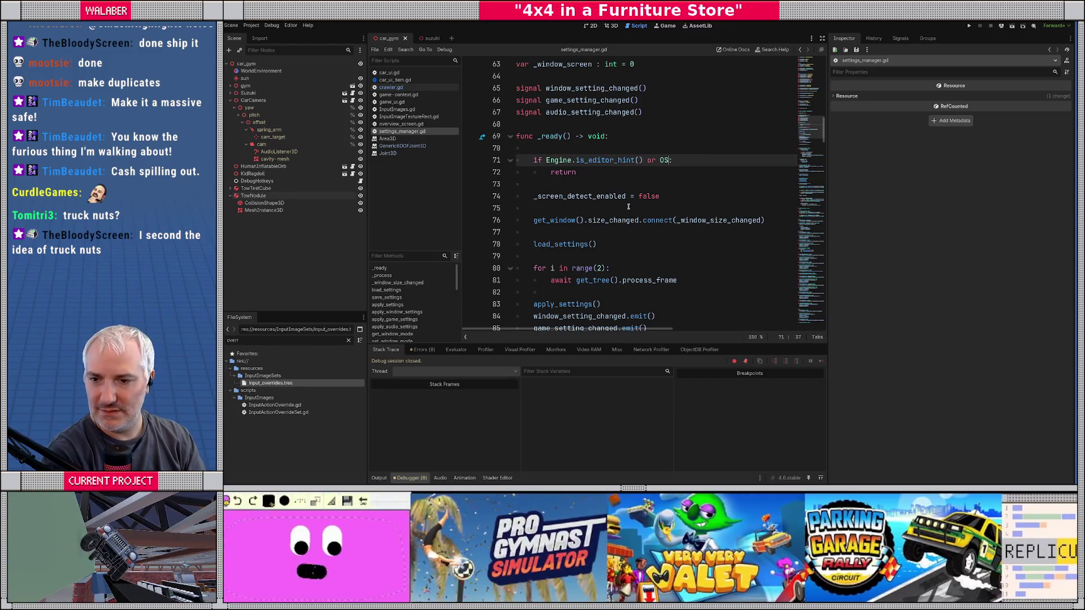
pyautogui.write('has_fe')
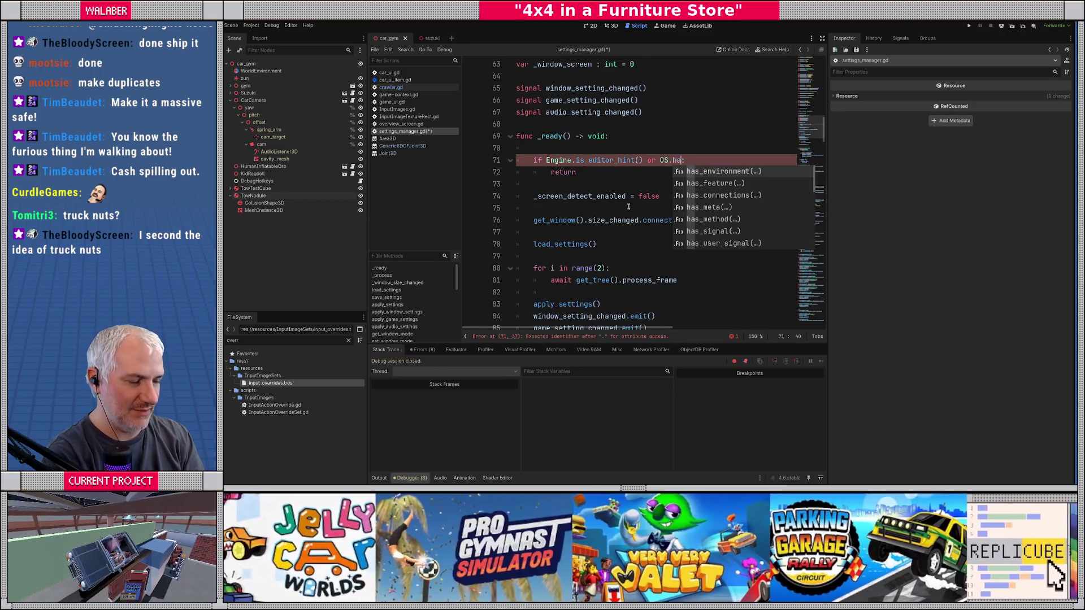
pyautogui.press('Return')
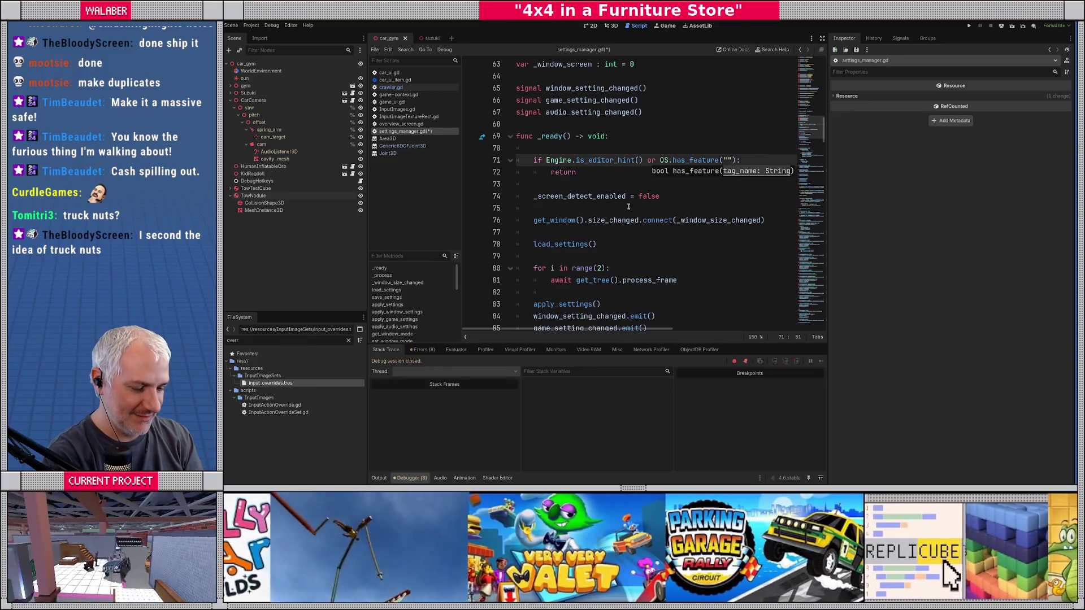
pyautogui.write('editor')
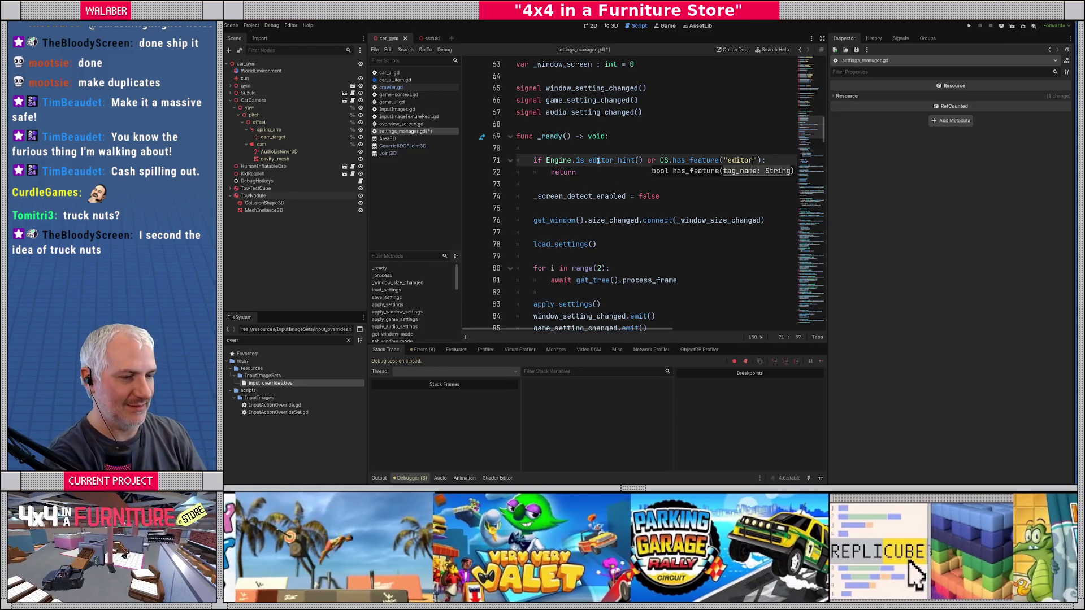
pyautogui.click(607, 146)
pyautogui.press('F6')
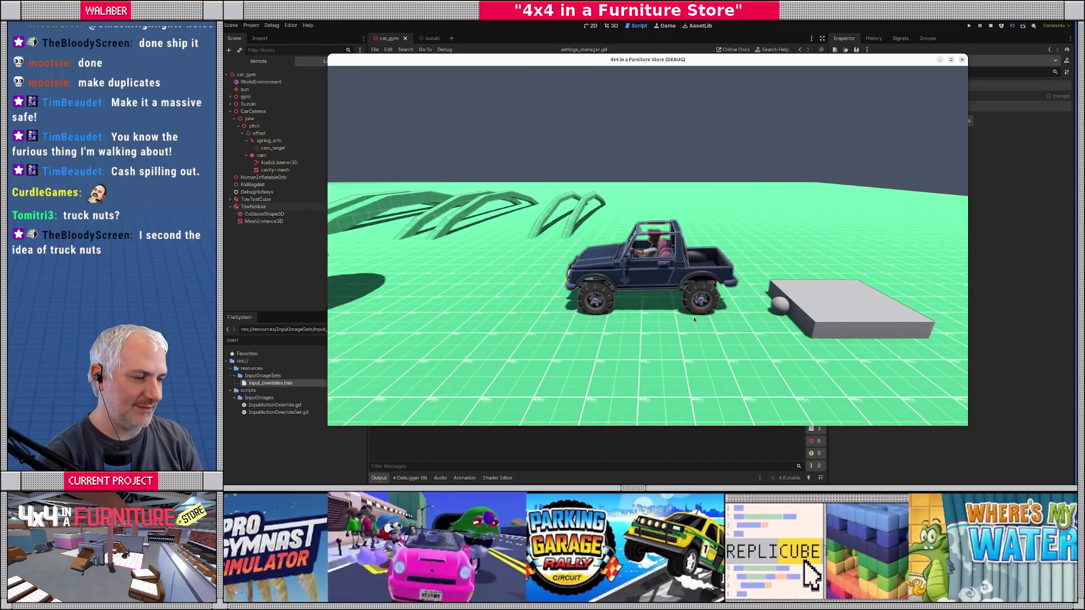
# Drive the truck into the grey box, then select the runtime Generic6DOFJoint3D in the Remote tree.
pyautogui.press('w')
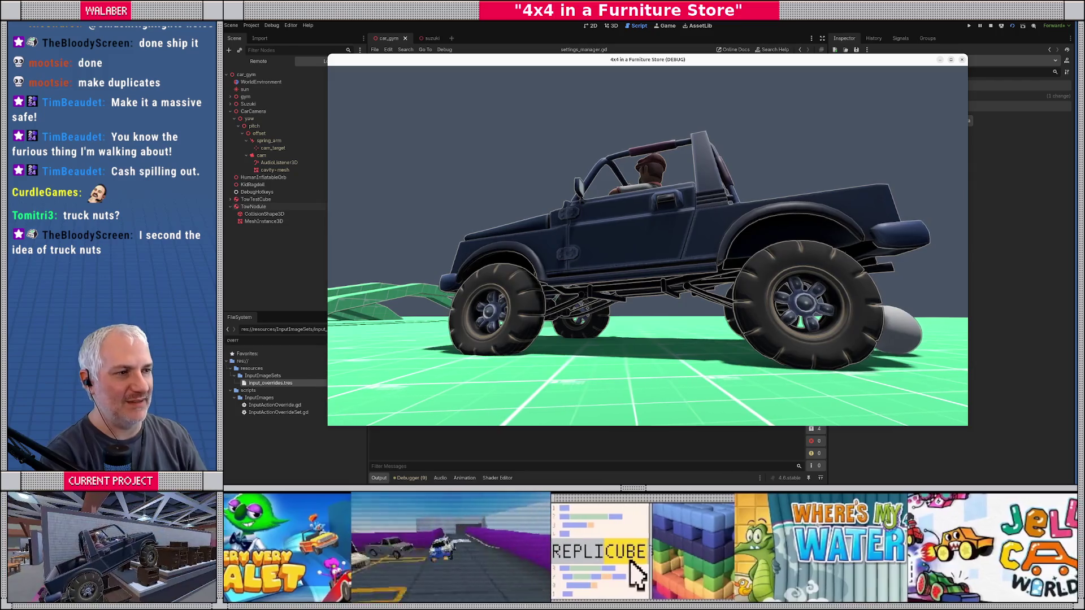
pyautogui.press('F8')
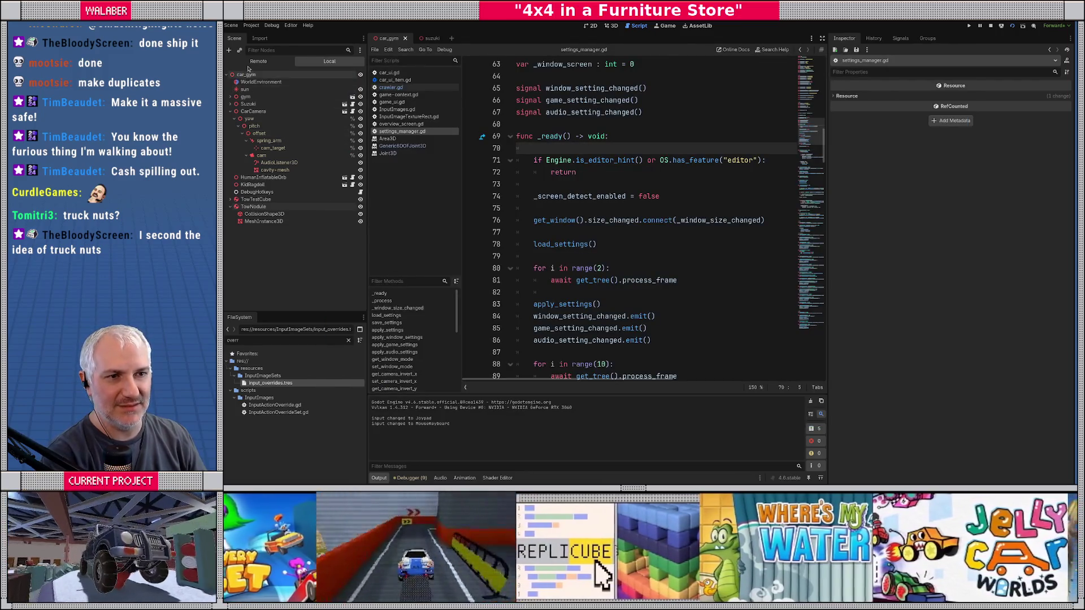
pyautogui.click(259, 61)
pyautogui.click(285, 291)
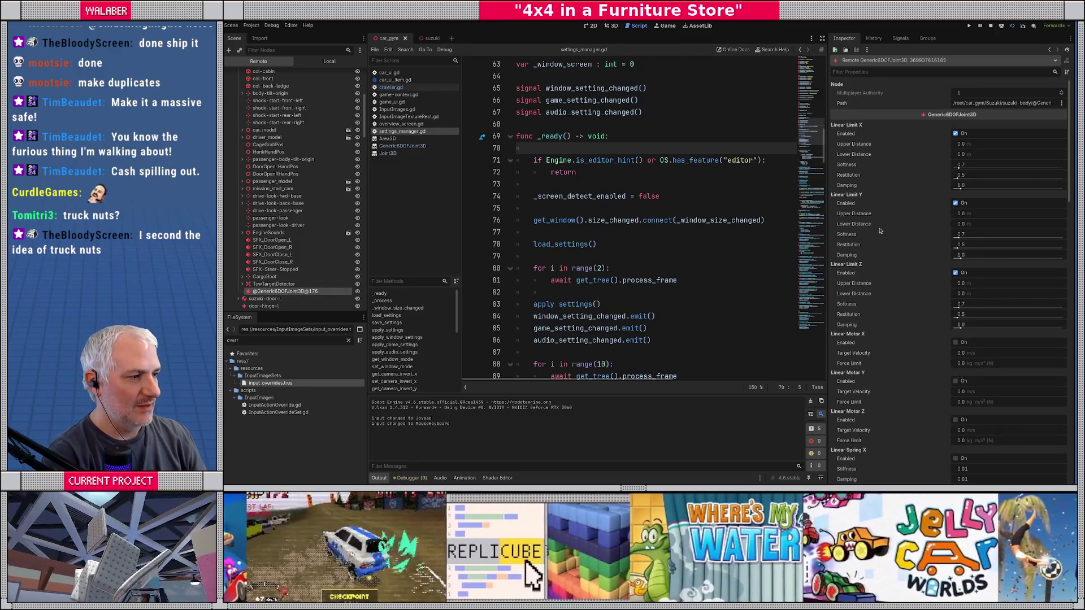
pyautogui.scroll(-2, 900, 270)
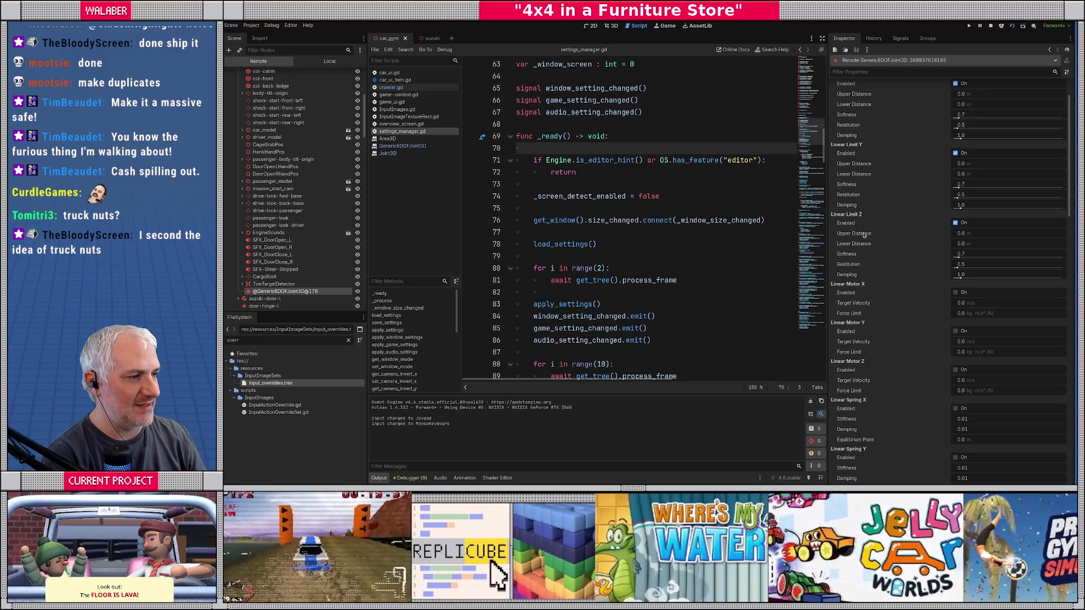
pyautogui.hotkey('alt', 'Tab')
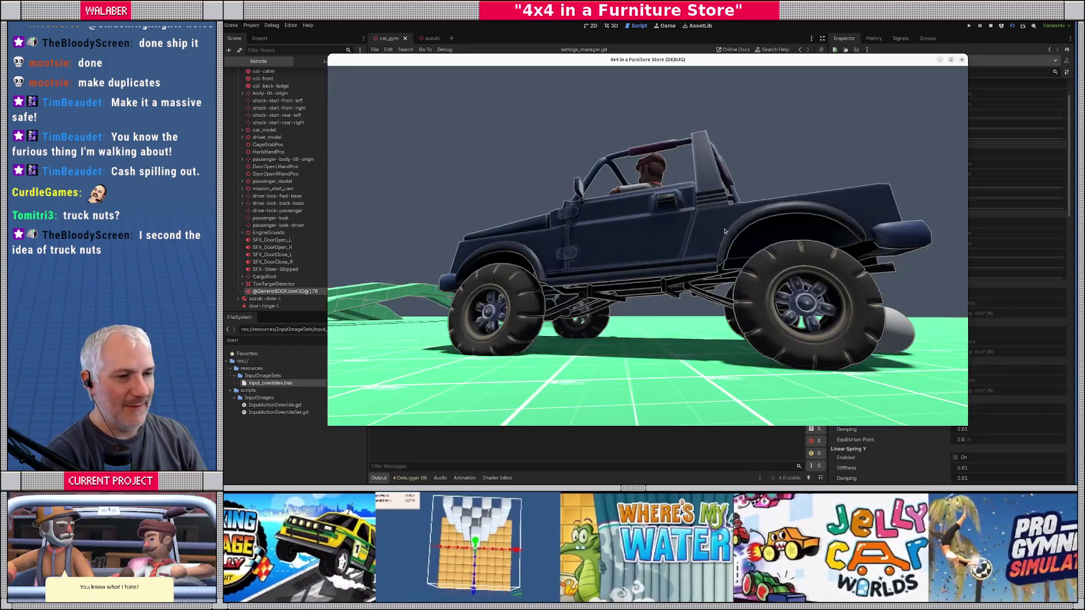
pyautogui.moveTo(710, 57)
pyautogui.mouseDown()
pyautogui.moveTo(678, 46)
pyautogui.moveTo(688, 49)
pyautogui.mouseUp()
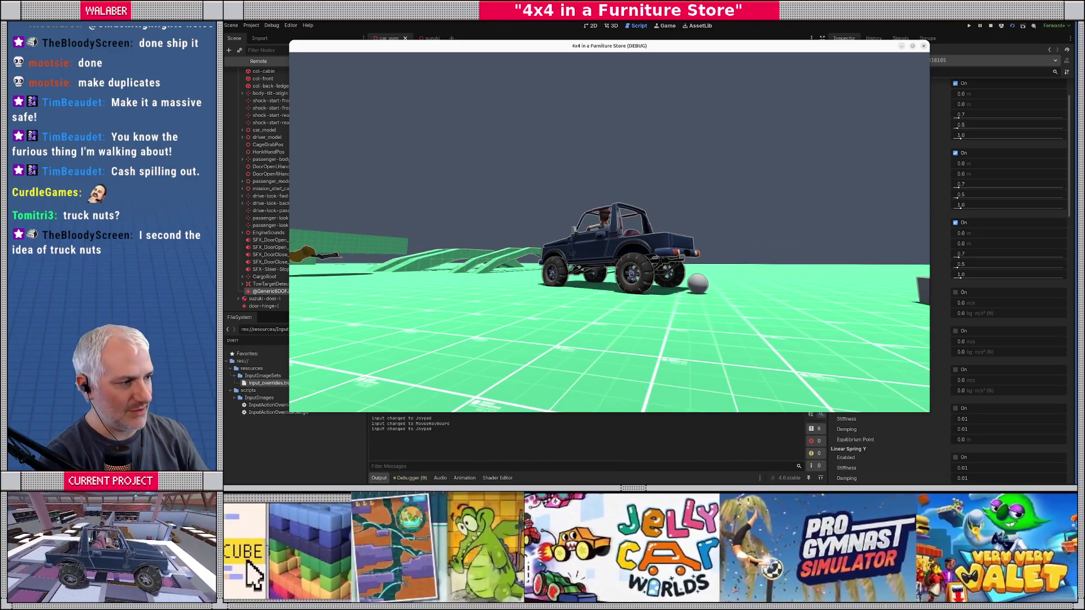
pyautogui.press('F8')
# Set Linear Limit Z Upper and Lower Distance to -0.2 m and check it in the game.
pyautogui.click(1015, 235)
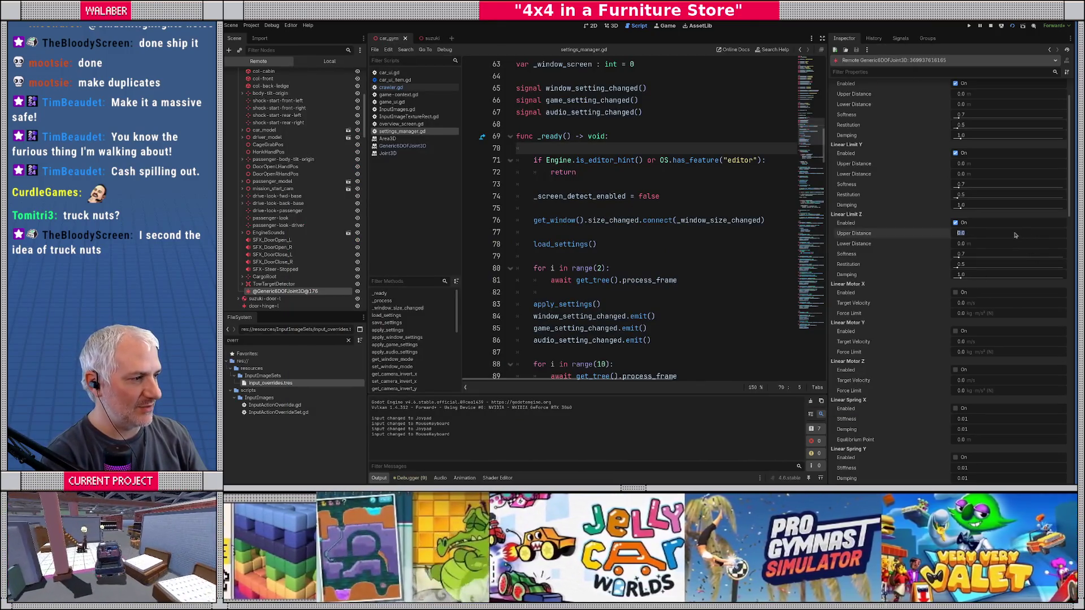
pyautogui.write('-')
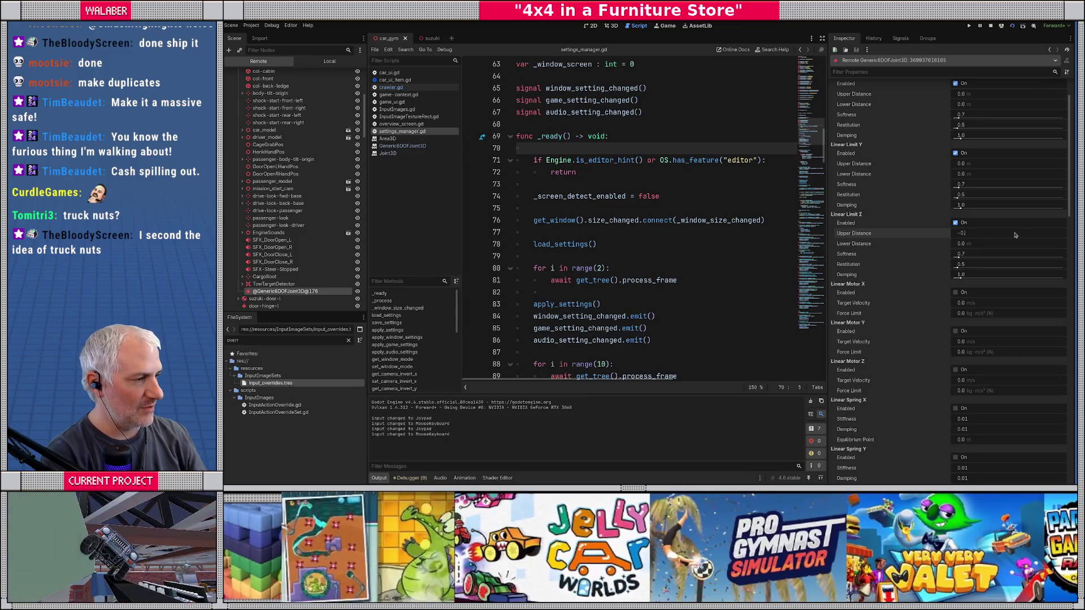
pyautogui.write('0.2')
pyautogui.press('Tab')
pyautogui.write('-')
pyautogui.press('Return')
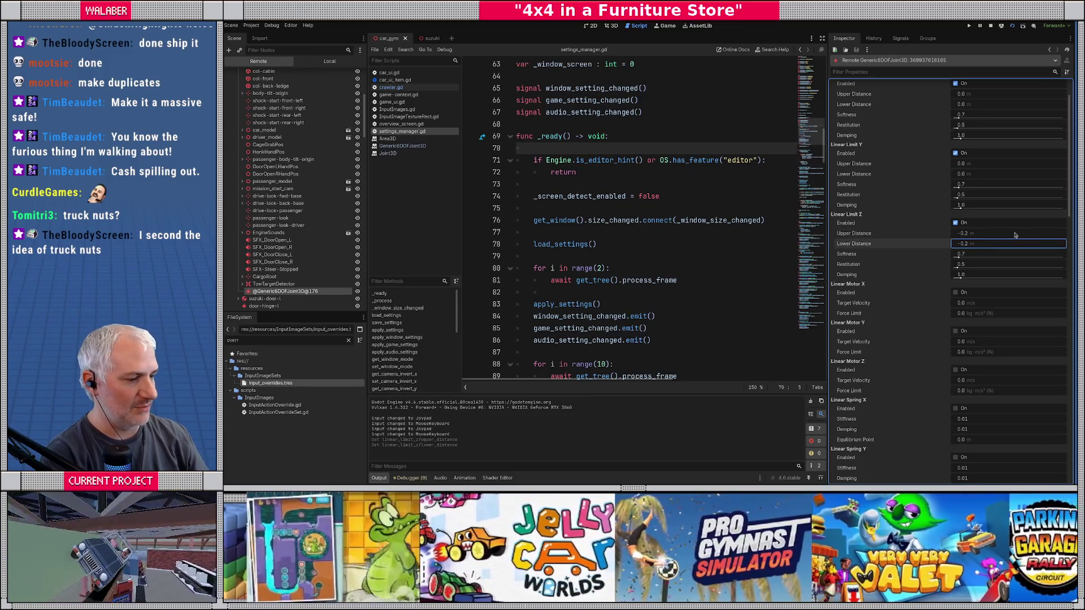
pyautogui.hotkey('alt', 'Tab')
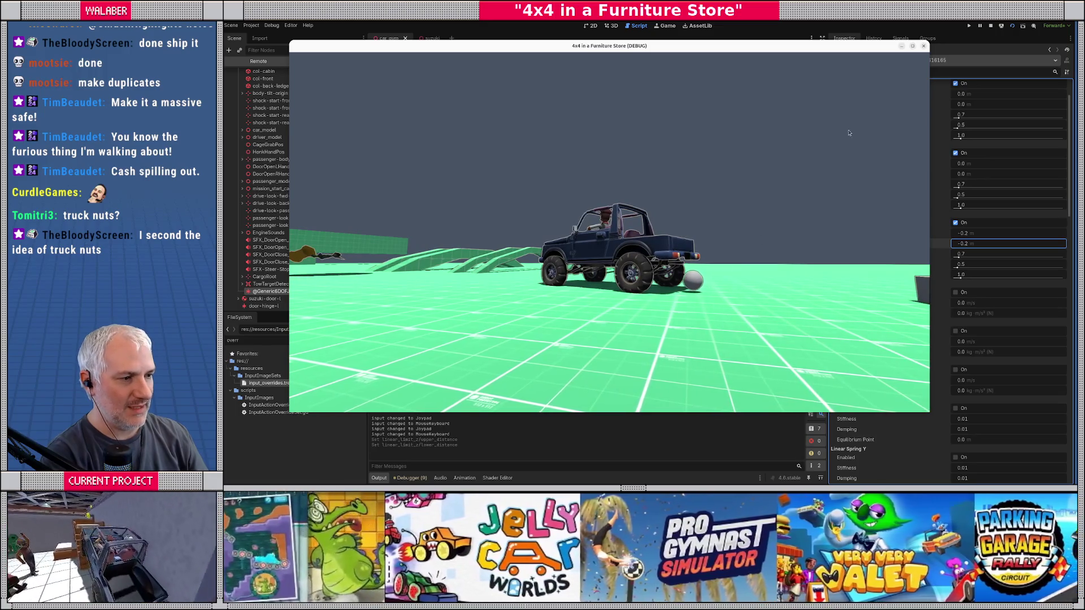
pyautogui.hotkey('alt', 'Tab')
# Change both Z linear limit distances to -0.5 m and test again in the running game.
pyautogui.click(1009, 236)
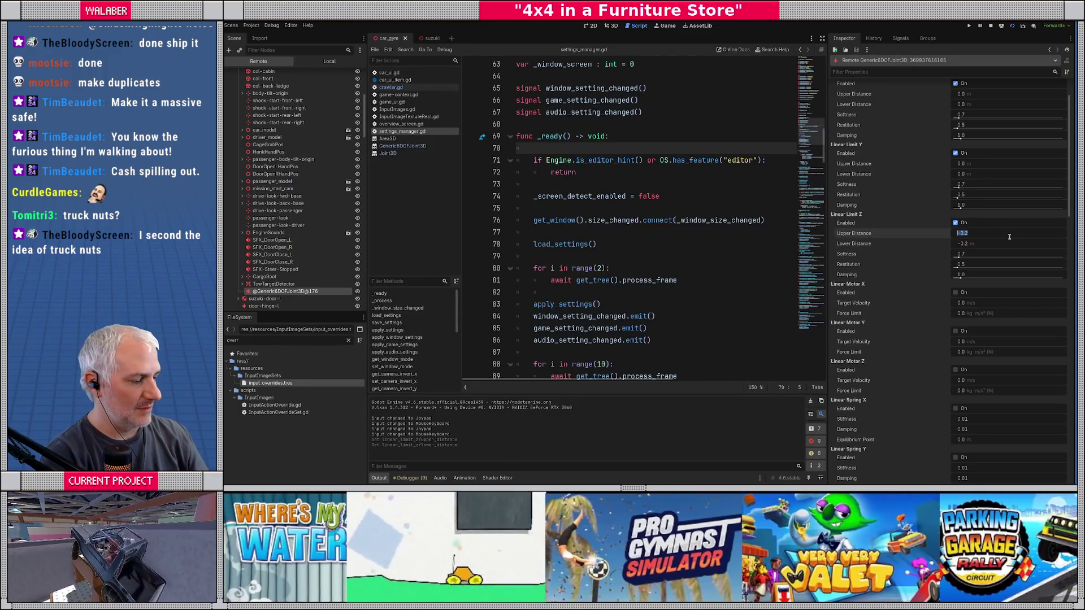
pyautogui.write('.5')
pyautogui.press('Tab')
pyautogui.write('-0.5')
pyautogui.press('Return')
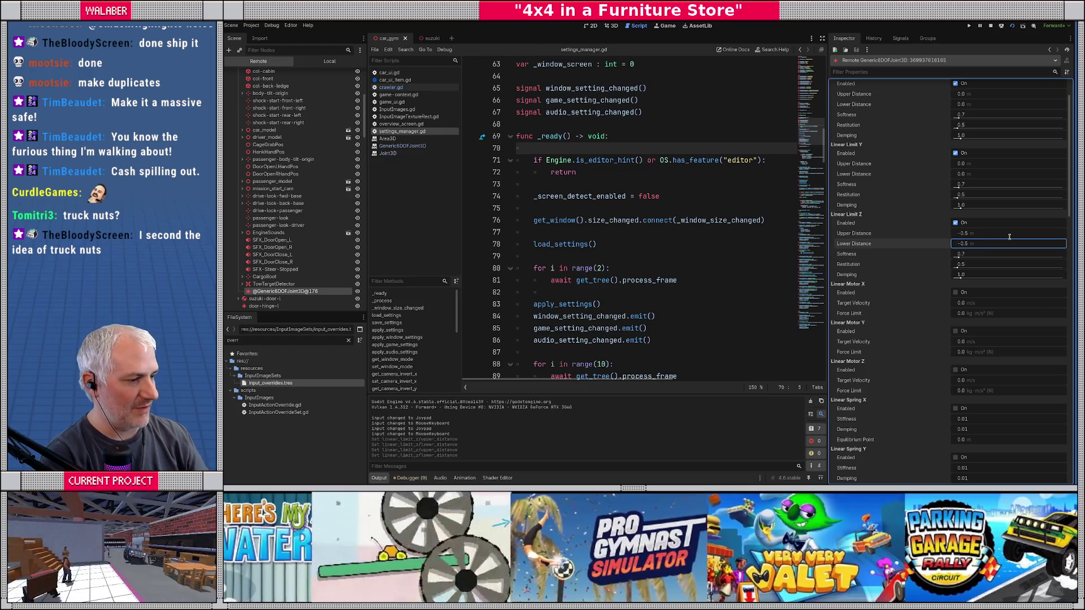
pyautogui.hotkey('alt', 'Tab')
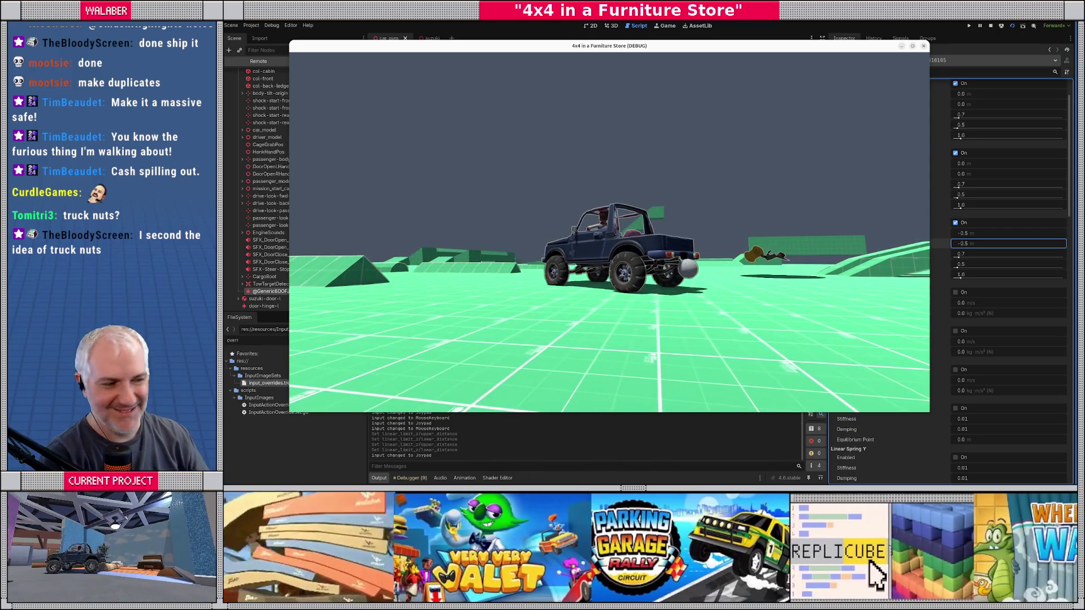
# Stop the game, go distraction-free, open crawler.gd and find the tow joint's Basis.looking_at code.
pyautogui.click(990, 26)
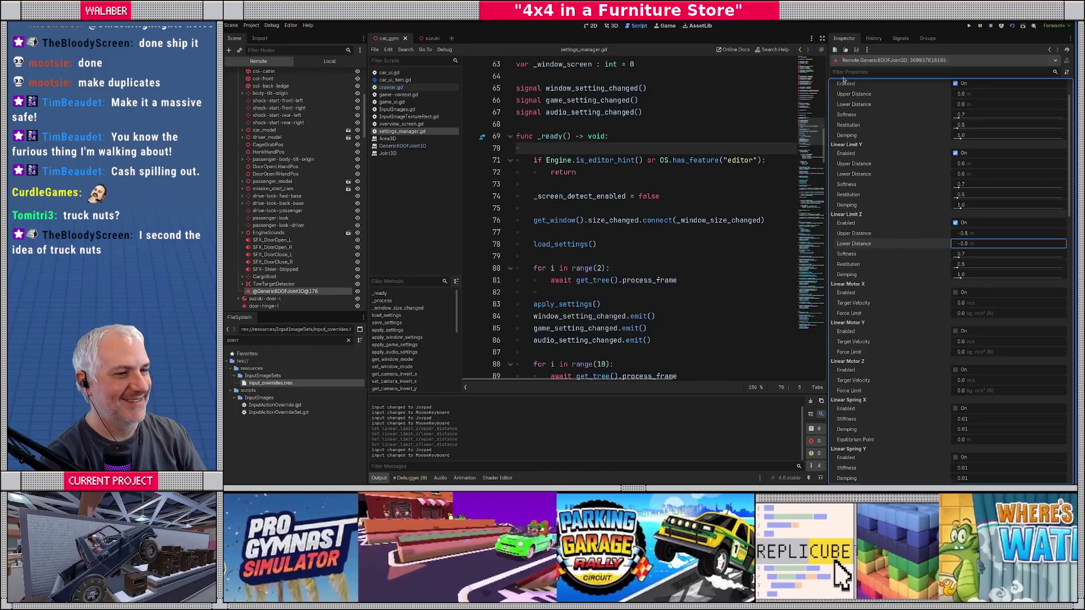
pyautogui.click(824, 38)
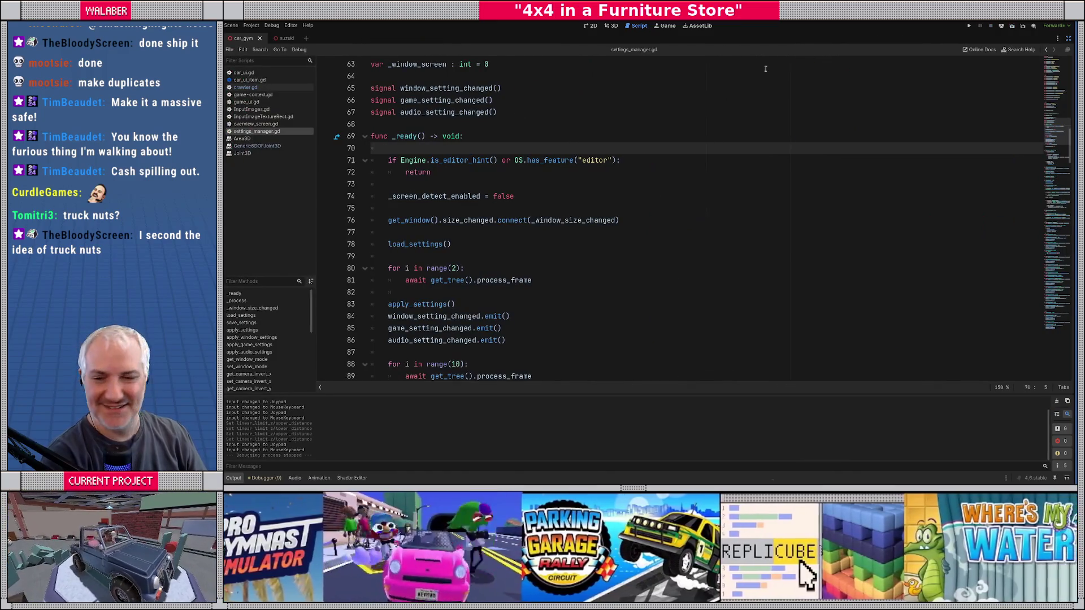
pyautogui.click(246, 87)
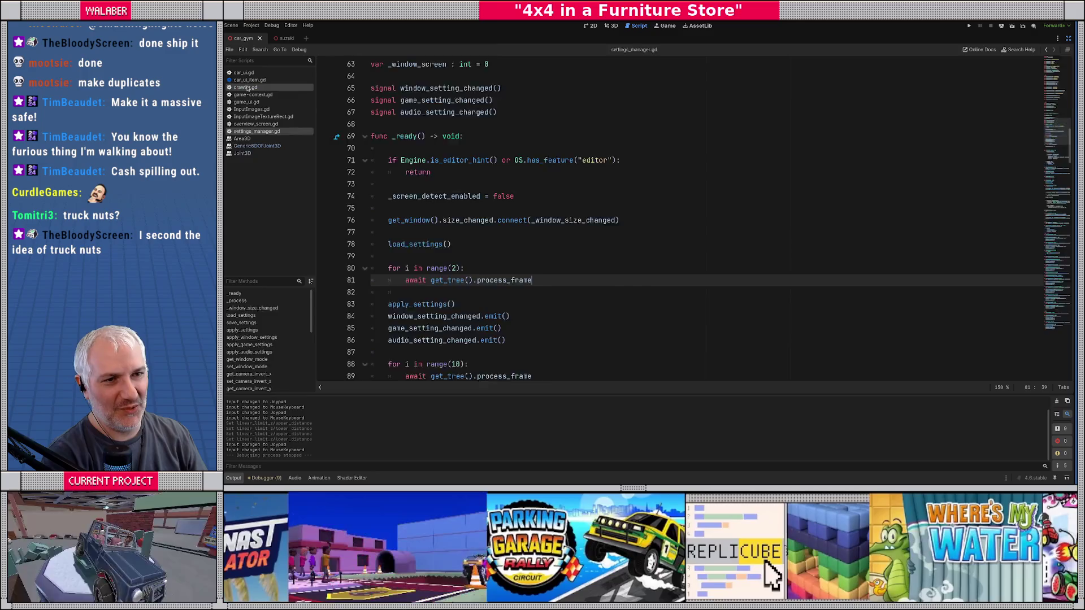
pyautogui.moveTo(1057, 70); pyautogui.dragTo(1057, 347)
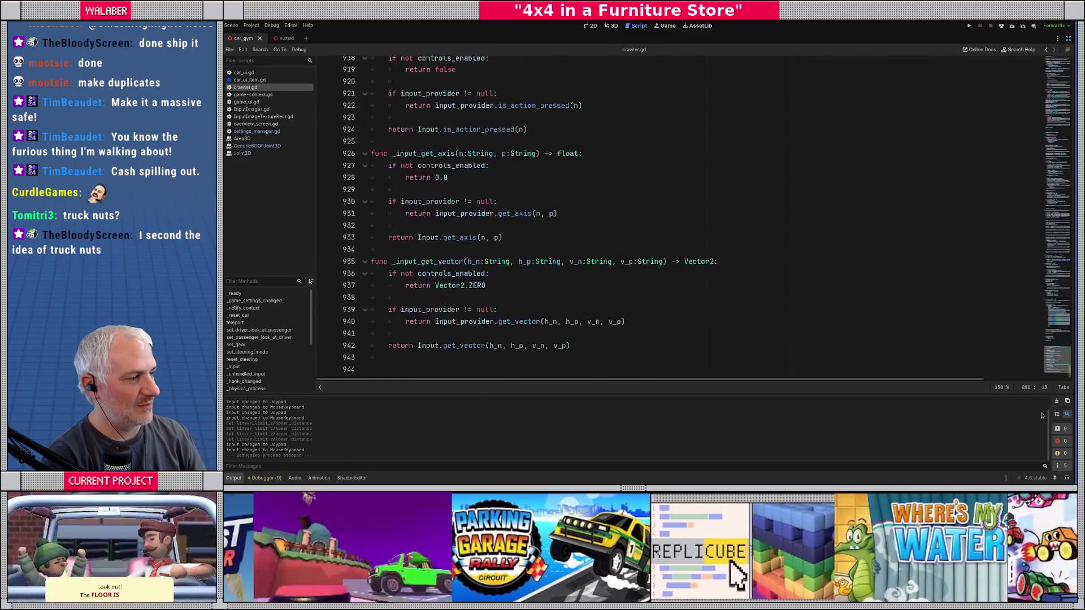
pyautogui.scroll(10, 598, 258)
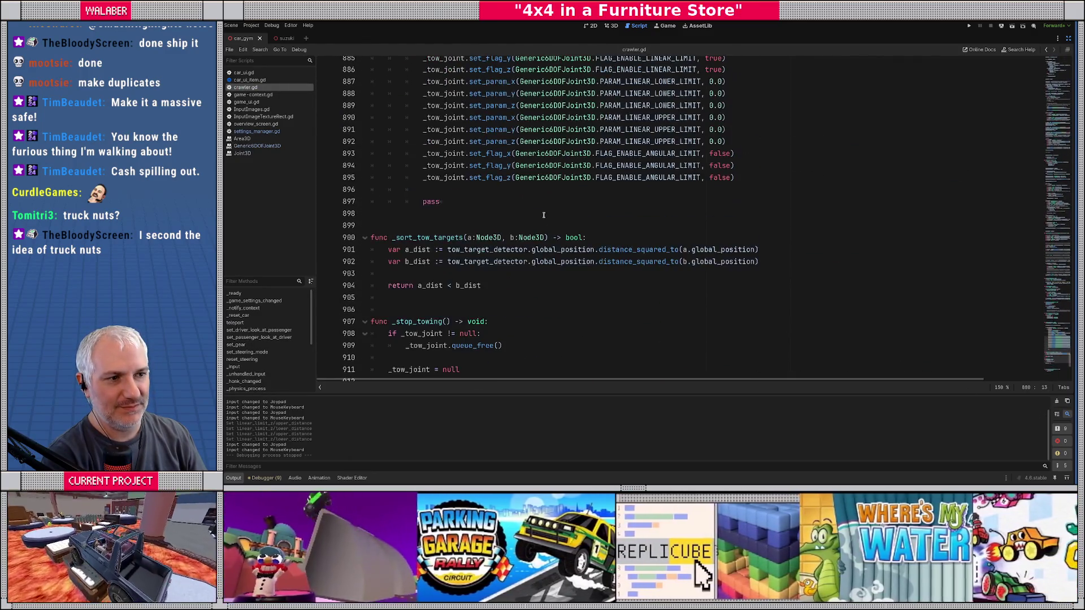
pyautogui.moveTo(527, 280)
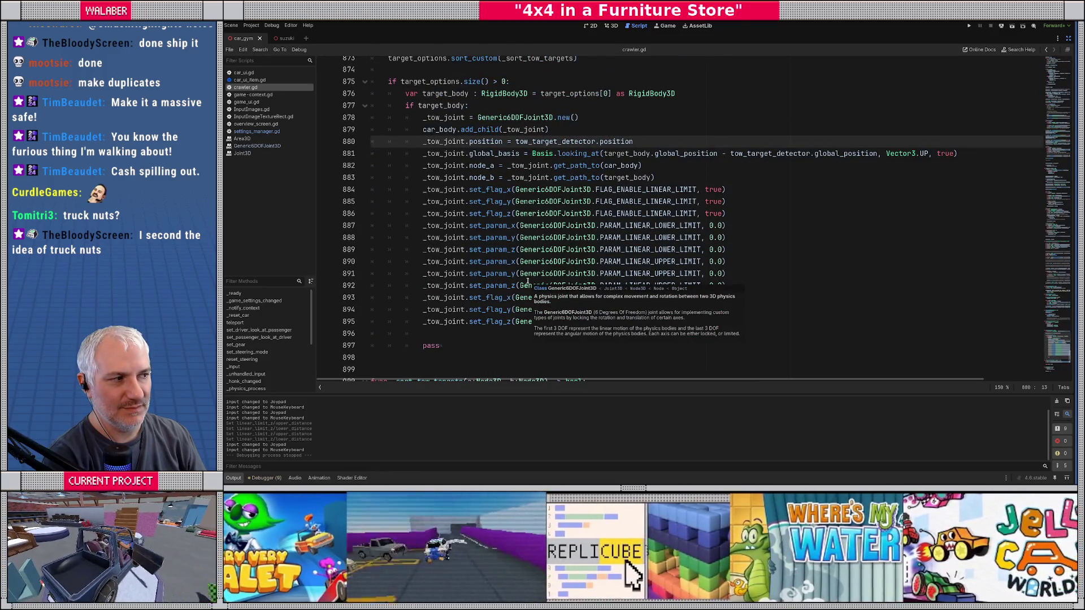
pyautogui.moveTo(607, 154); pyautogui.dragTo(857, 156)
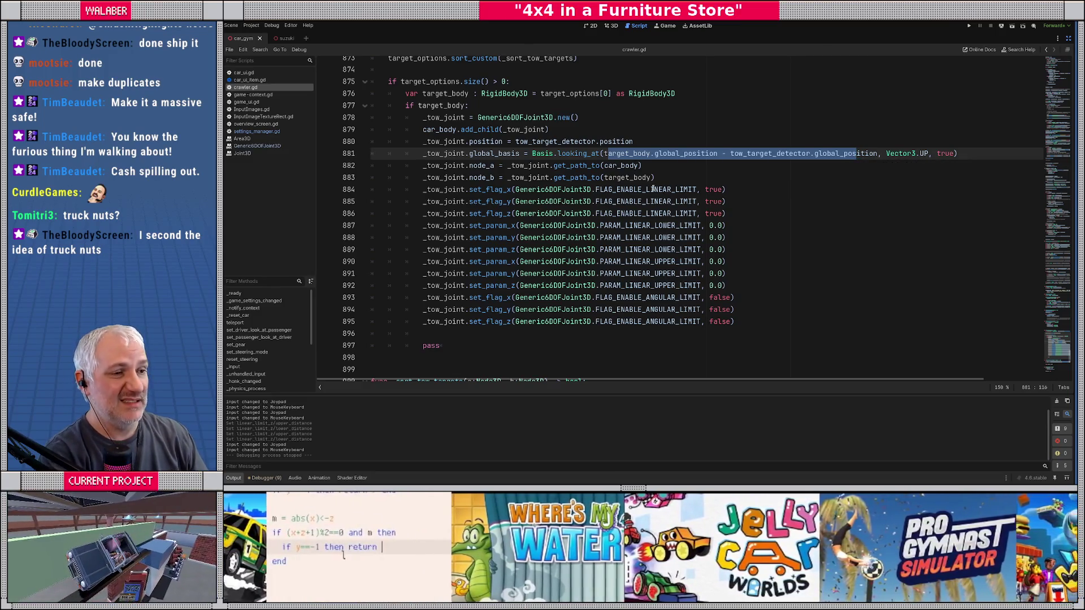
pyautogui.click(689, 180)
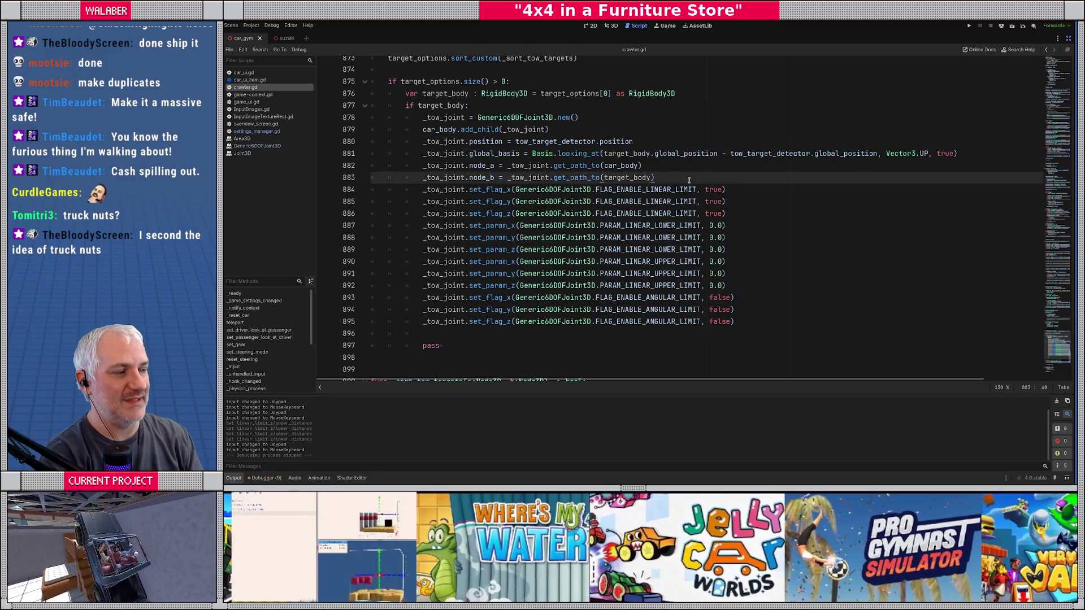
# Add 'var attach_dist = tow_target_detector.global_position.distance_to(target_body.global_position)' above the joint position line.
pyautogui.press('Up')
pyautogui.press('Up')
pyautogui.press('Up')
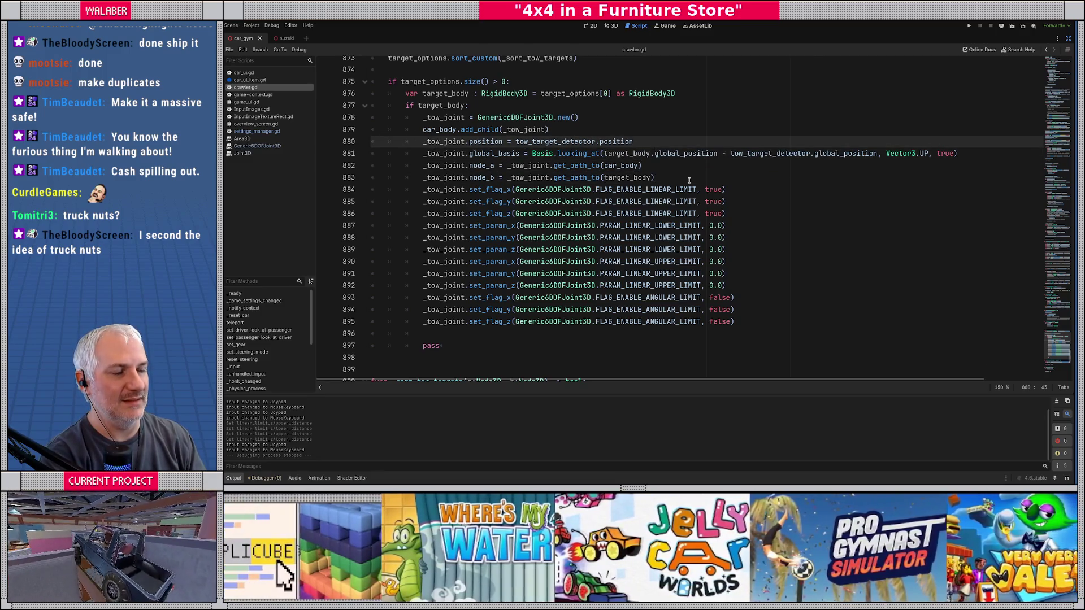
pyautogui.hotkey('ctrl', 'shift', 'Return')
pyautogui.write('var ')
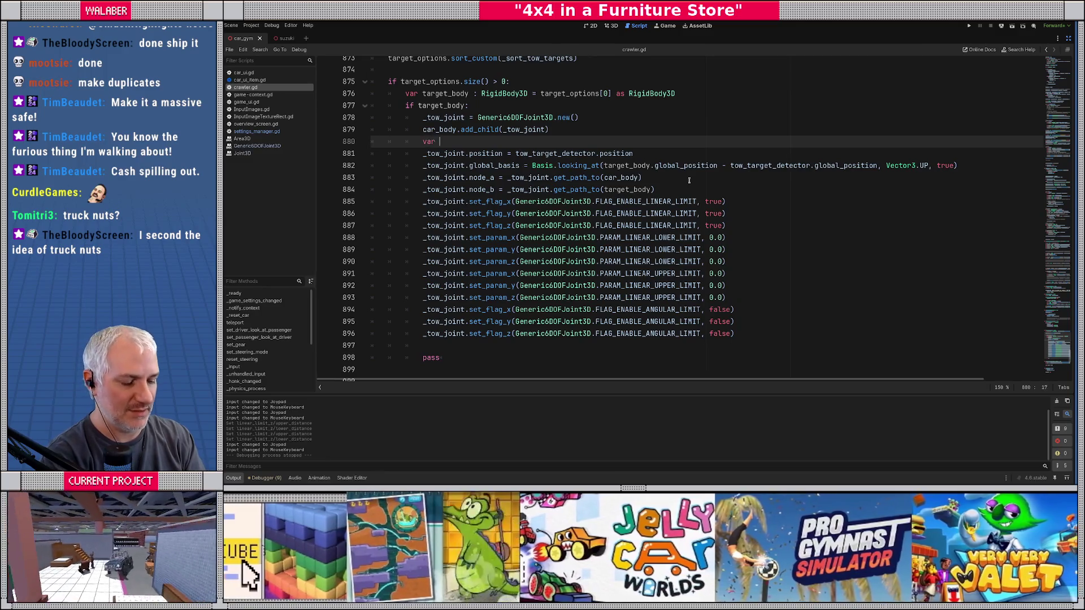
pyautogui.write('attach_d')
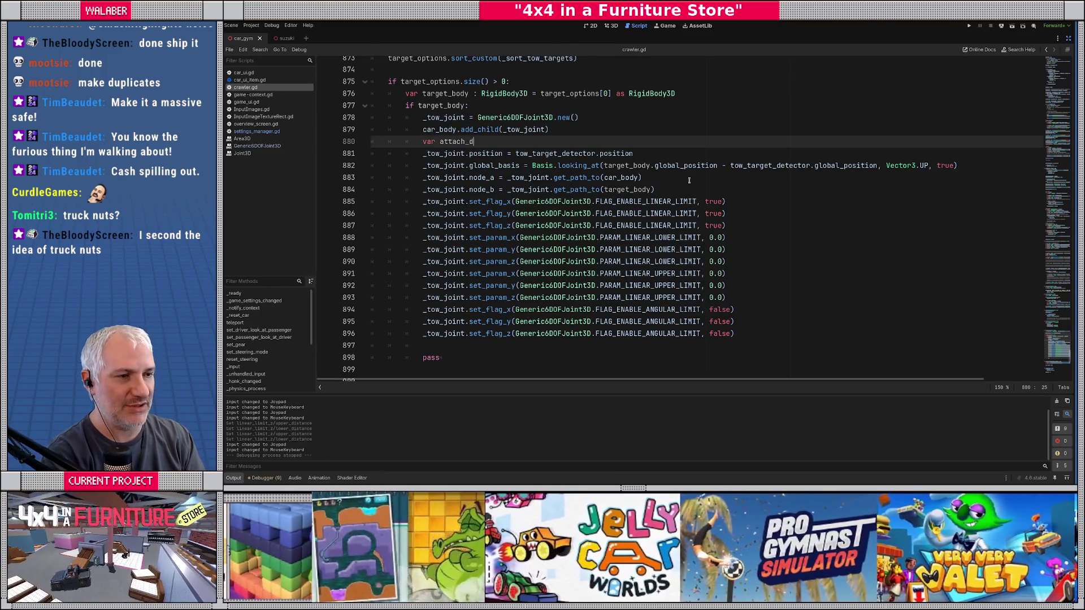
pyautogui.write('ist :=')
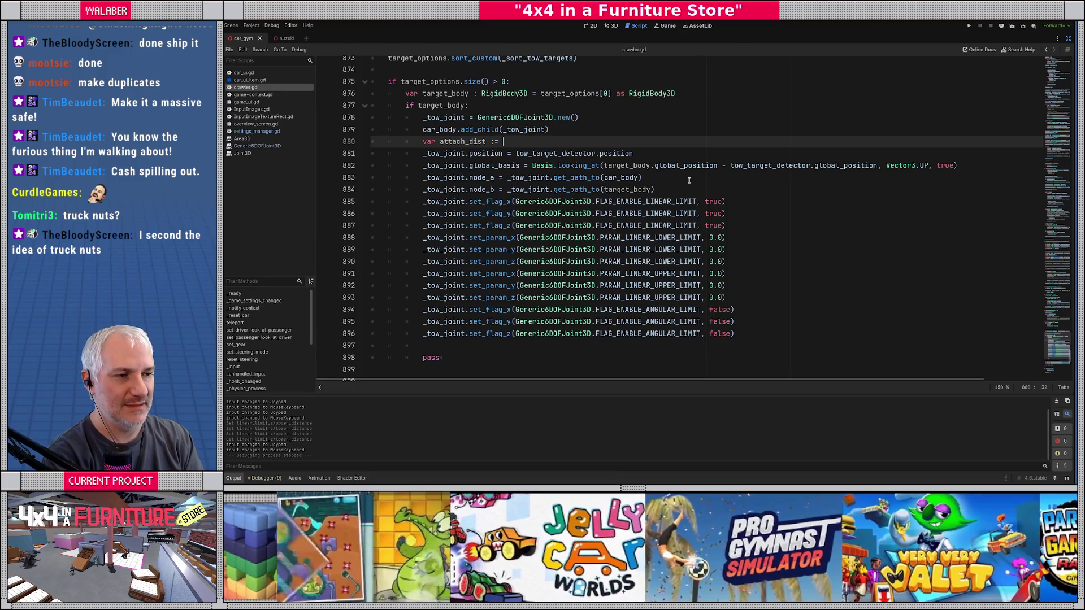
pyautogui.hotkey('ctrl', 'space')
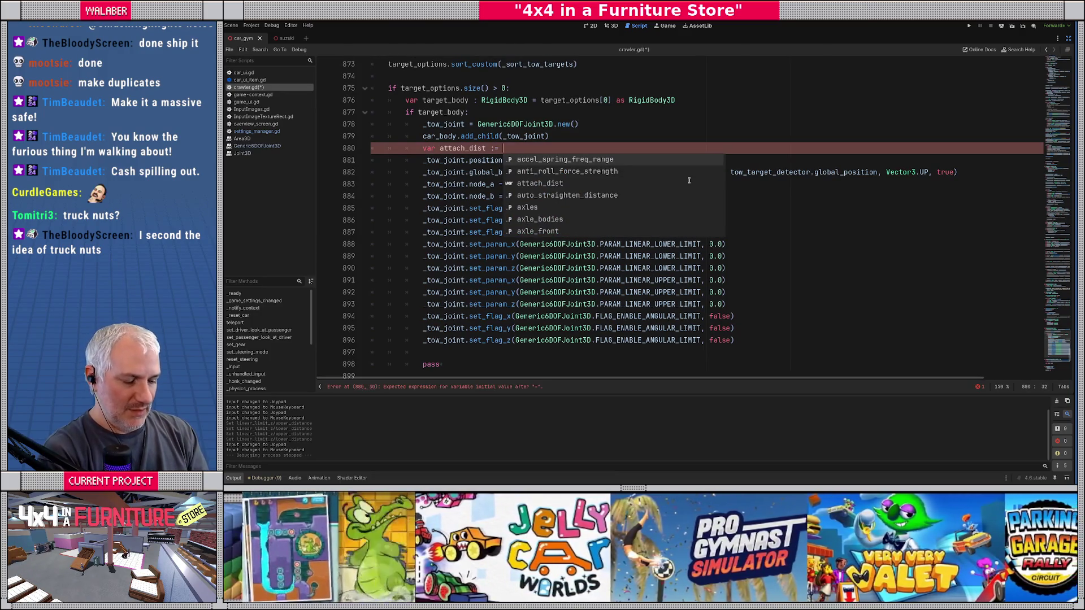
pyautogui.write('tow_target_detector.')
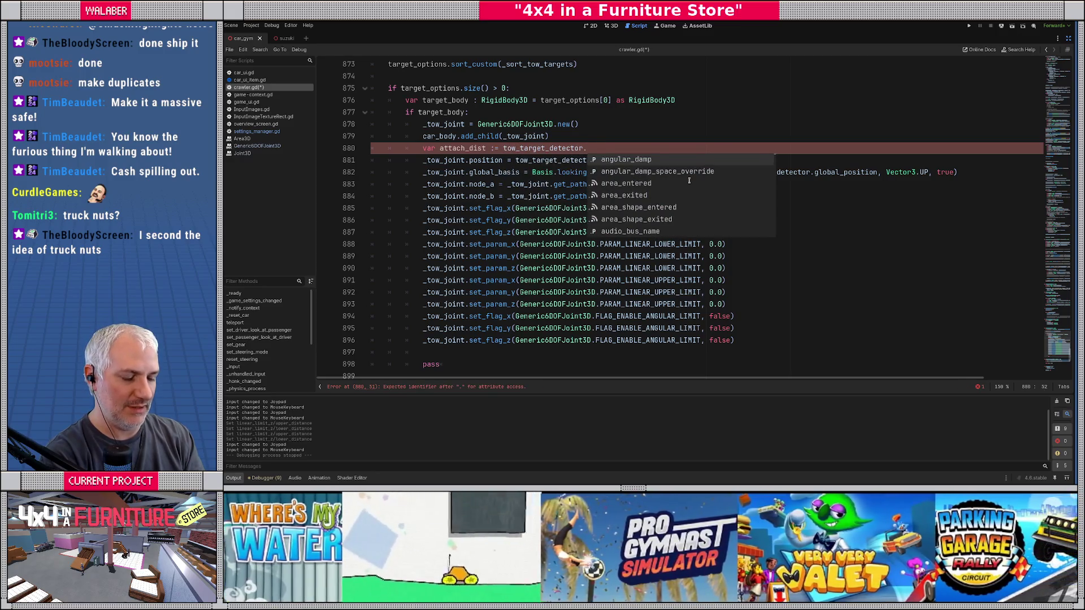
pyautogui.write('global_position.dis')
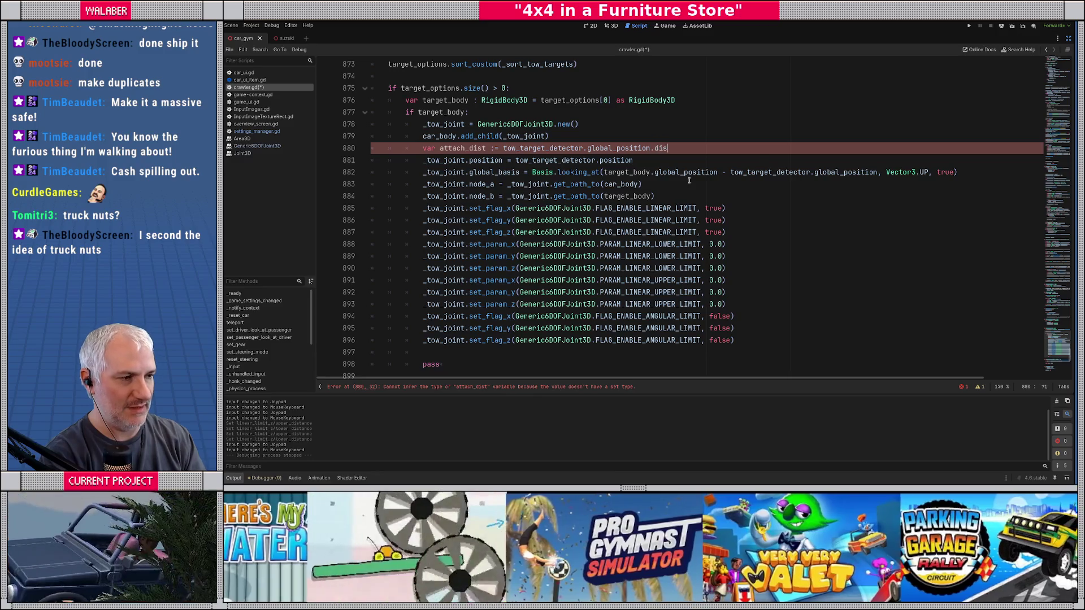
pyautogui.press('Return')
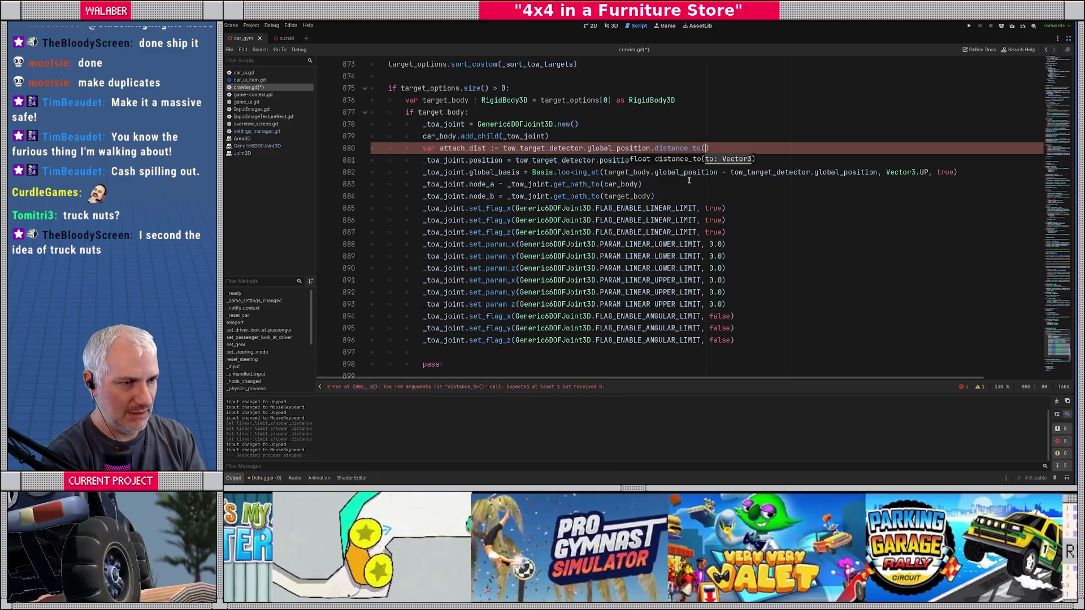
pyautogui.write('target_body.globa')
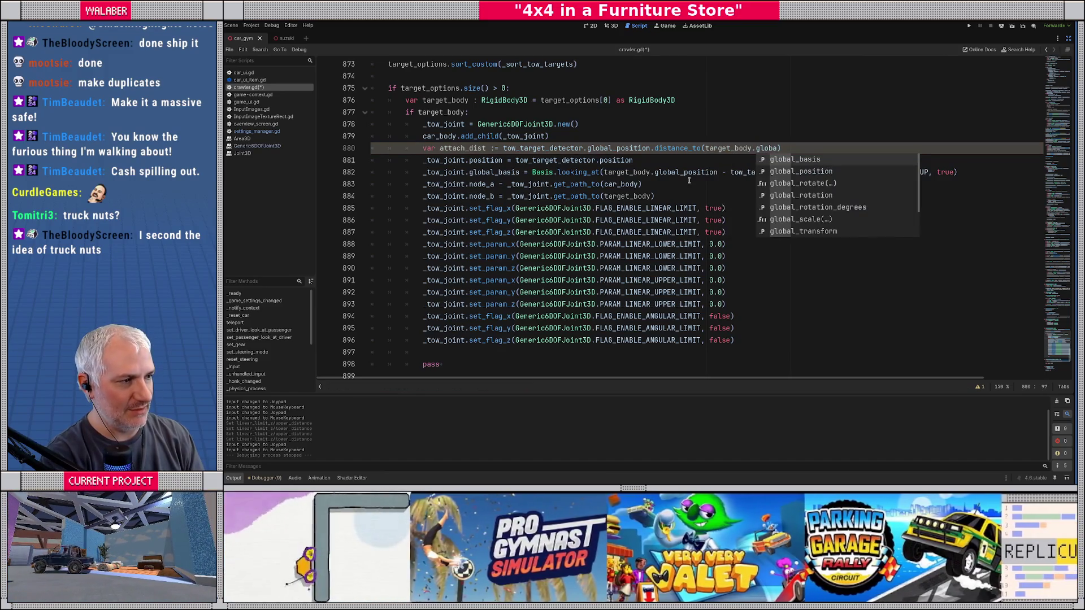
pyautogui.press('Down')
pyautogui.press('Return')
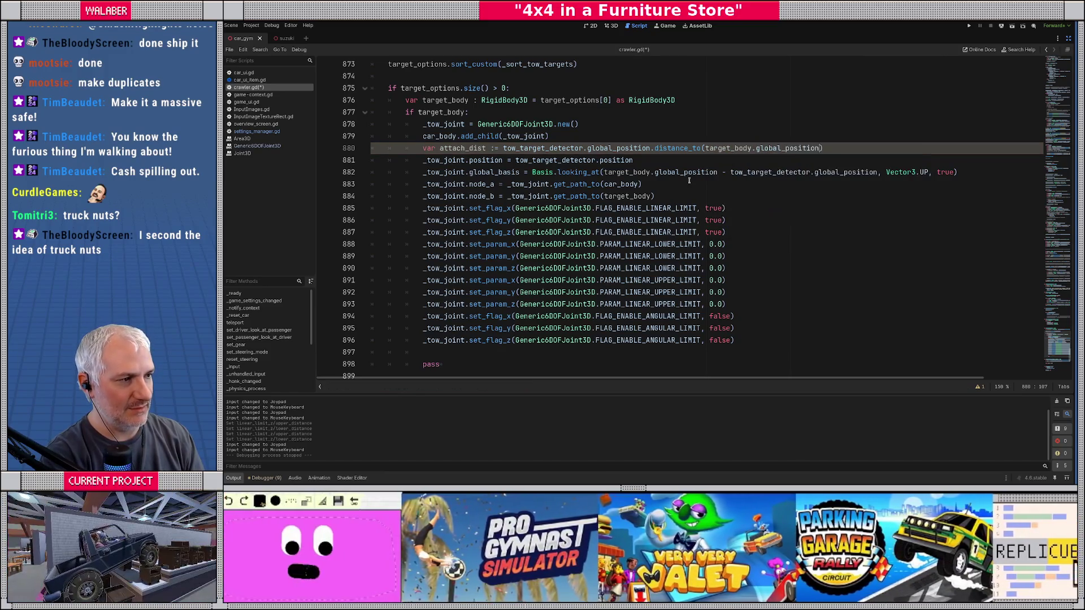
pyautogui.press('End')
pyautogui.press('Return')
# Replace the 0.0 Z lower and upper limits on lines 891 and 894 with -attach_dist.
pyautogui.doubleClick(483, 148)
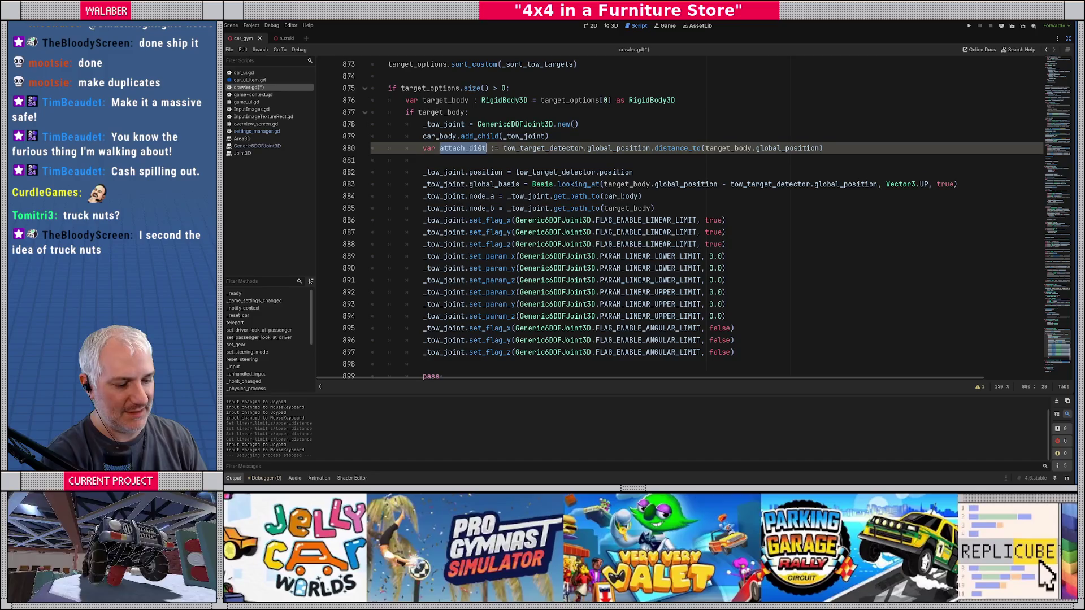
pyautogui.scroll(-1, 588, 258)
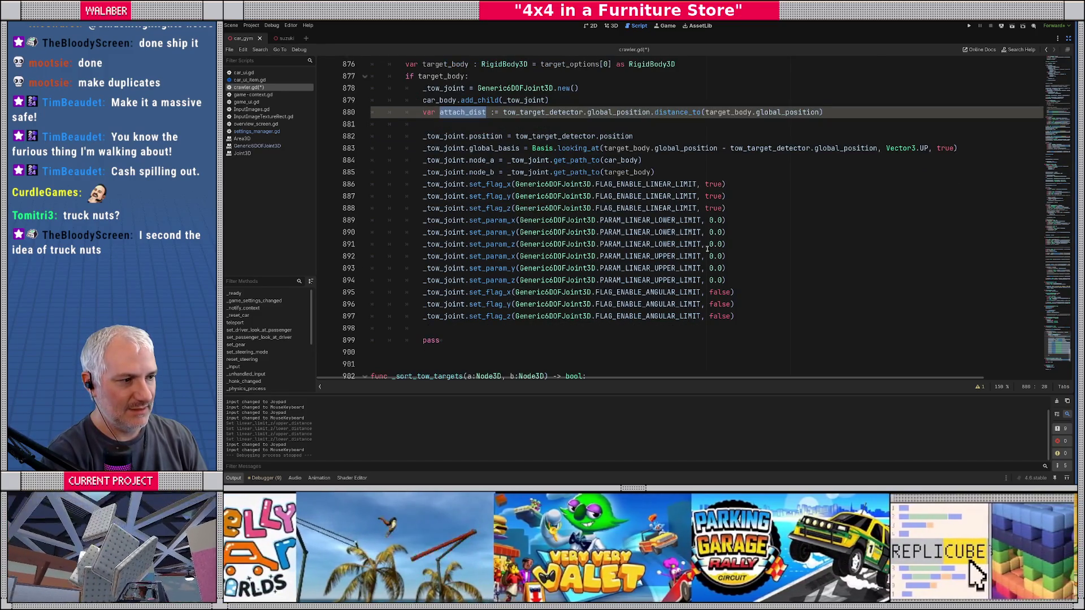
pyautogui.moveTo(710, 244); pyautogui.dragTo(723, 244)
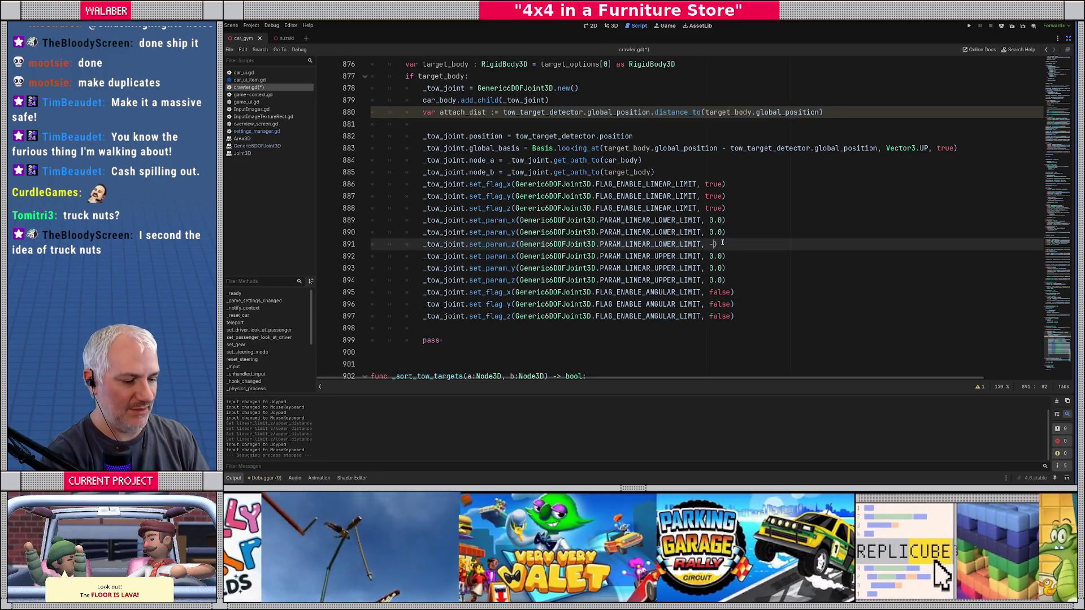
pyautogui.write('-att')
pyautogui.press('Return')
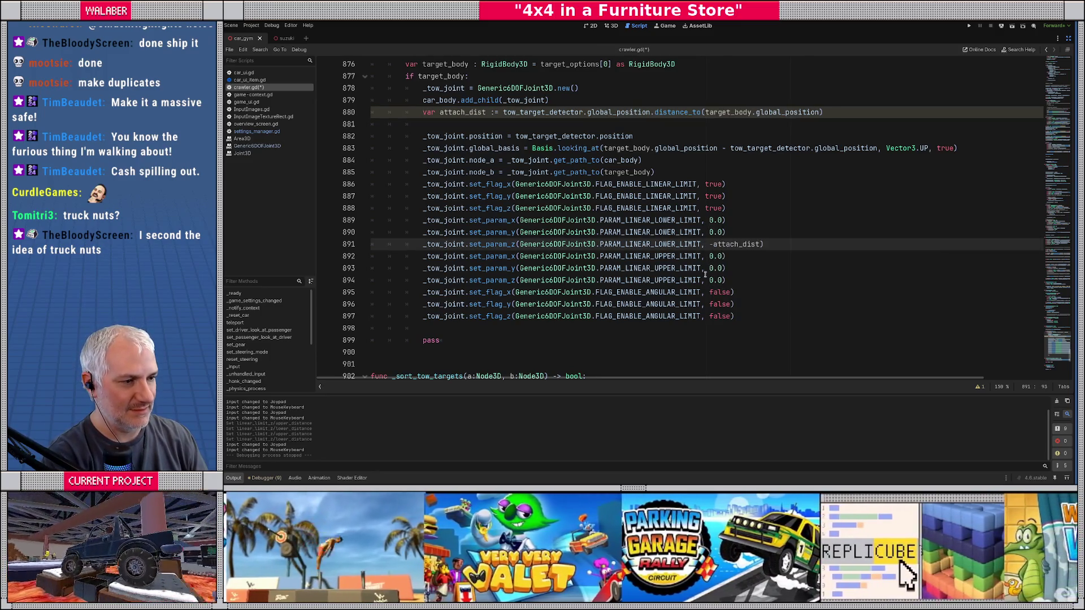
pyautogui.moveTo(709, 280); pyautogui.dragTo(722, 280)
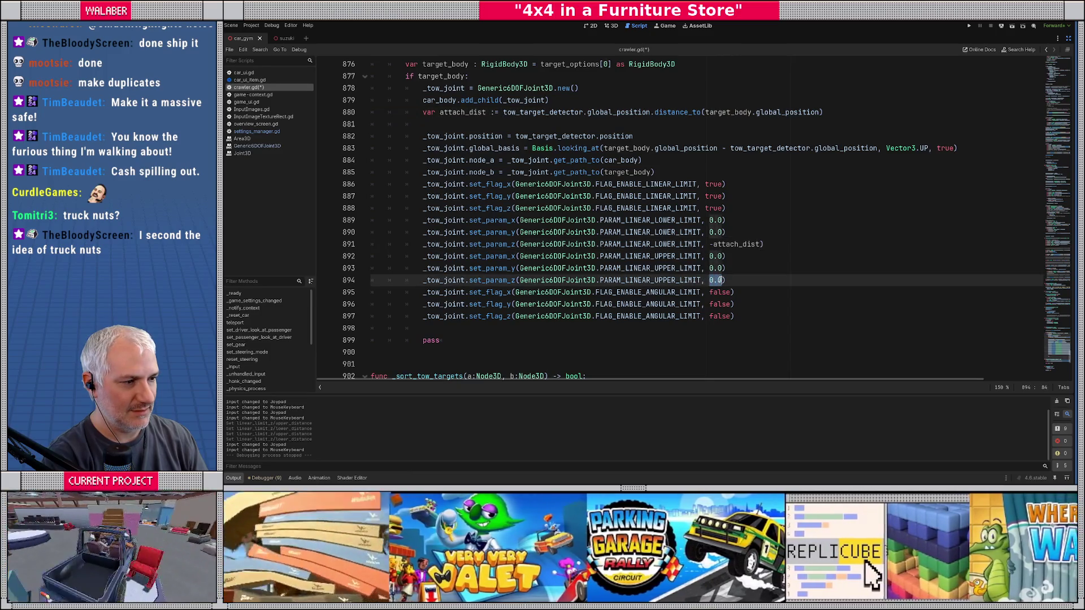
pyautogui.write('-att')
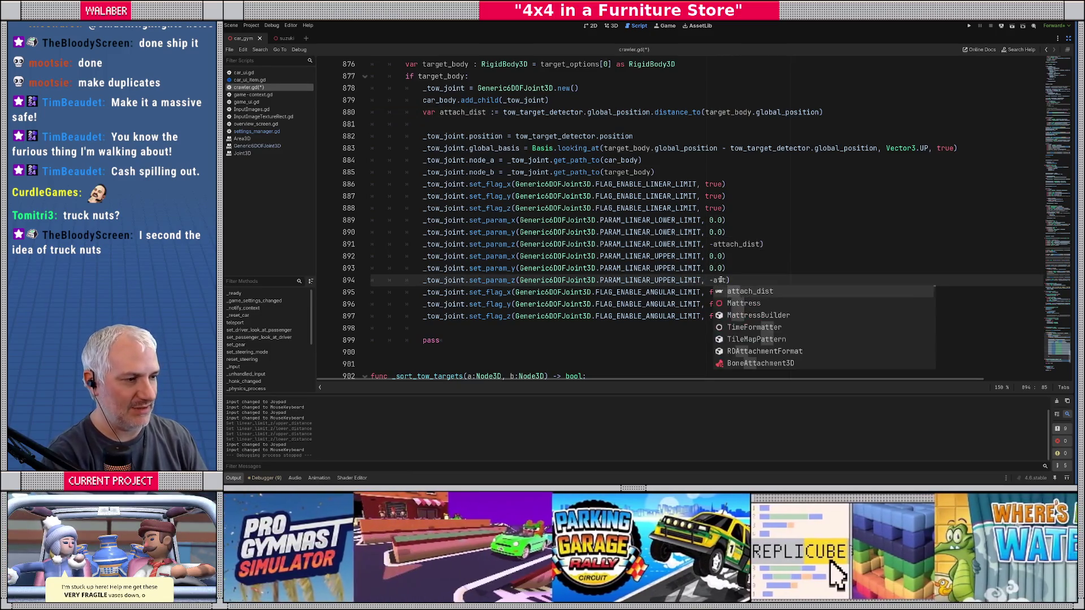
pyautogui.press('Return')
# Save and run, drive the truck and flip the camera with C, then stop the game.
pyautogui.press('F5')
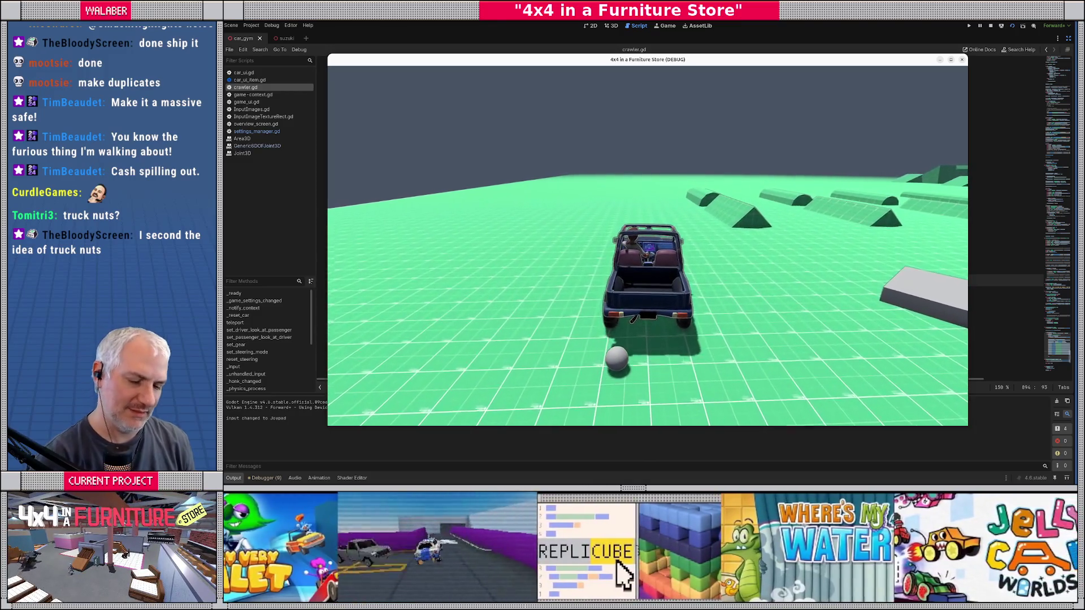
pyautogui.press('c')
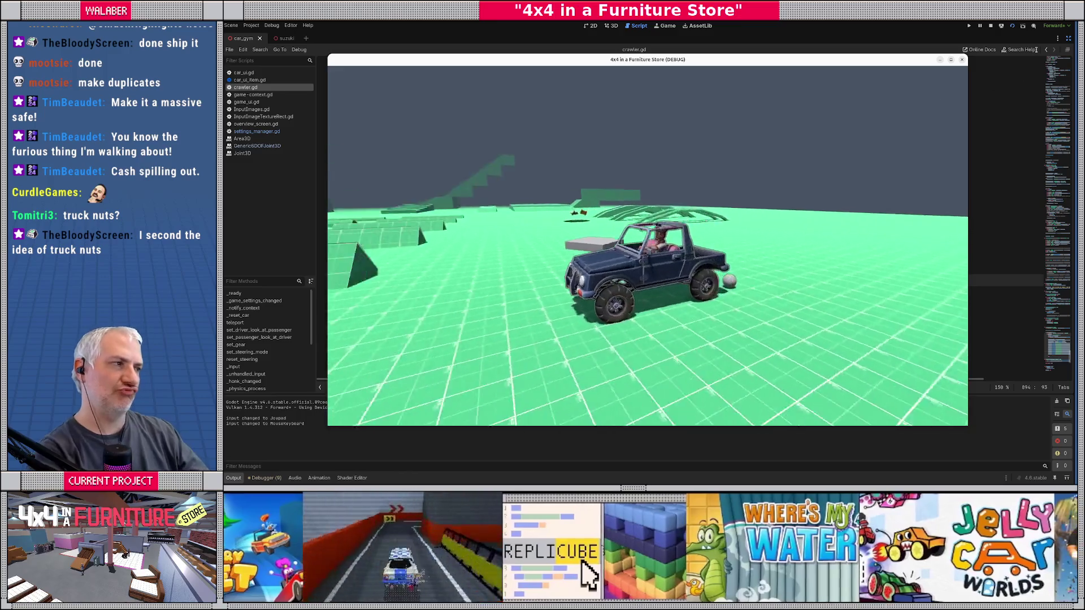
pyautogui.press('F8')
pyautogui.click(607, 149)
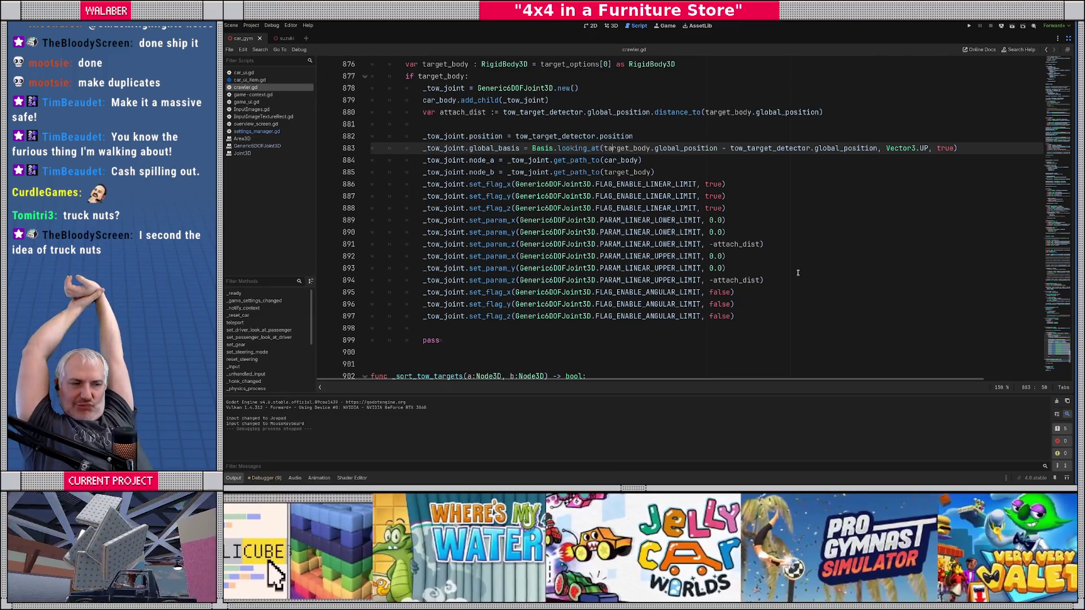
# Change the Z lower and upper limits on lines 891 and 894 back to 0.0.
pyautogui.doubleClick(749, 244)
pyautogui.press('BackSpace')
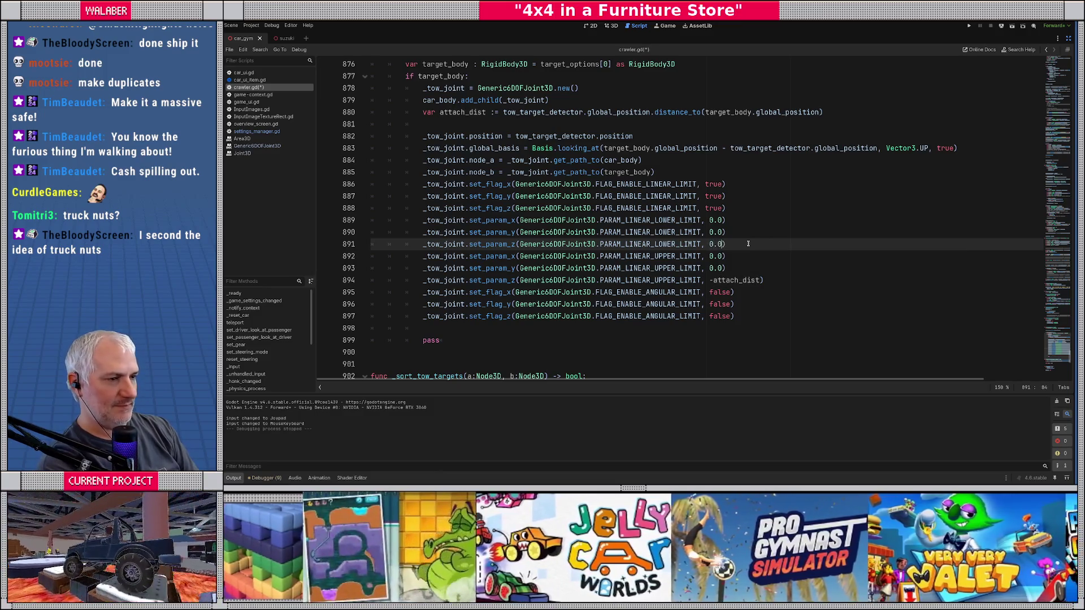
pyautogui.press('Down')
pyautogui.press('Down')
pyautogui.press('Down')
pyautogui.press('Left')
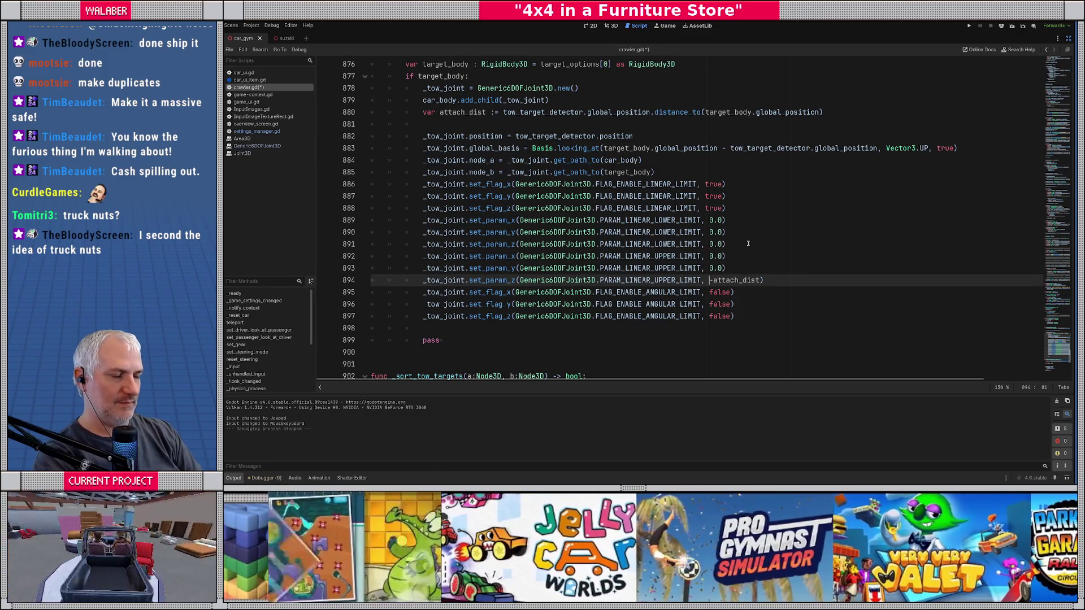
pyautogui.press('Delete')
pyautogui.press('Delete')
pyautogui.press('Delete')
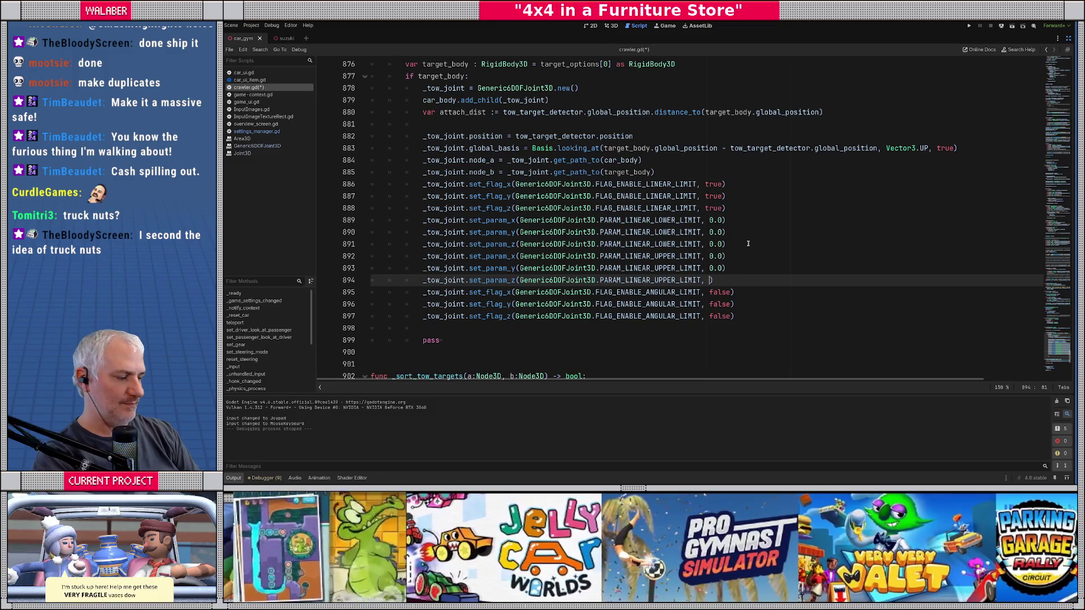
pyautogui.write('0.0')
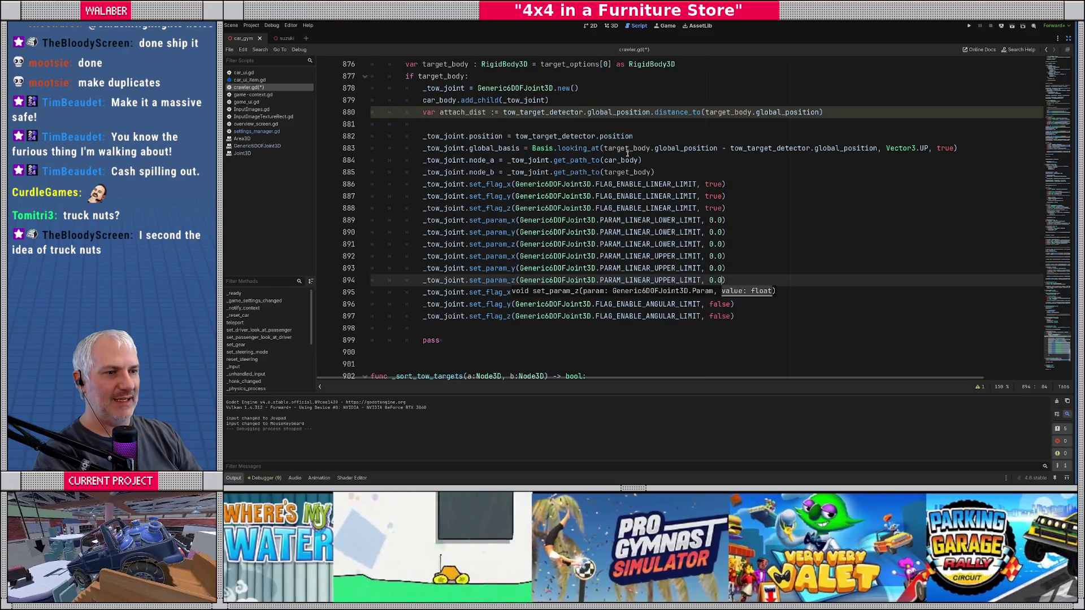
# After line 883, add 'target_body.global_position = tow_target_detector.global_position' and save the script.
pyautogui.click(582, 120)
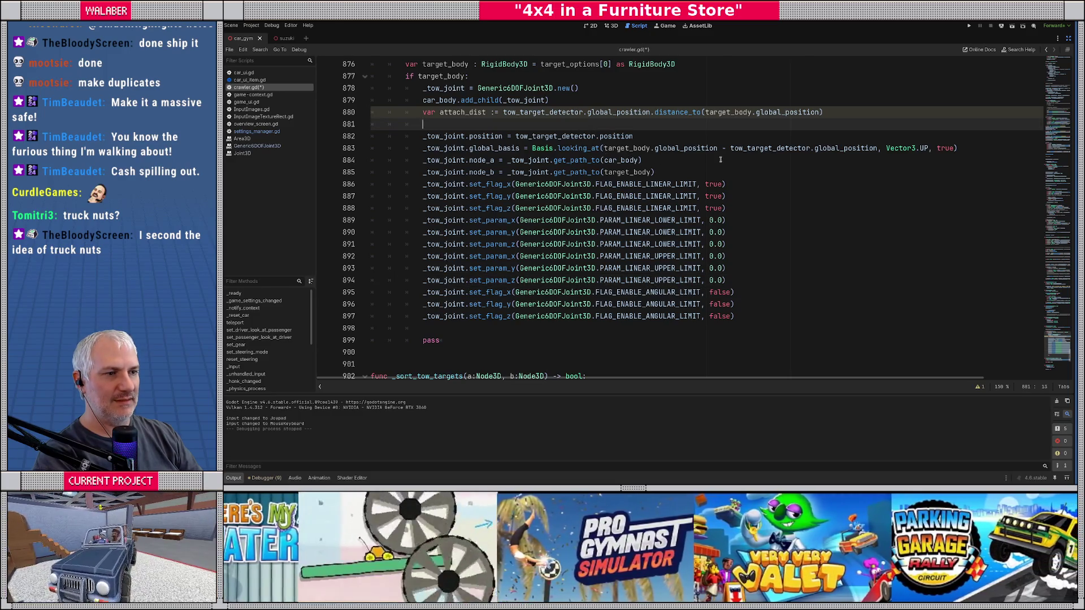
pyautogui.click(981, 148)
pyautogui.press('Return')
pyautogui.press('Return')
pyautogui.press('Return')
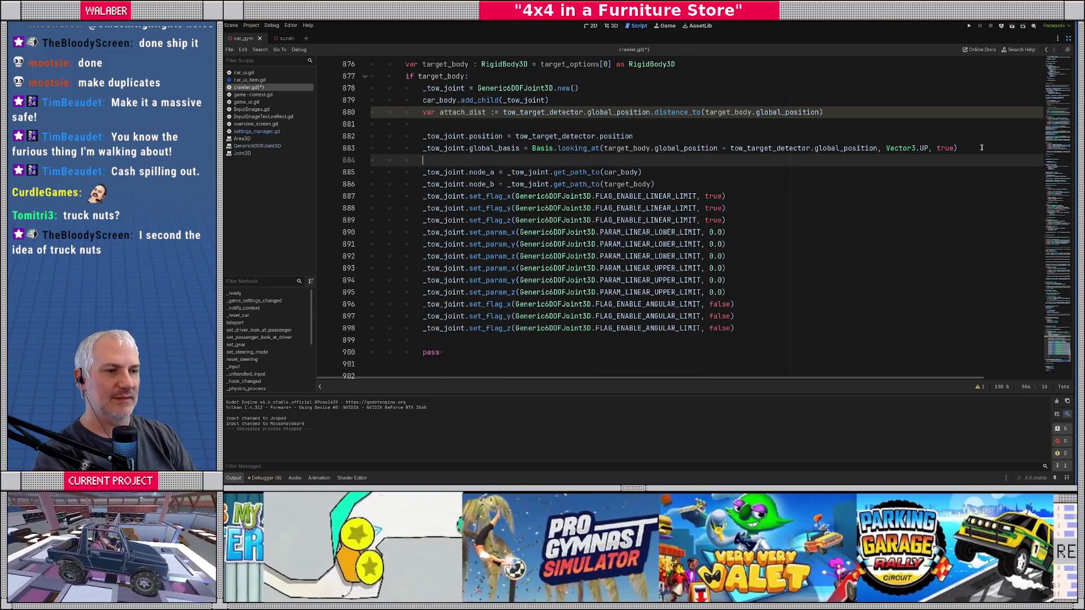
pyautogui.press('Up')
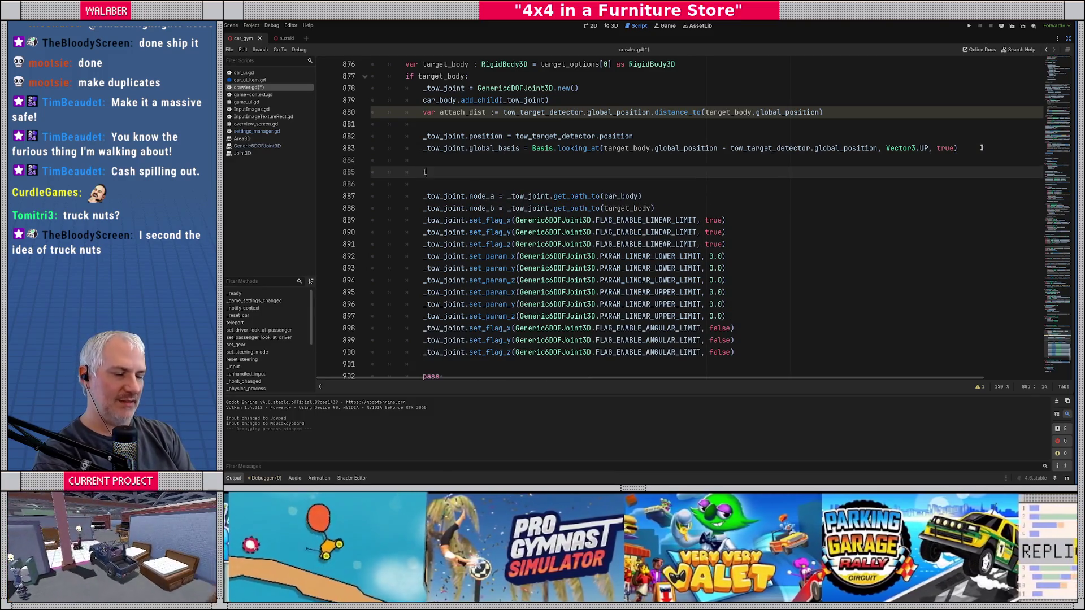
pyautogui.write('ar')
pyautogui.press('Return')
pyautogui.write('.global_')
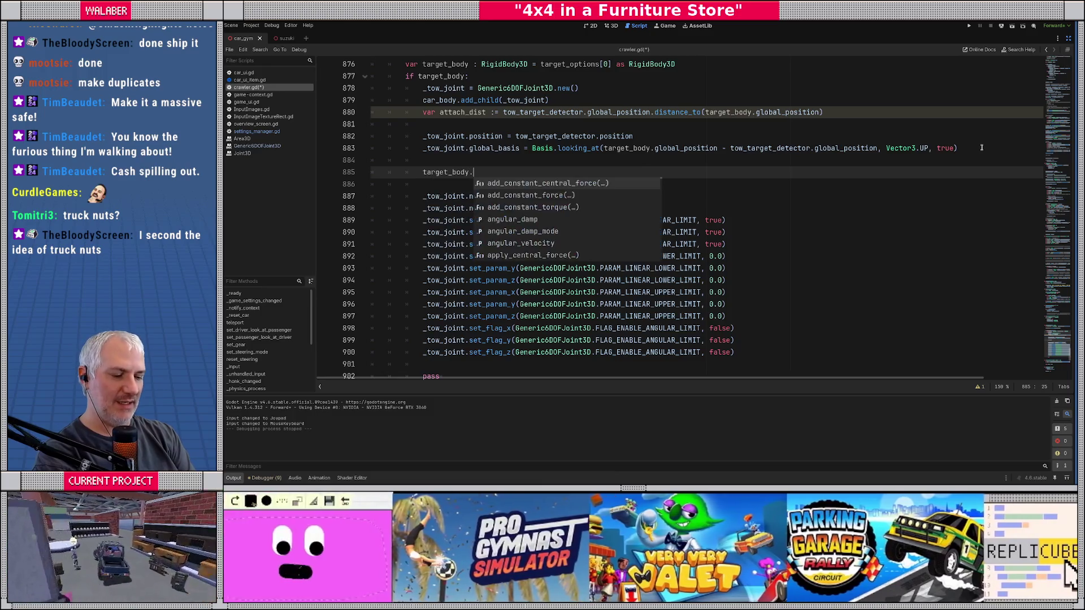
pyautogui.press('Down')
pyautogui.press('Return')
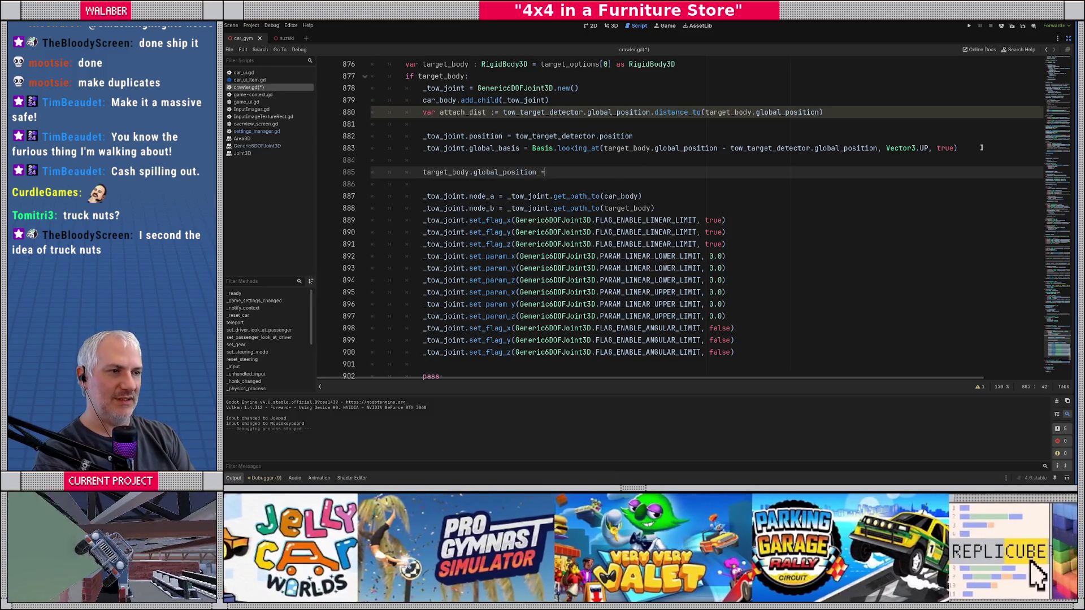
pyautogui.write(' tow_targ')
pyautogui.press('Return')
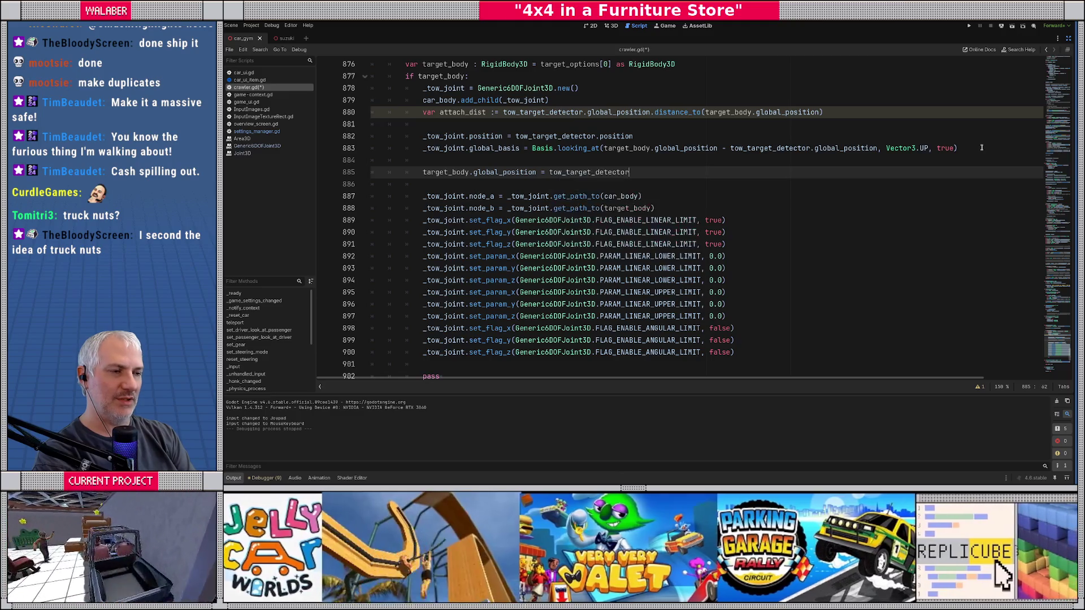
pyautogui.write('.globa')
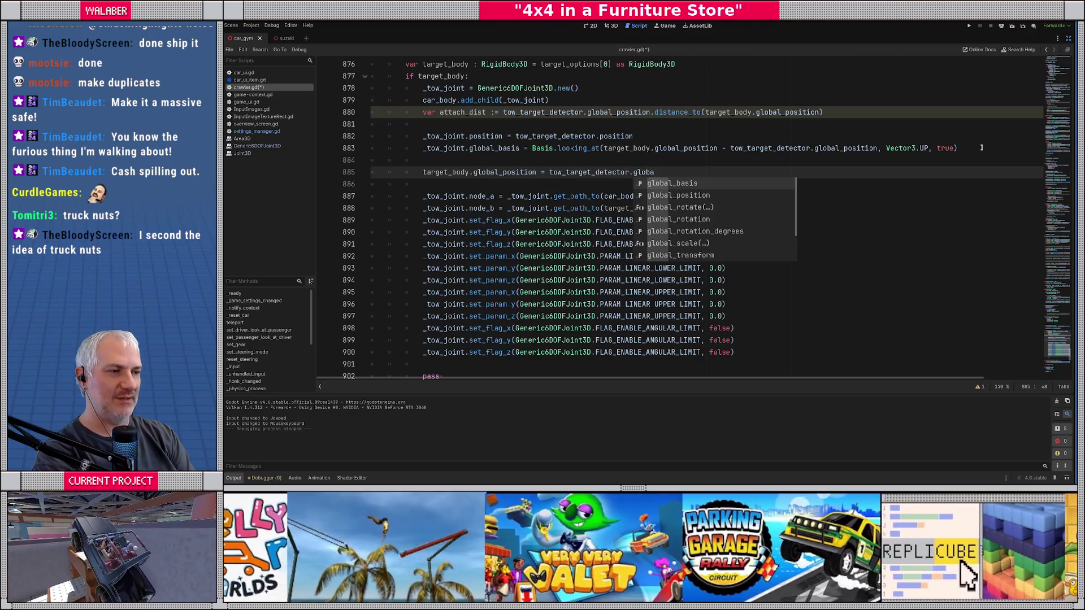
pyautogui.write('l_po')
pyautogui.press('Return')
pyautogui.hotkey('ctrl', 's')
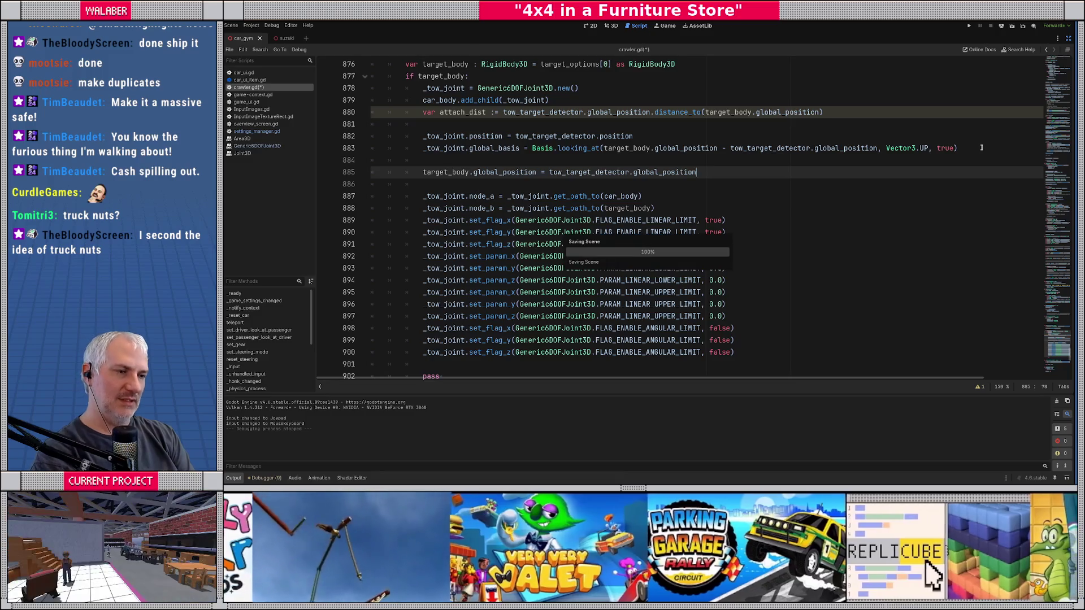
pyautogui.press('F5')
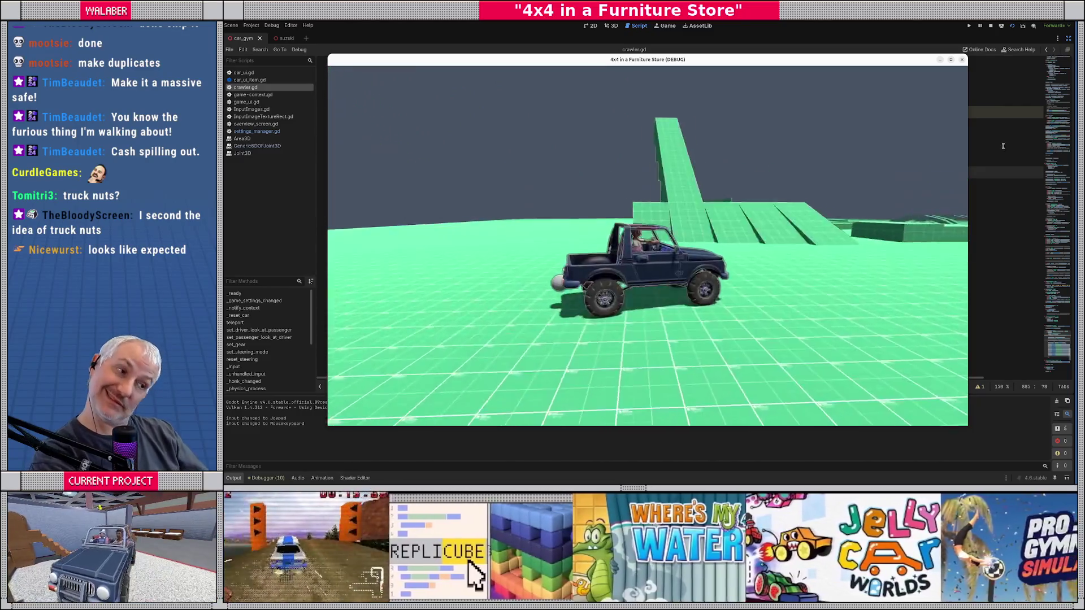
pyautogui.click(991, 26)
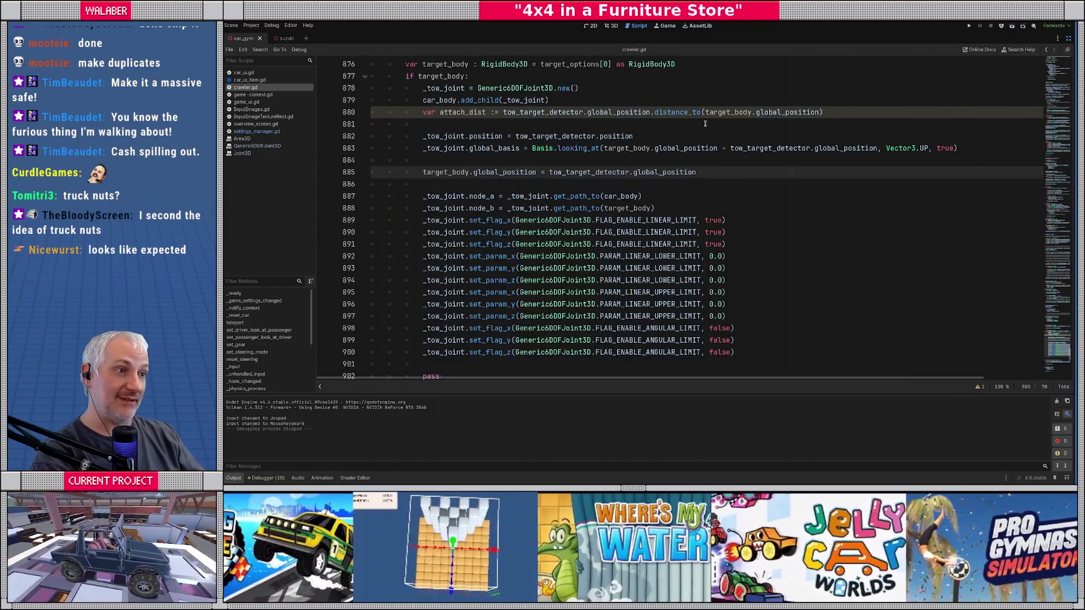
# Back in the truck scene's 3D view, add a PinJoint3D as a child of TowTestCube.
pyautogui.click(1067, 40)
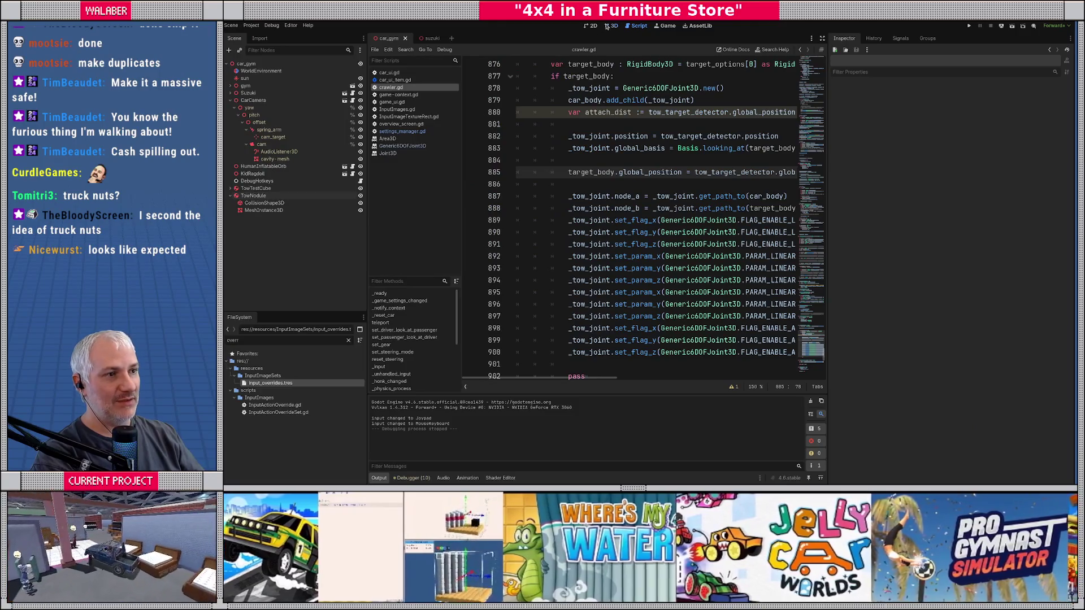
pyautogui.click(609, 26)
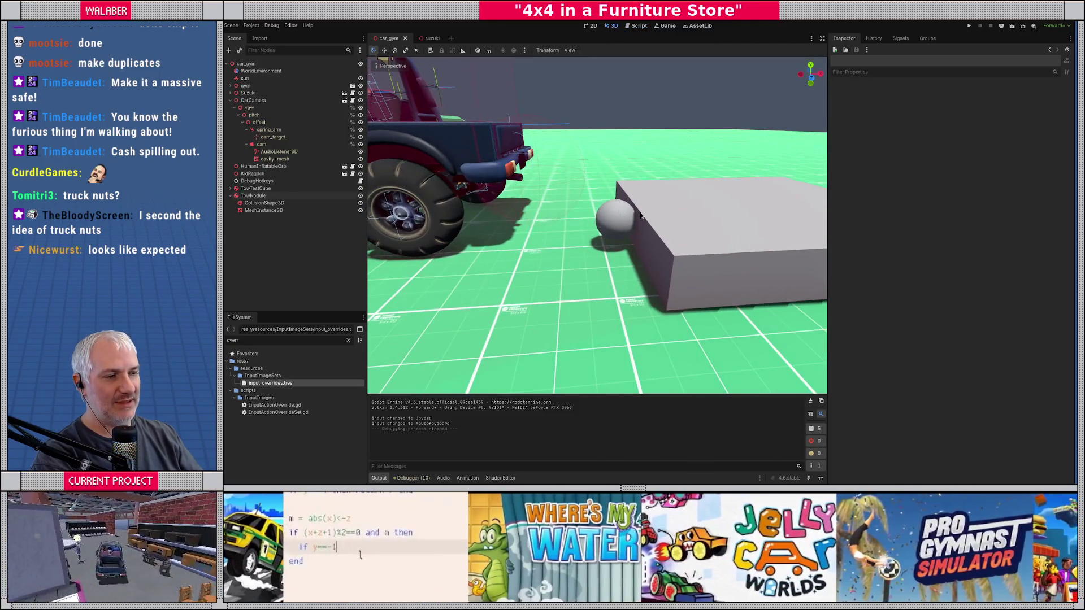
pyautogui.click(230, 196)
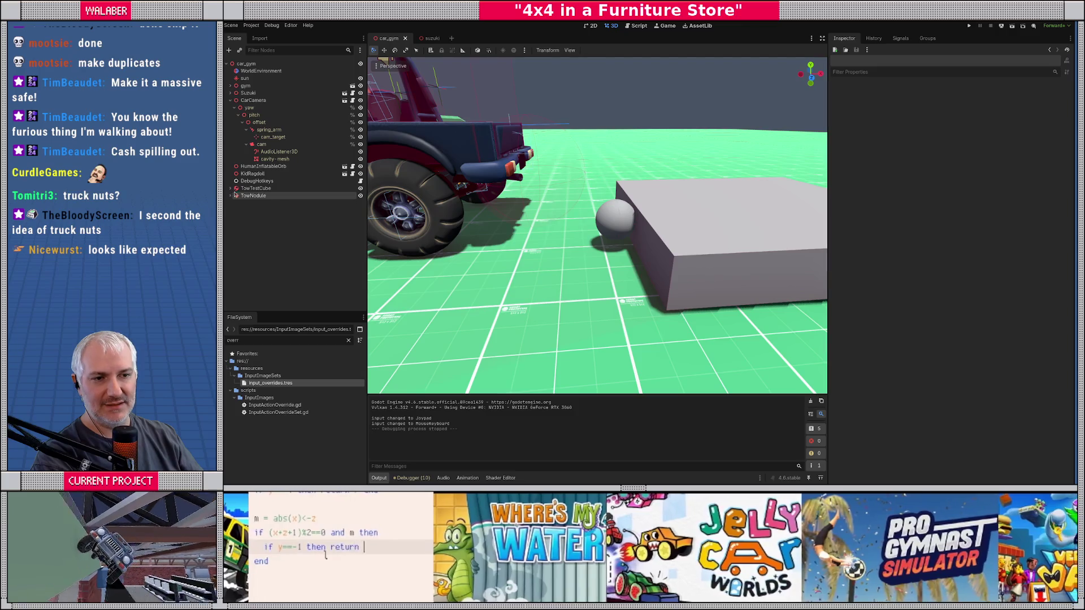
pyautogui.click(243, 189)
pyautogui.rightClick(270, 190)
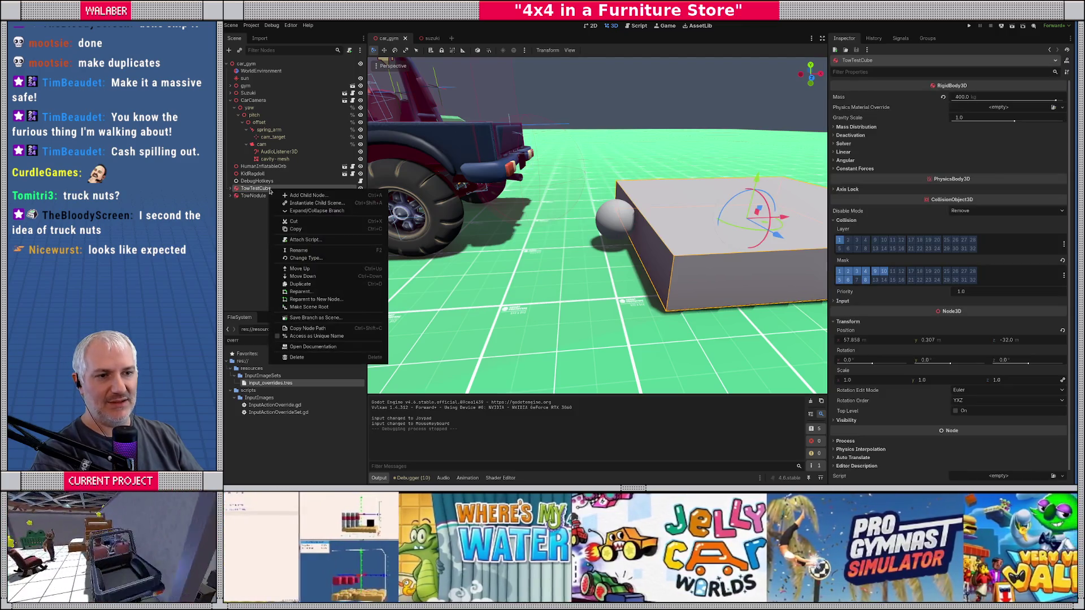
pyautogui.click(285, 197)
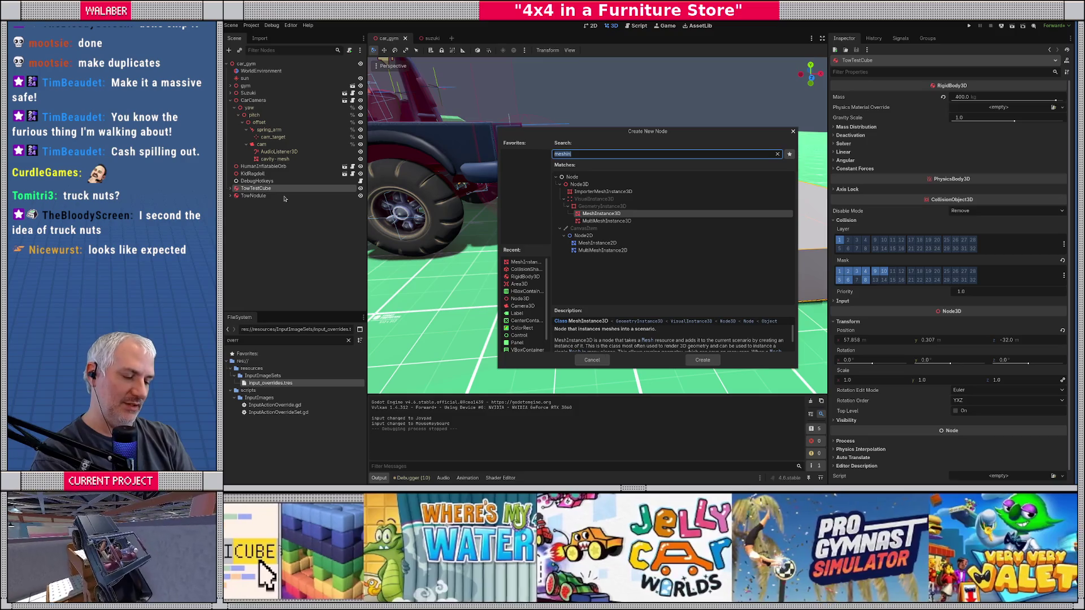
pyautogui.write('cone')
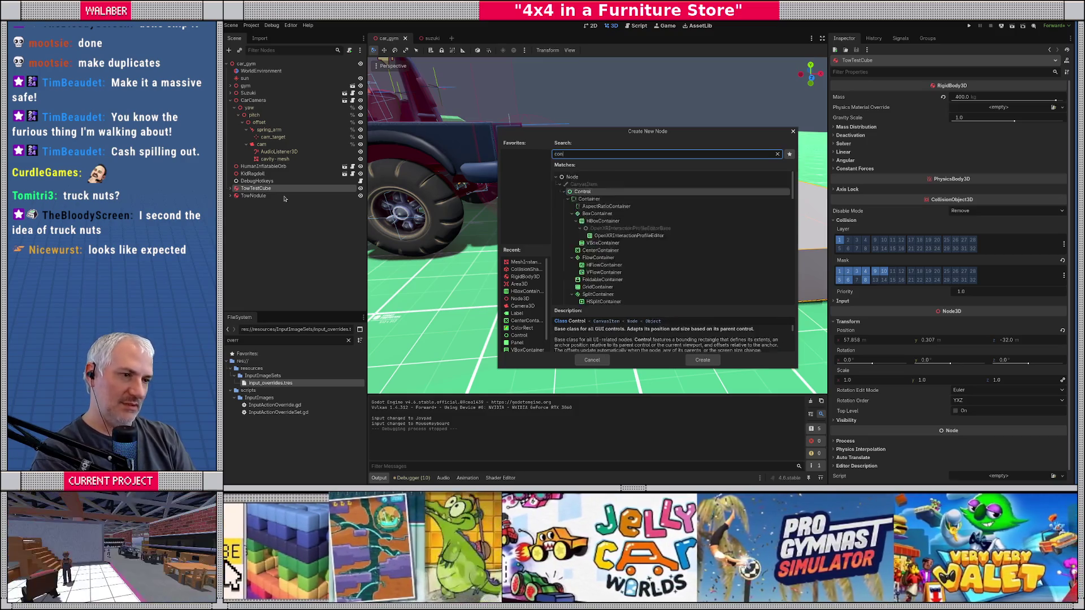
pyautogui.press('BackSpace')
pyautogui.press('BackSpace')
pyautogui.press('BackSpace')
pyautogui.write('joint')
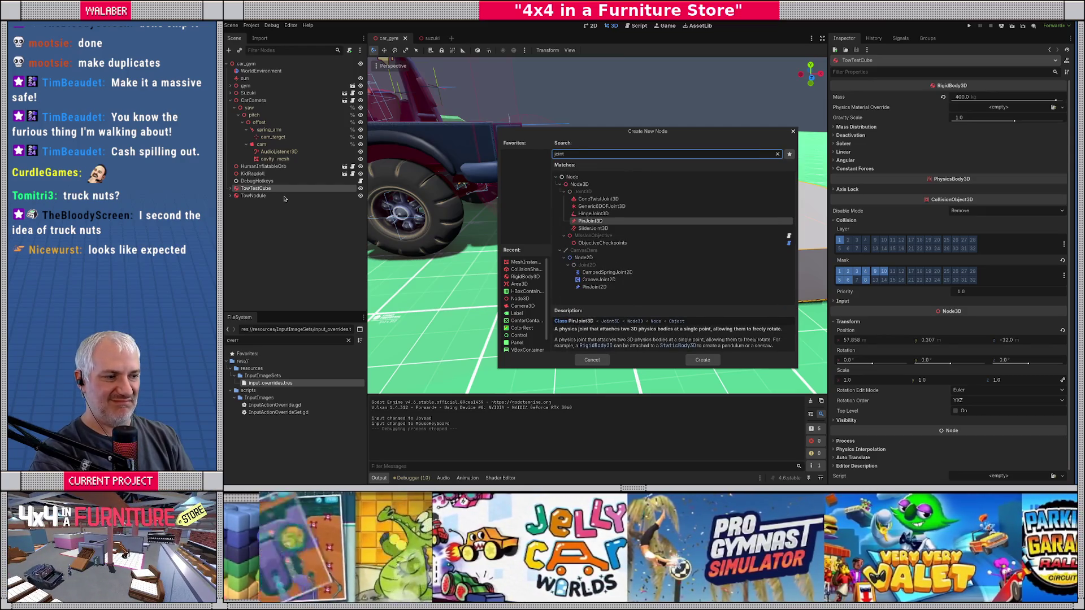
pyautogui.press('Return')
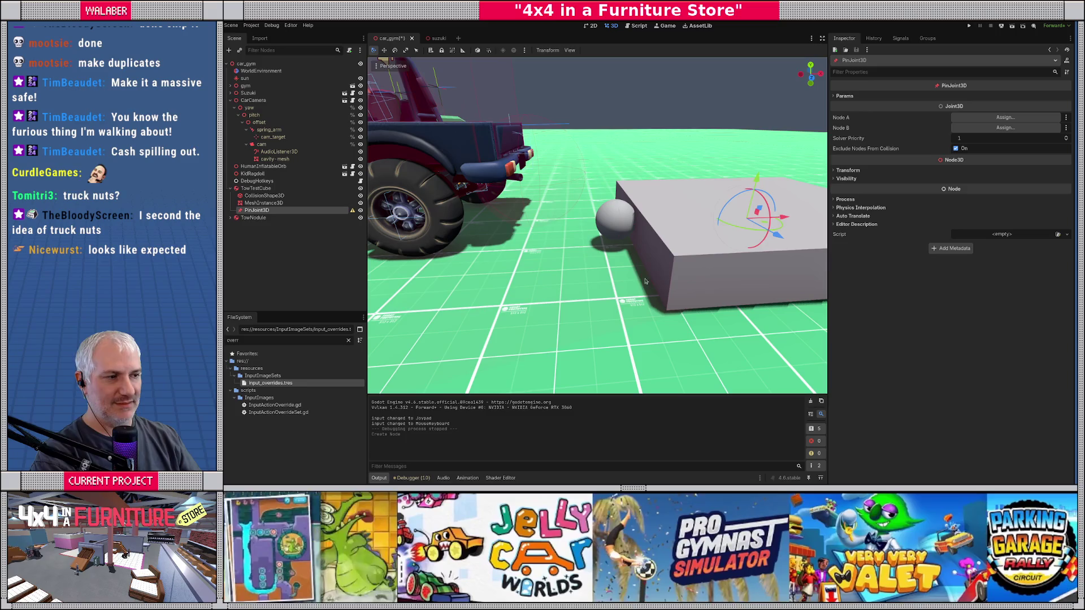
# Slide the PinJoint3D left onto the ball and open the Node A body picker.
pyautogui.scroll(2, 672, 245)
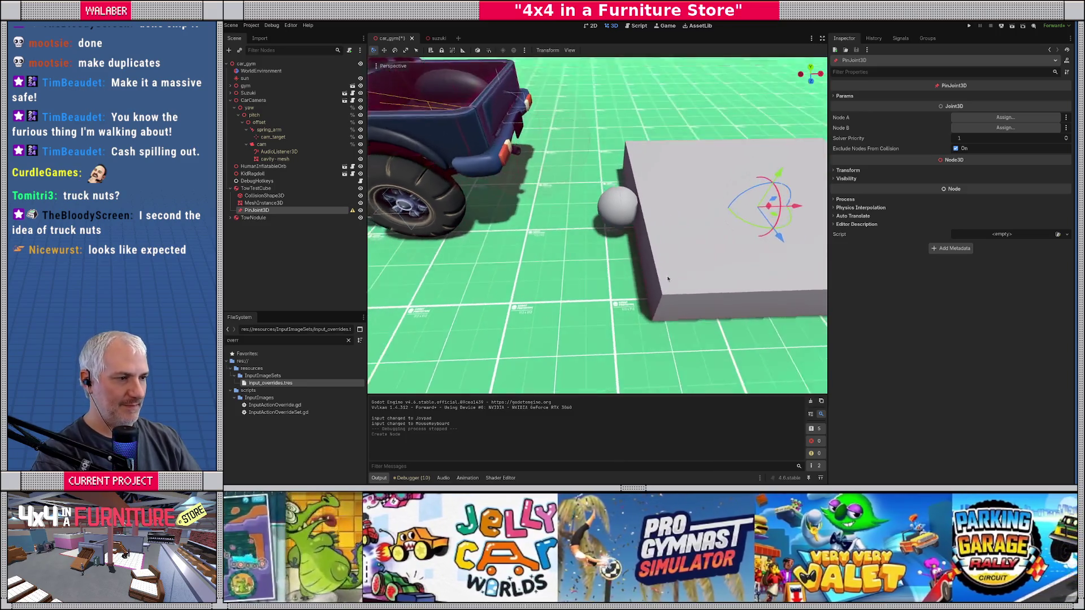
pyautogui.moveTo(806, 211); pyautogui.dragTo(677, 212)
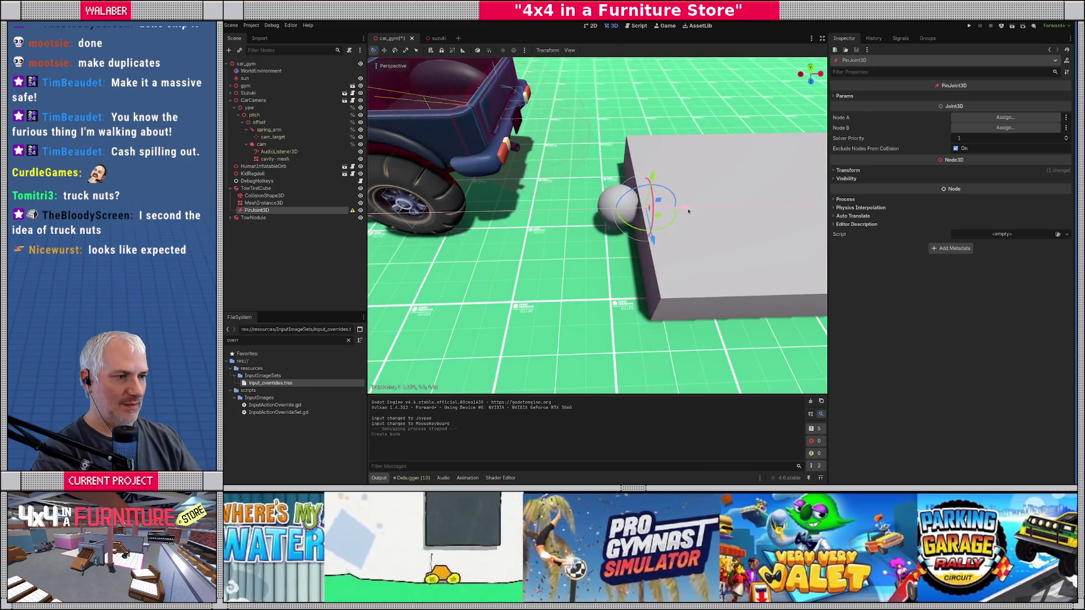
pyautogui.moveTo(636, 260)
pyautogui.mouseDown()
pyautogui.moveTo(594, 186)
pyautogui.moveTo(659, 226)
pyautogui.moveTo(639, 236)
pyautogui.mouseUp()
pyautogui.moveTo(639, 236); pyautogui.dragTo(698, 208)
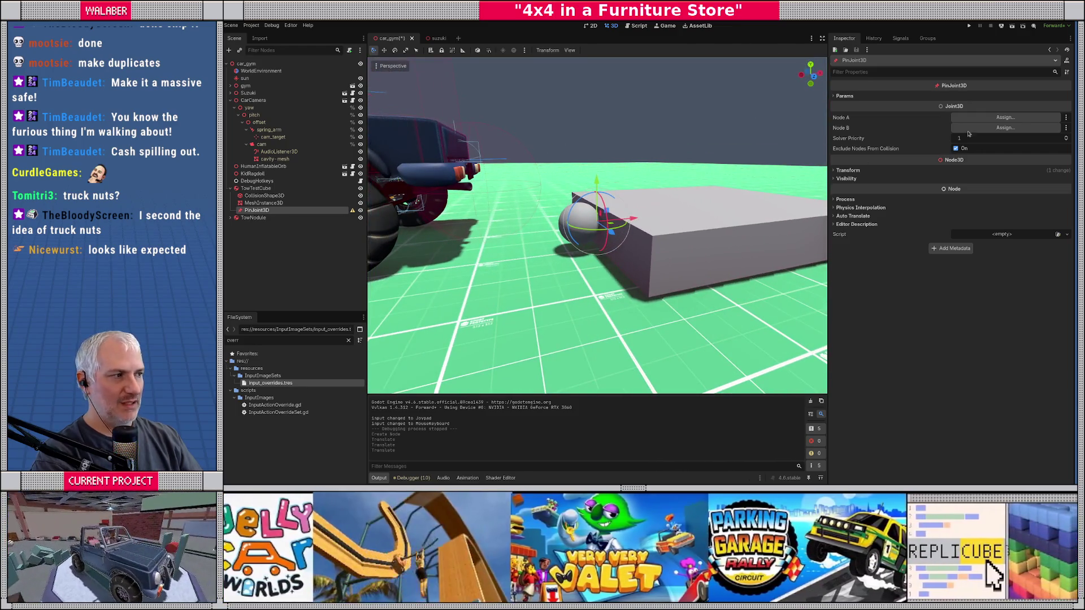
pyautogui.click(993, 117)
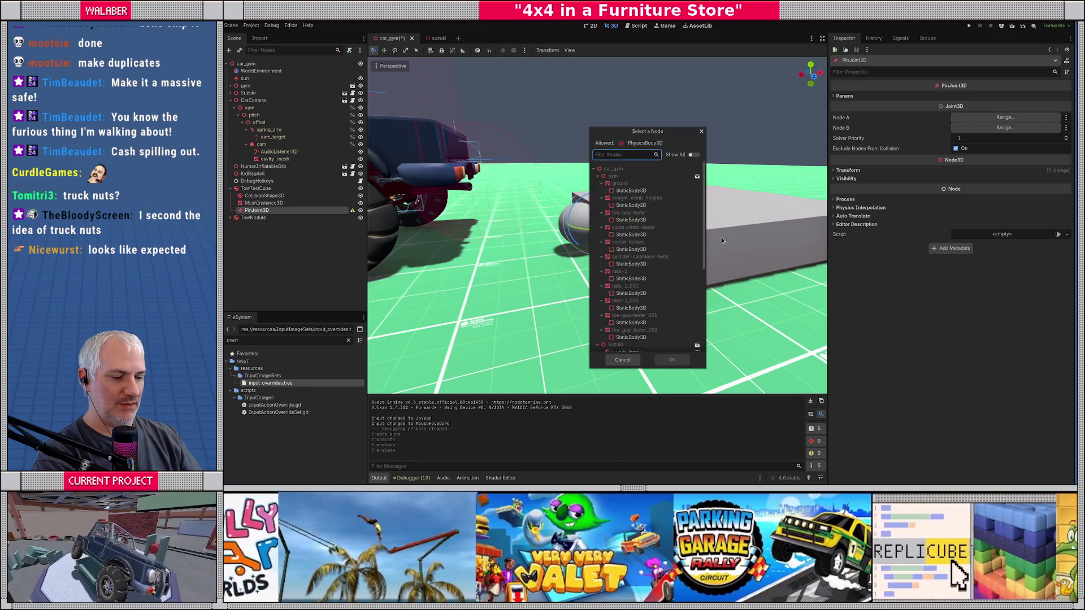
# Set the PinJoint3D's Node A to TowTestCube and Node B to TowNodule.
pyautogui.write('tow')
pyautogui.doubleClick(627, 176)
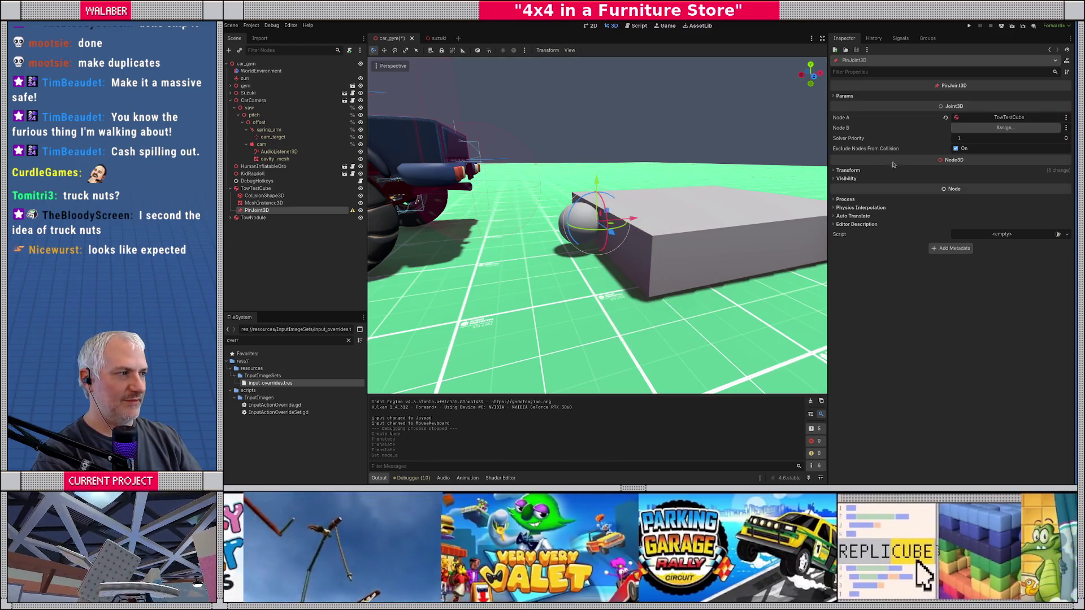
pyautogui.click(973, 129)
pyautogui.write('nodule')
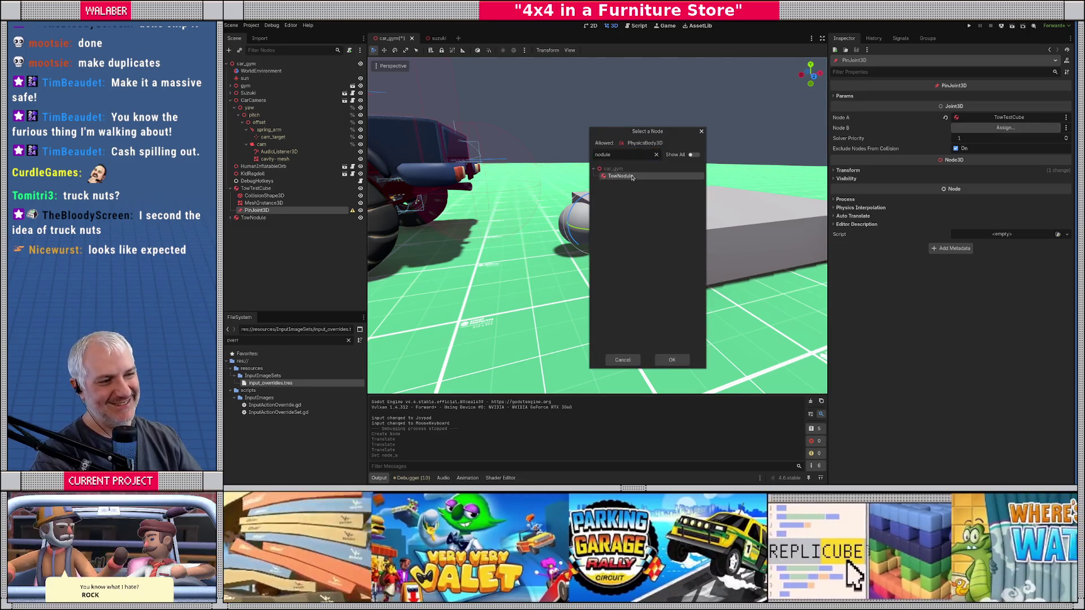
pyautogui.doubleClick(620, 177)
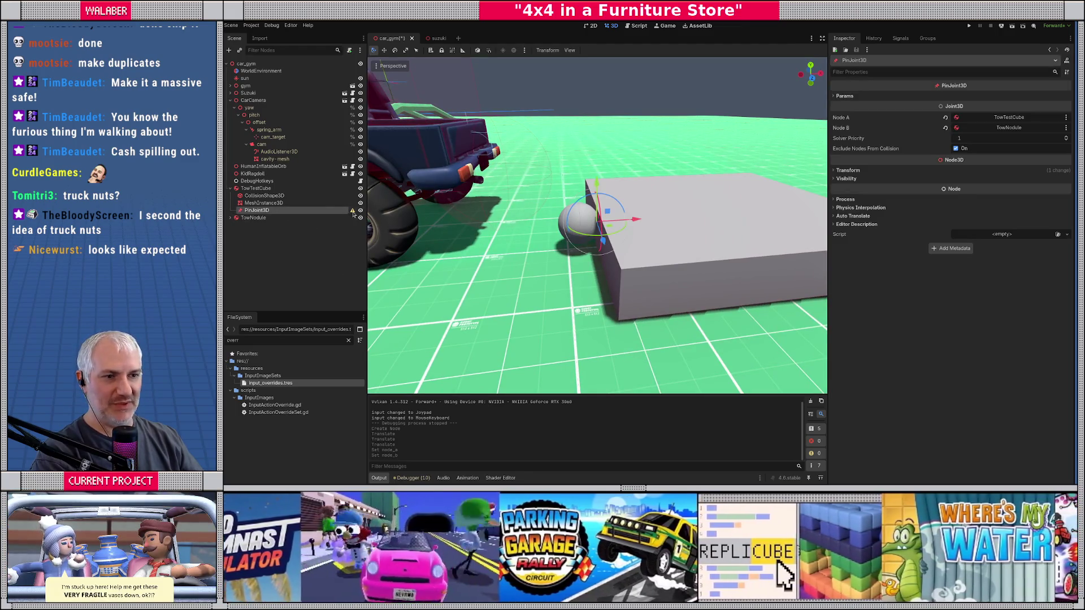
# Move the PinJoint3D out of TowTestCube to the scene root.
pyautogui.moveTo(354, 213)
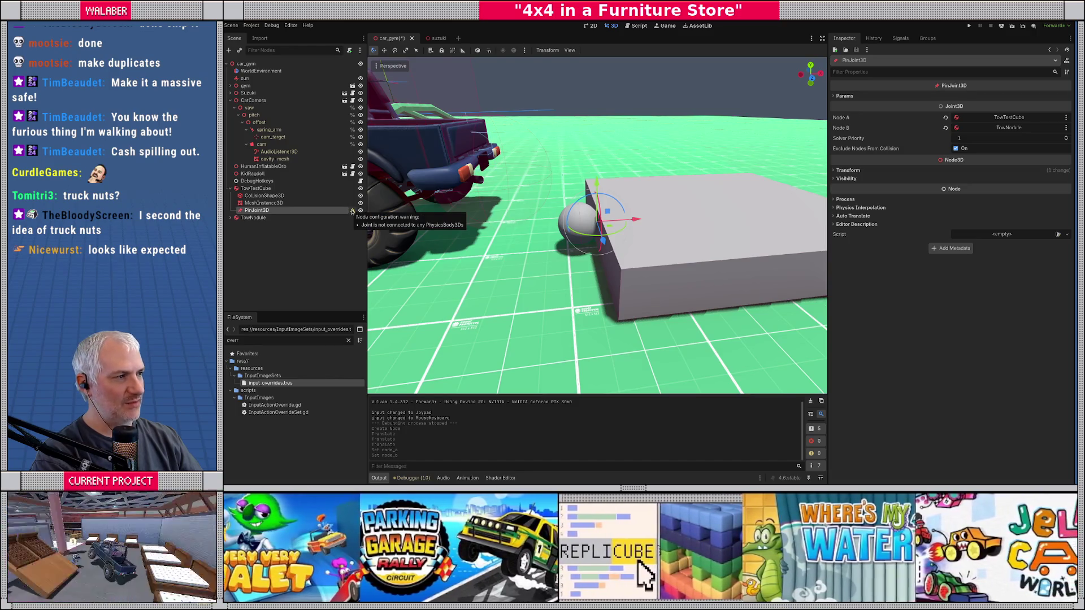
pyautogui.keyDown('ctrl'); pyautogui.click(250, 213); pyautogui.keyUp('ctrl')
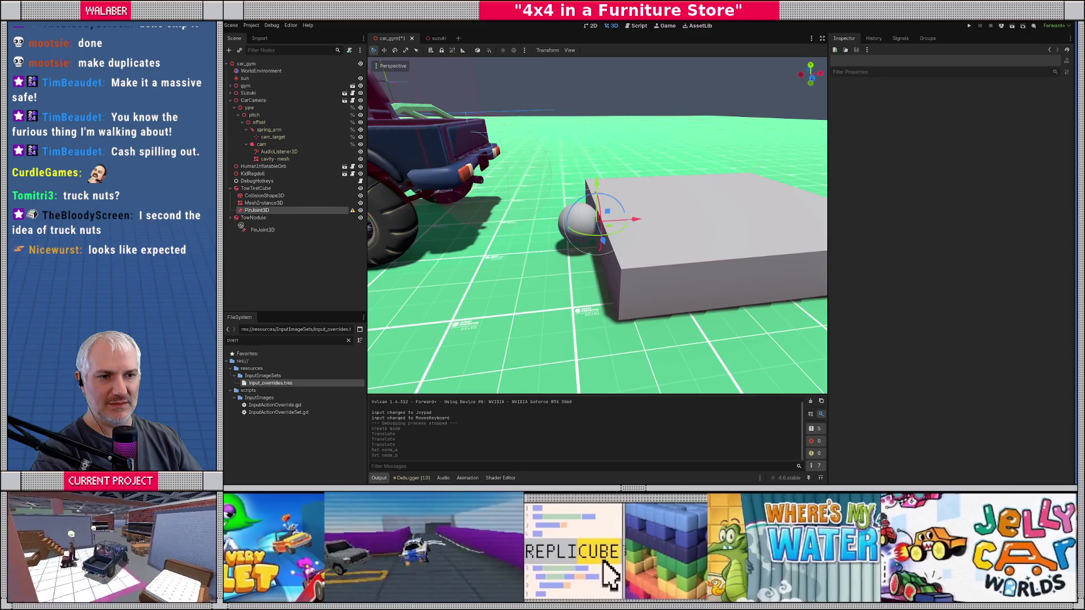
pyautogui.moveTo(238, 216); pyautogui.dragTo(239, 218)
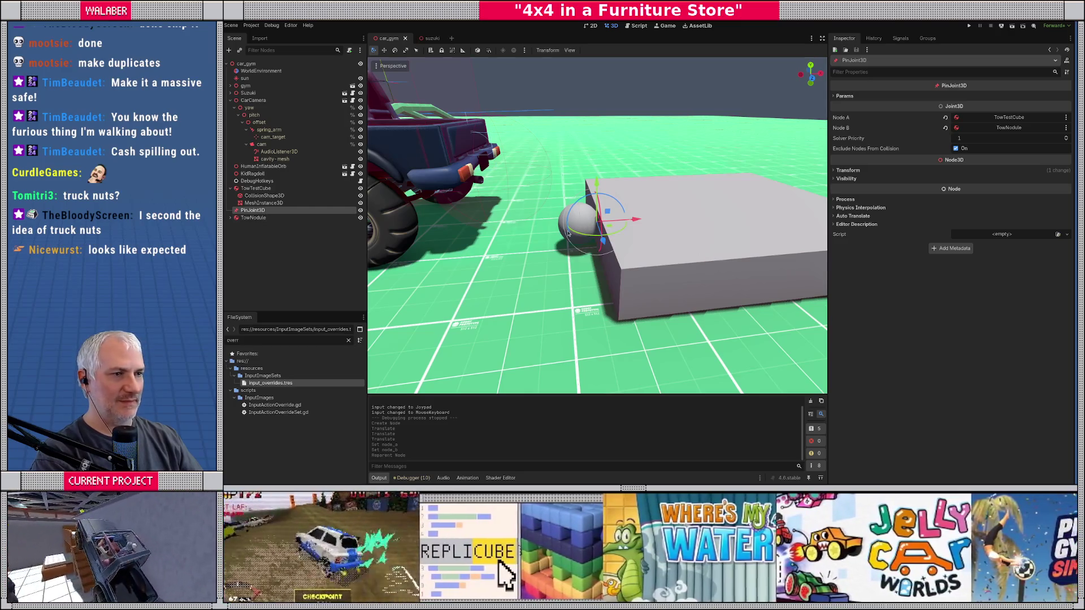
pyautogui.press('F6')
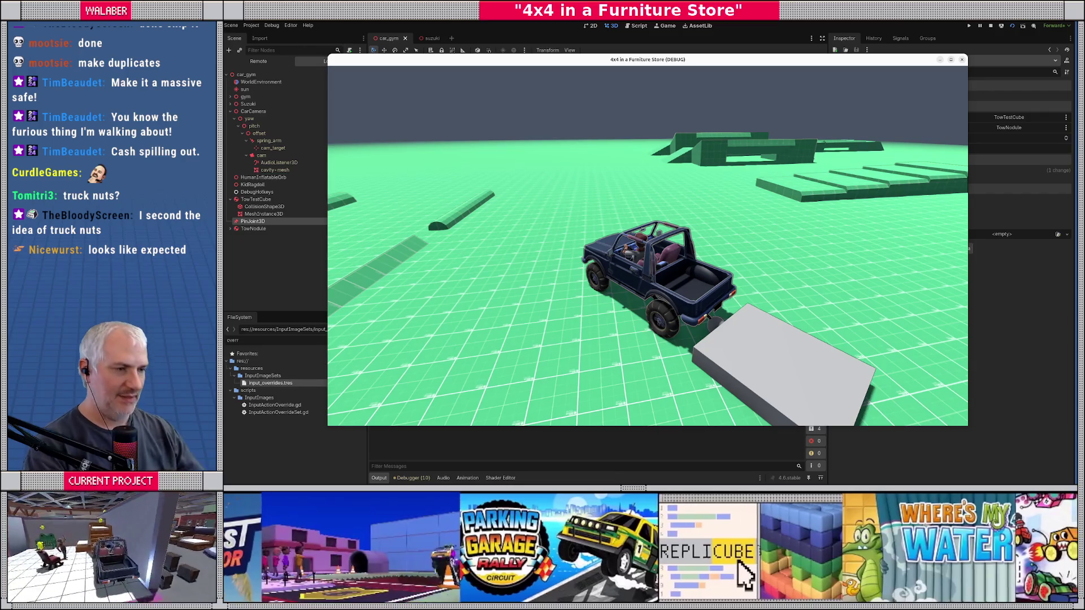
pyautogui.press('Escape')
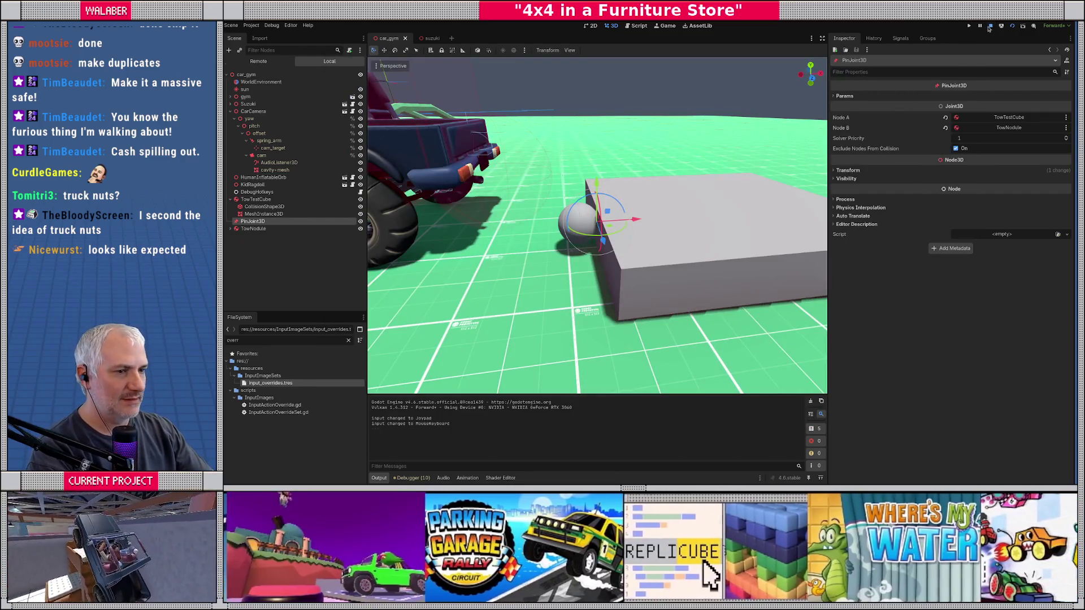
pyautogui.click(989, 27)
# In the suzuki scene's right view, move the TowTargetDetector behind the rear bumper.
pyautogui.click(438, 39)
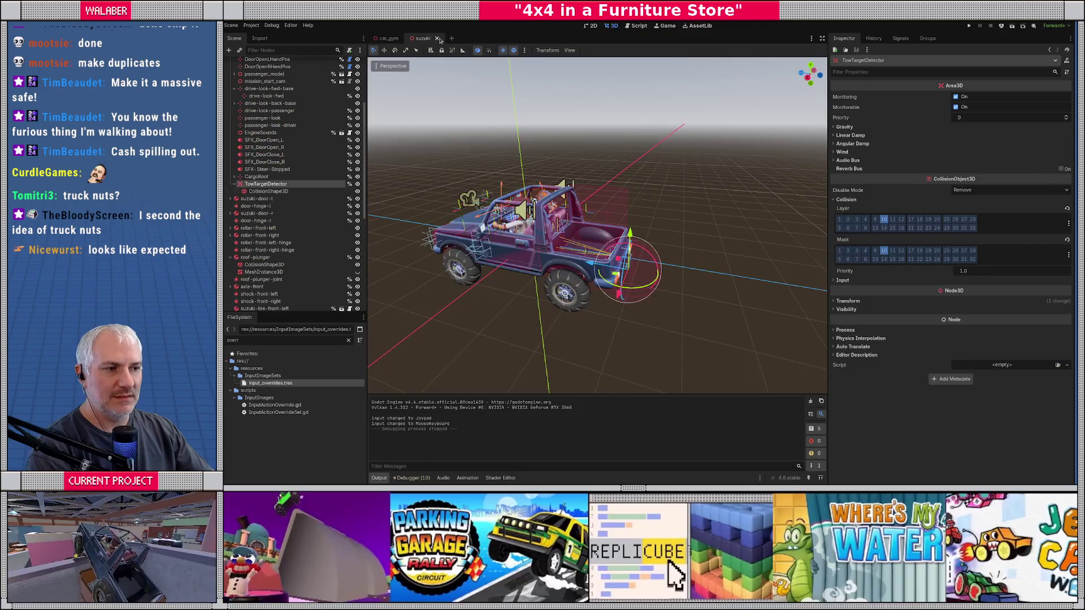
pyautogui.press('KP_3')
pyautogui.scroll(6, 599, 198)
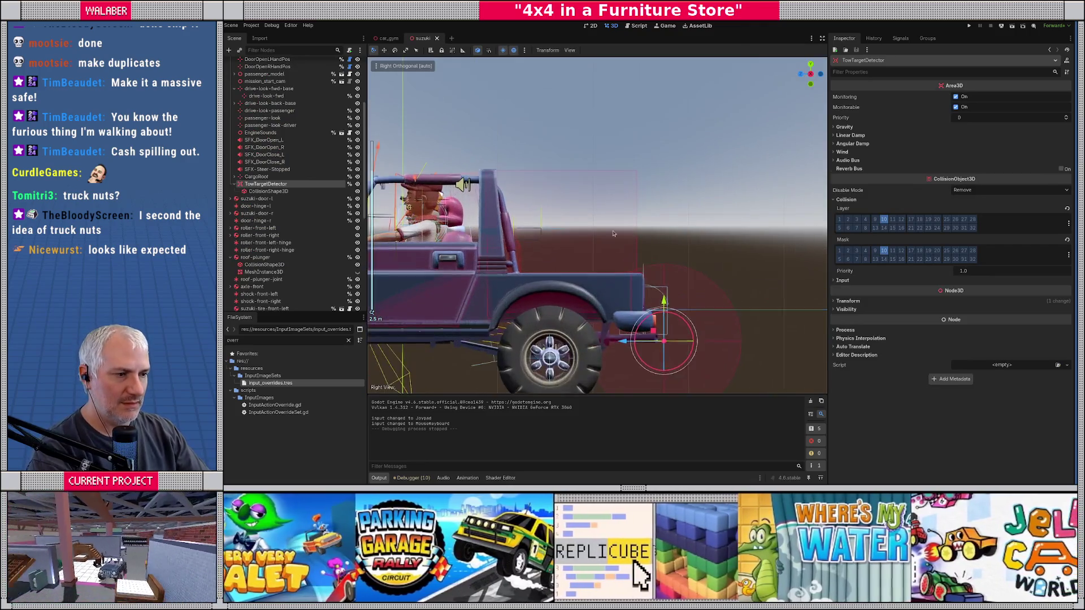
pyautogui.scroll(2, 599, 198)
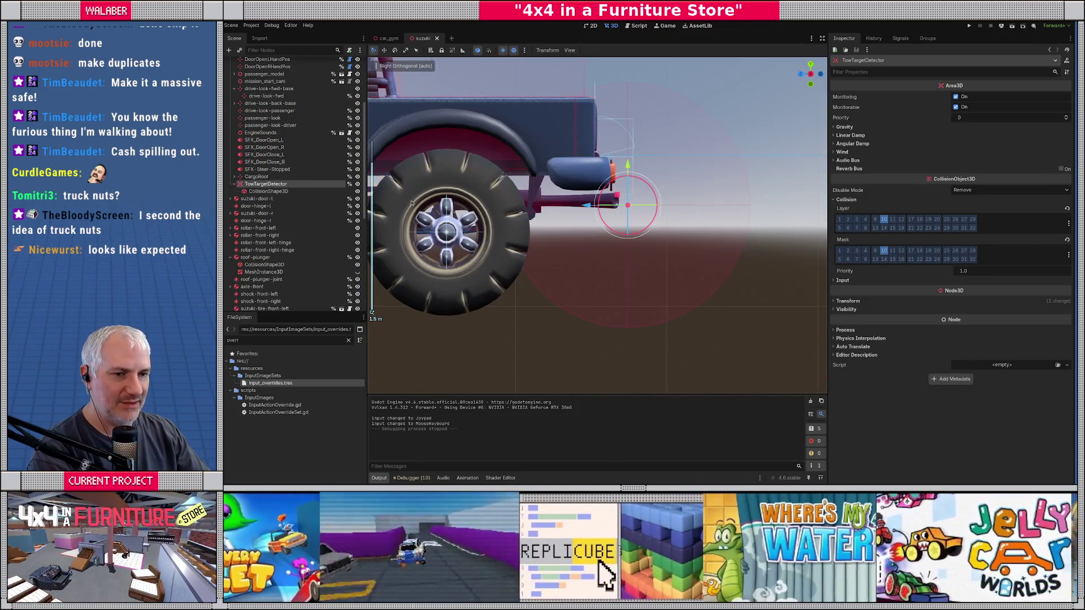
pyautogui.moveTo(586, 204); pyautogui.dragTo(594, 205)
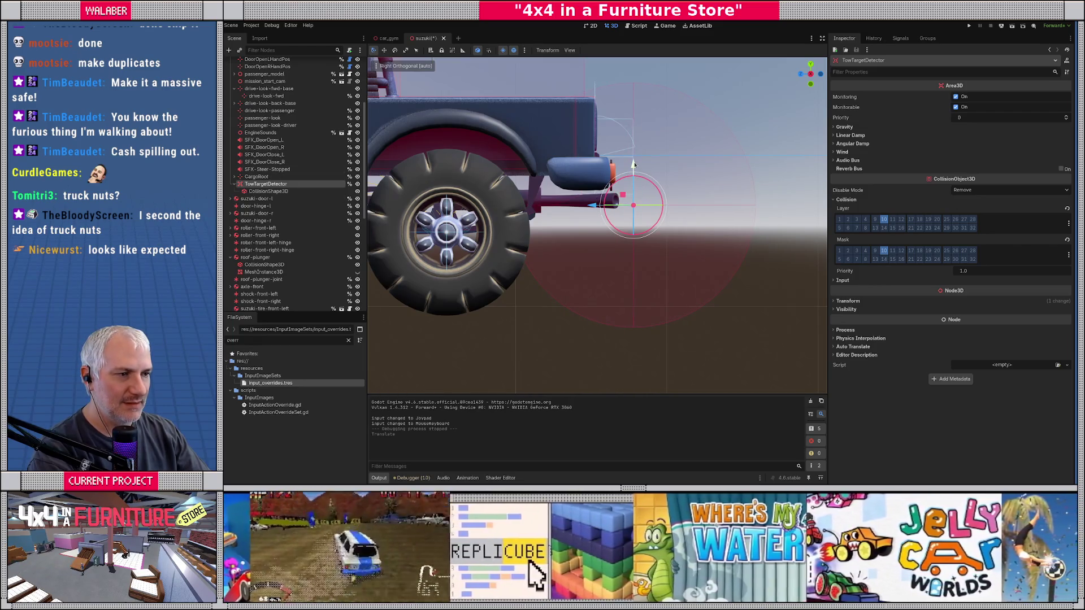
pyautogui.moveTo(634, 164)
pyautogui.mouseDown()
pyautogui.moveTo(604, 193)
pyautogui.moveTo(512, 195)
pyautogui.mouseUp()
pyautogui.press('KP_3')
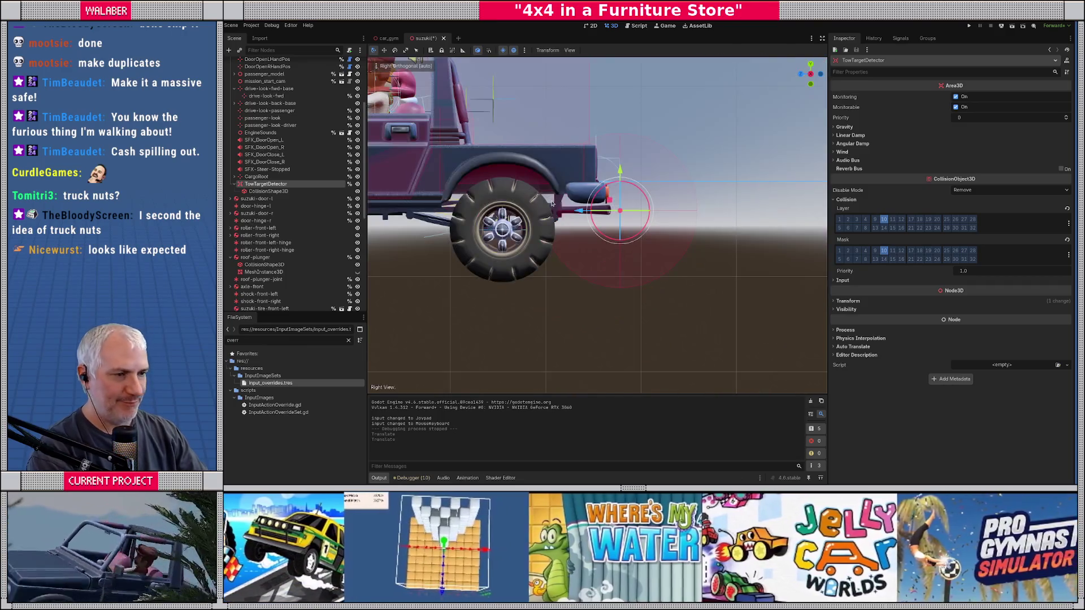
pyautogui.scroll(5, 581, 216)
pyautogui.moveTo(600, 199); pyautogui.dragTo(579, 198)
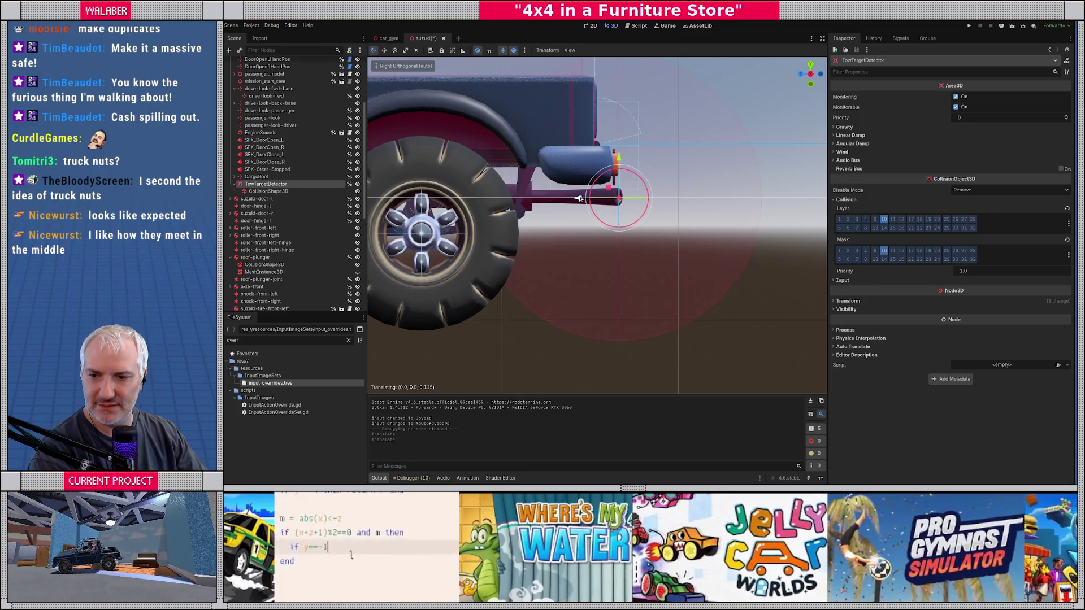
pyautogui.moveTo(582, 198); pyautogui.dragTo(582, 198)
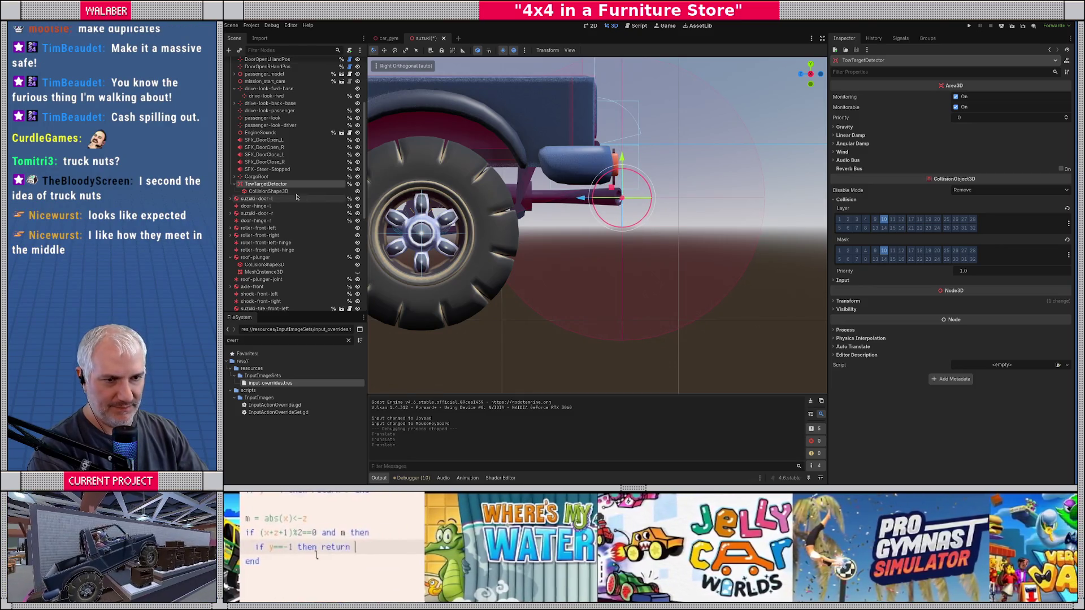
# Move the detection sphere down and back, resize it to about 0.83 radius, save, and return to car_gym.
pyautogui.click(587, 203)
pyautogui.scroll(-2, 592, 208)
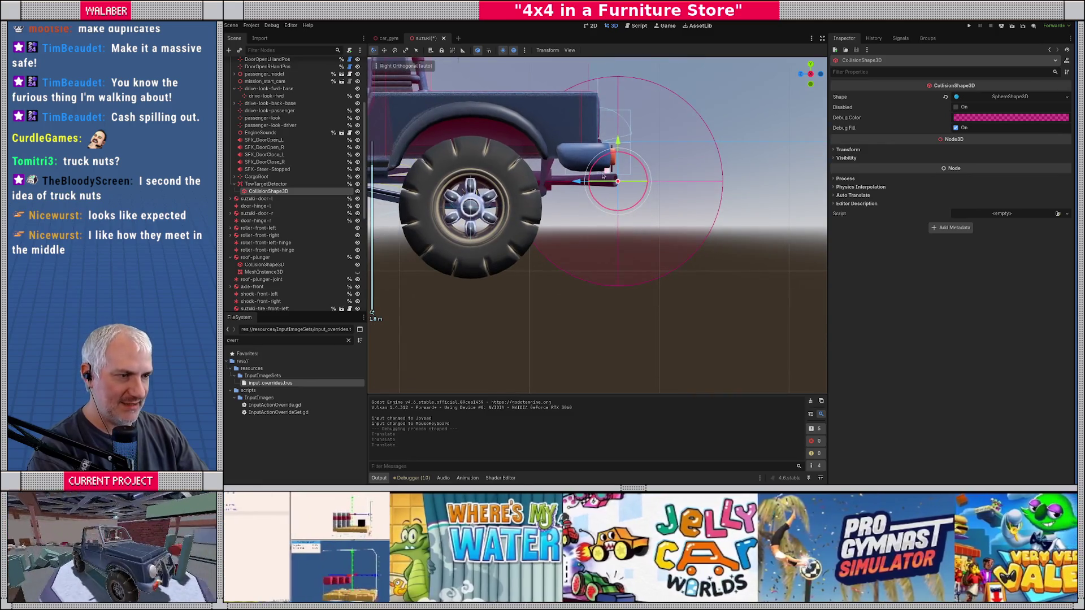
pyautogui.moveTo(603, 177)
pyautogui.mouseDown()
pyautogui.moveTo(633, 193)
pyautogui.moveTo(565, 286)
pyautogui.mouseUp()
pyautogui.scroll(-5, 557, 265)
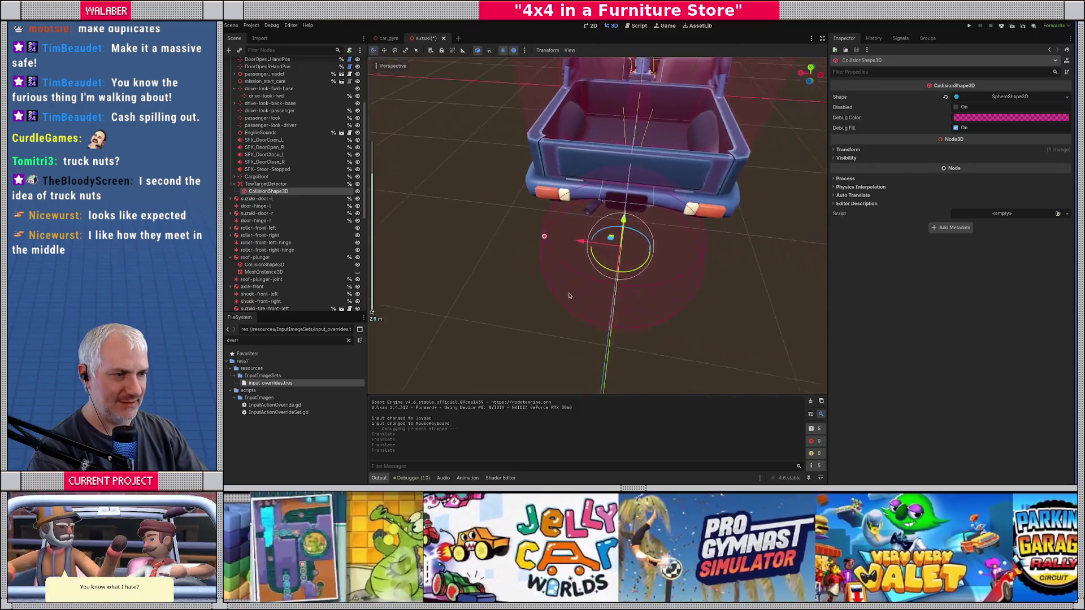
pyautogui.moveTo(546, 237)
pyautogui.mouseDown()
pyautogui.moveTo(534, 237)
pyautogui.moveTo(646, 196)
pyautogui.moveTo(605, 205)
pyautogui.mouseUp()
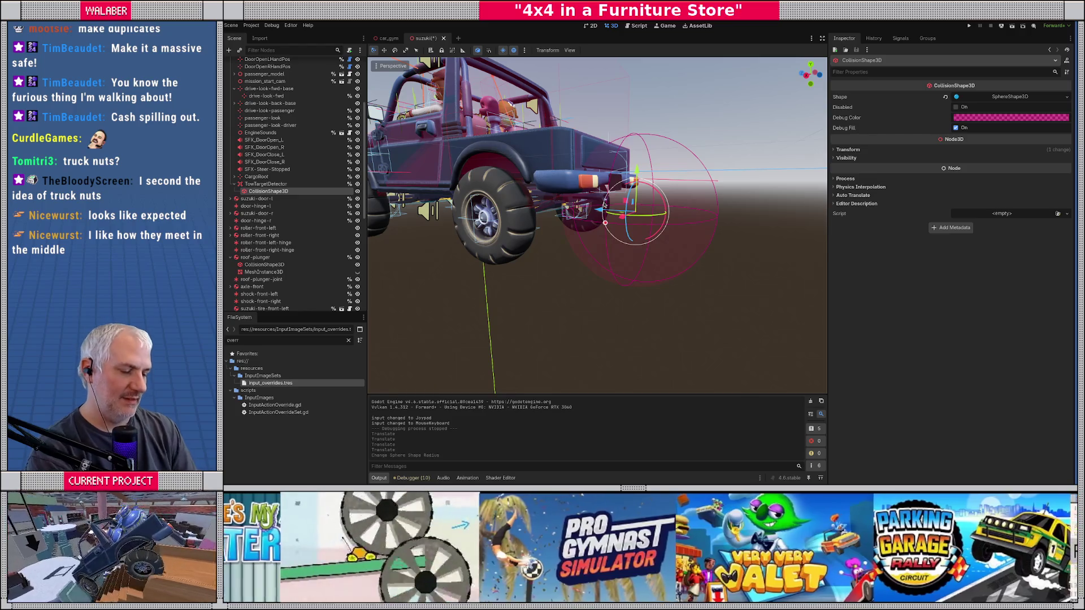
pyautogui.hotkey('ctrl', 's')
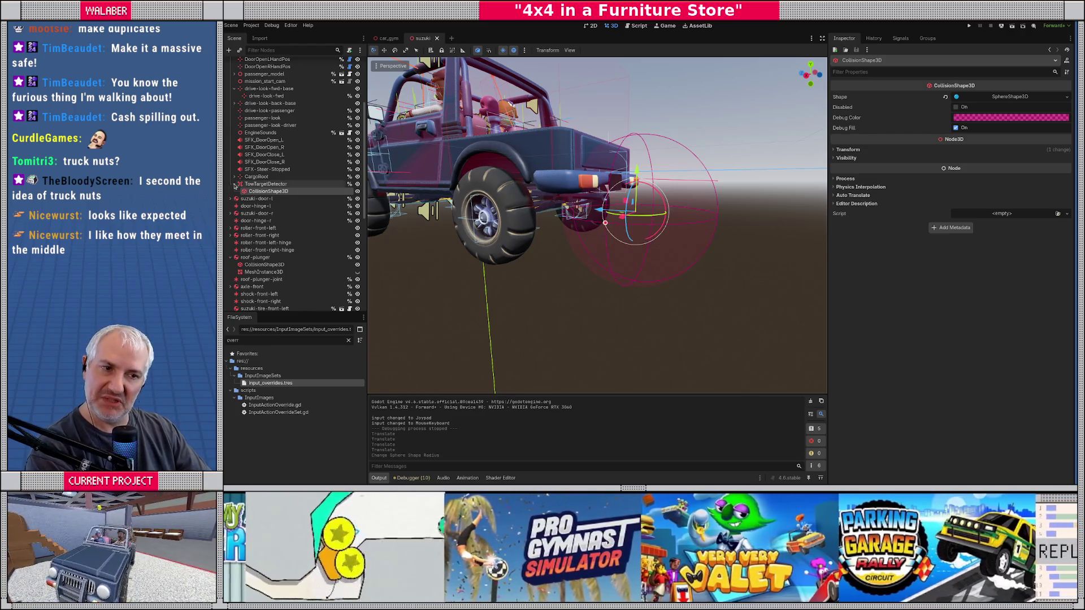
pyautogui.click(235, 183)
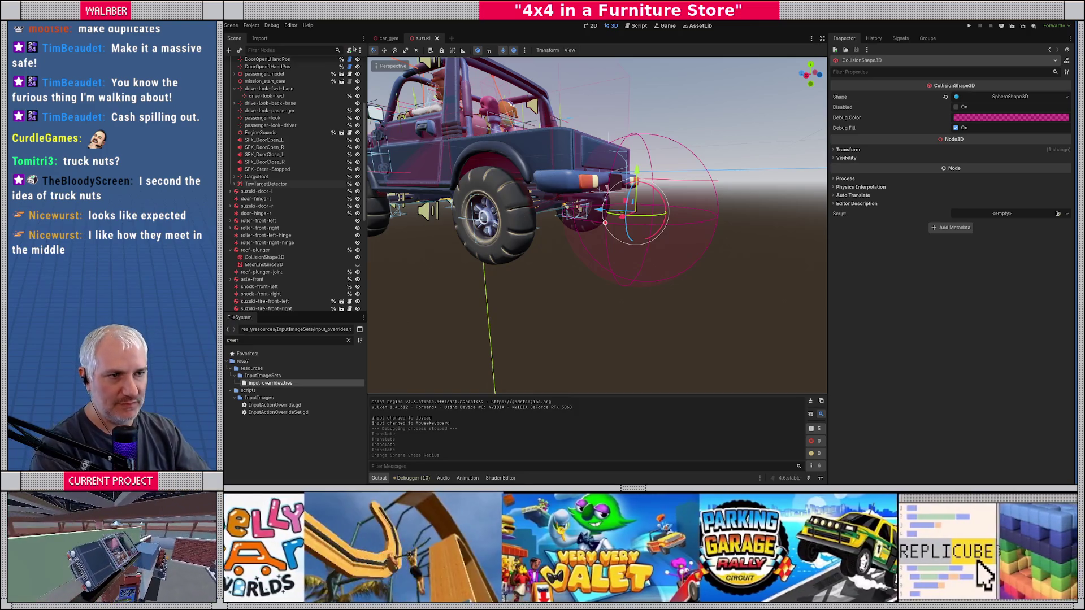
pyautogui.click(389, 38)
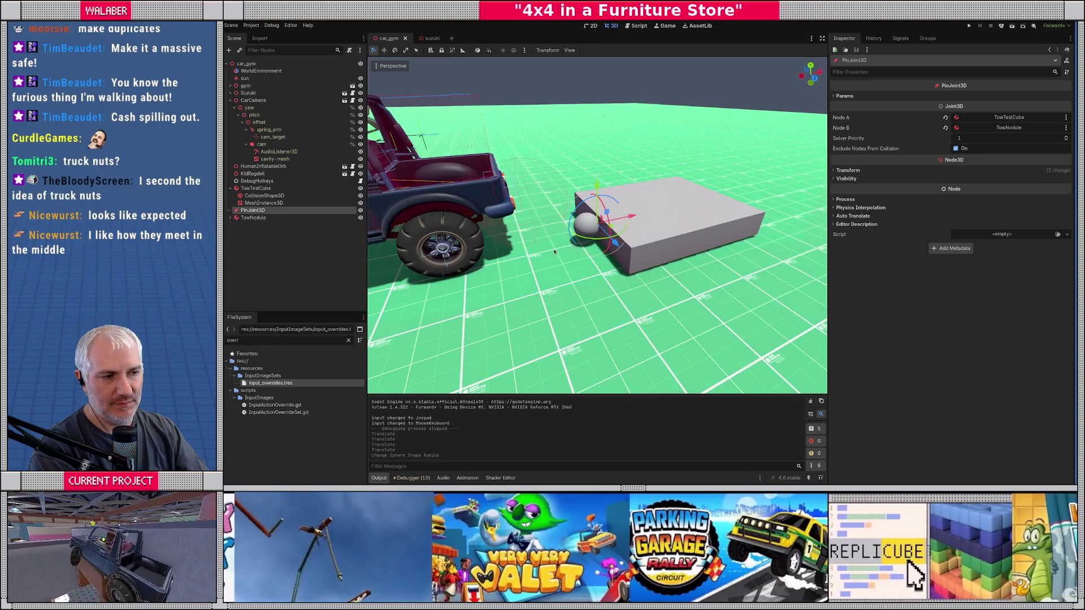
# Raise TowTestCube and shift it away from the truck to position 58.523, 1.014, -32.0.
pyautogui.scroll(5, 555, 251)
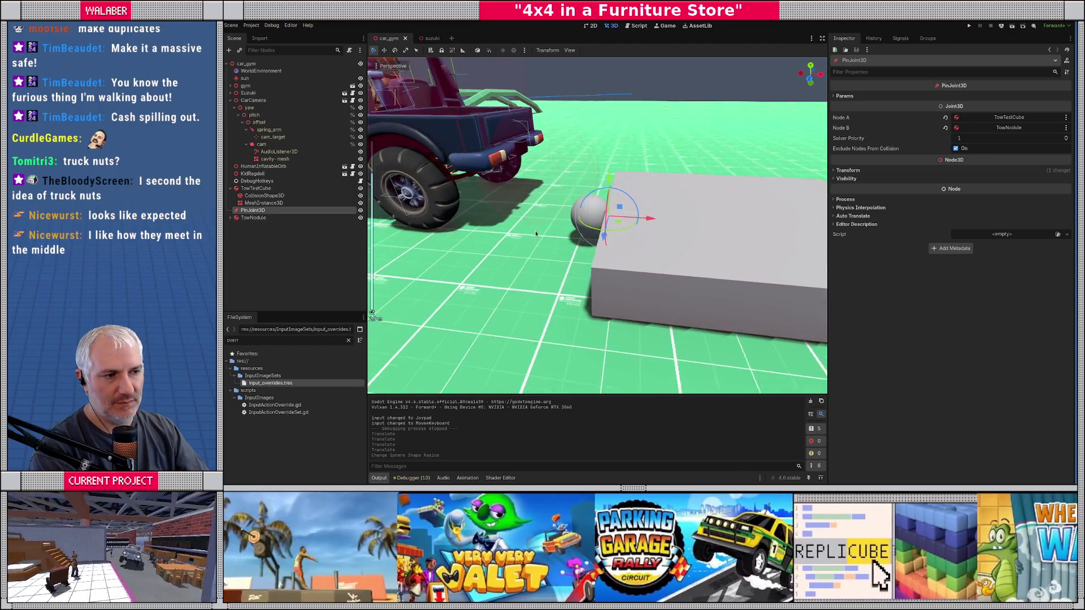
pyautogui.scroll(-5, 536, 234)
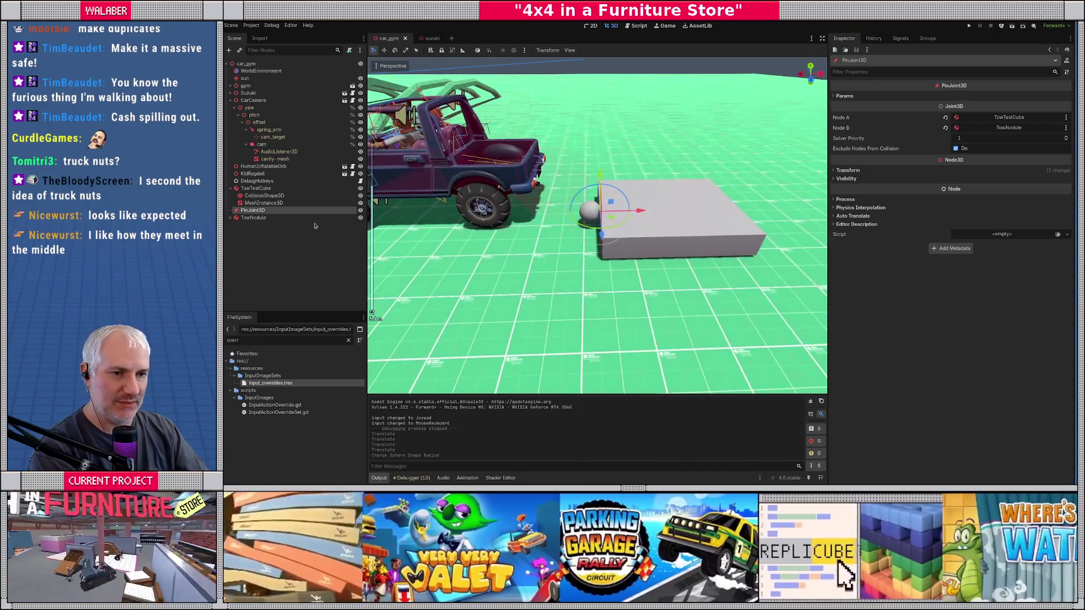
pyautogui.click(256, 188)
pyautogui.scroll(-3, 626, 260)
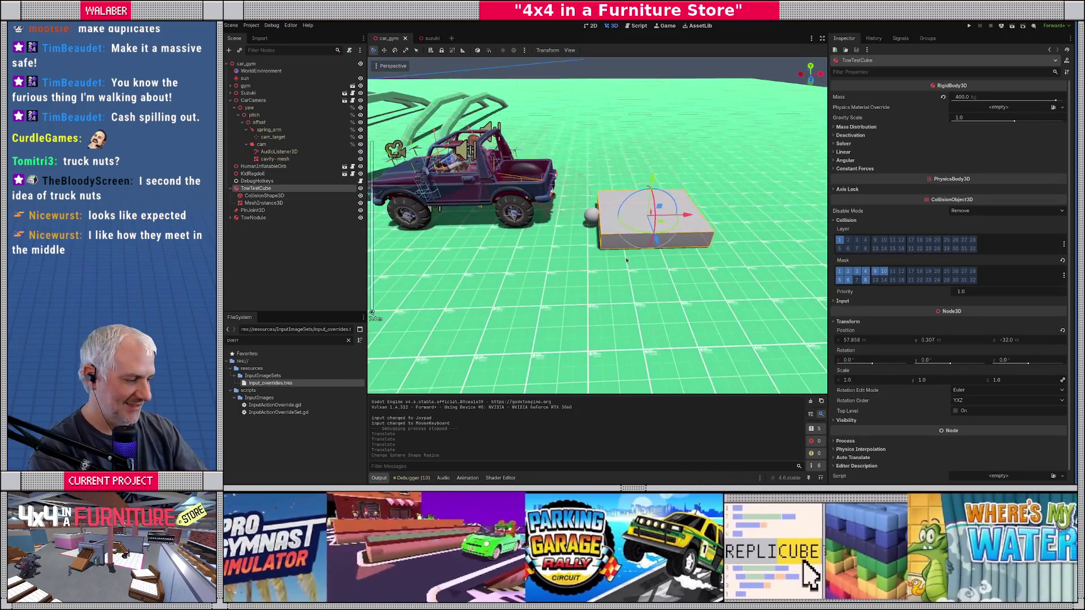
pyautogui.press('KP_3')
pyautogui.press('KP_5')
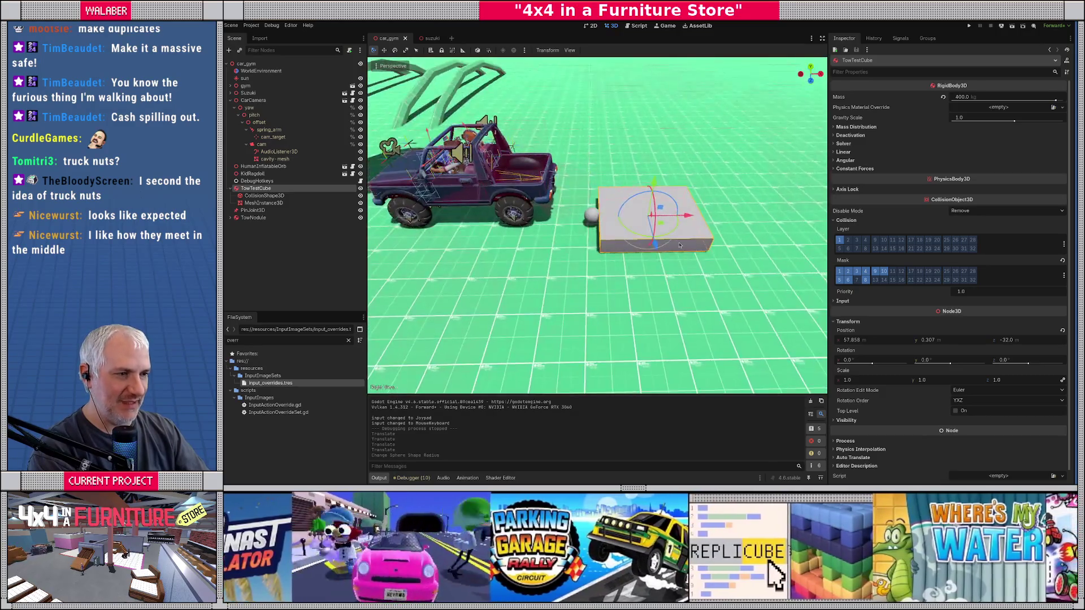
pyautogui.scroll(3, 664, 219)
pyautogui.moveTo(670, 205)
pyautogui.mouseDown()
pyautogui.moveTo(683, 198)
pyautogui.moveTo(625, 194)
pyautogui.mouseUp()
pyautogui.scroll(3, 626, 194)
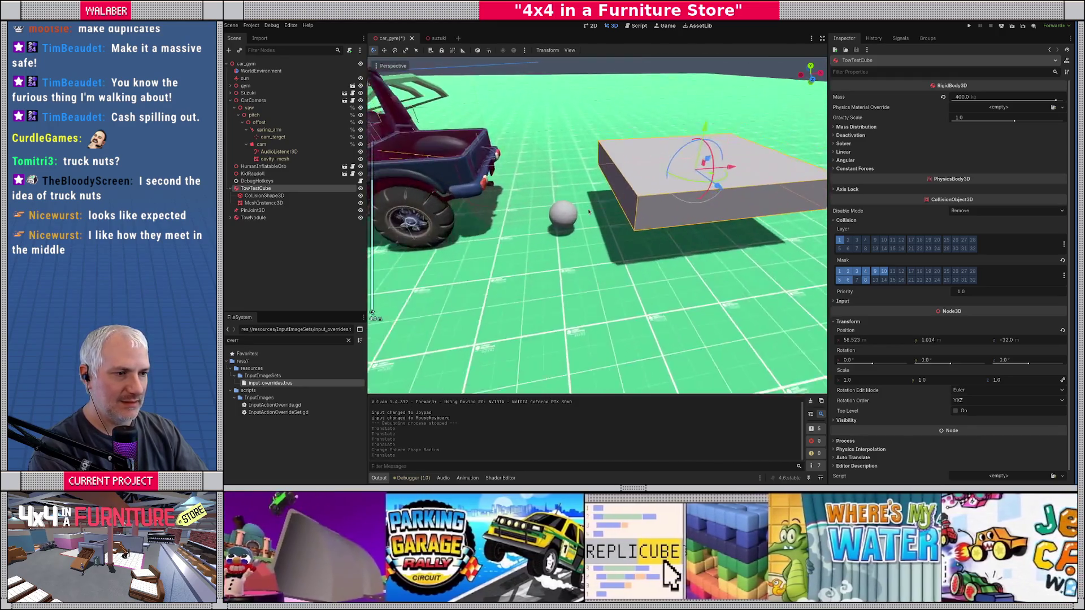
pyautogui.click(232, 189)
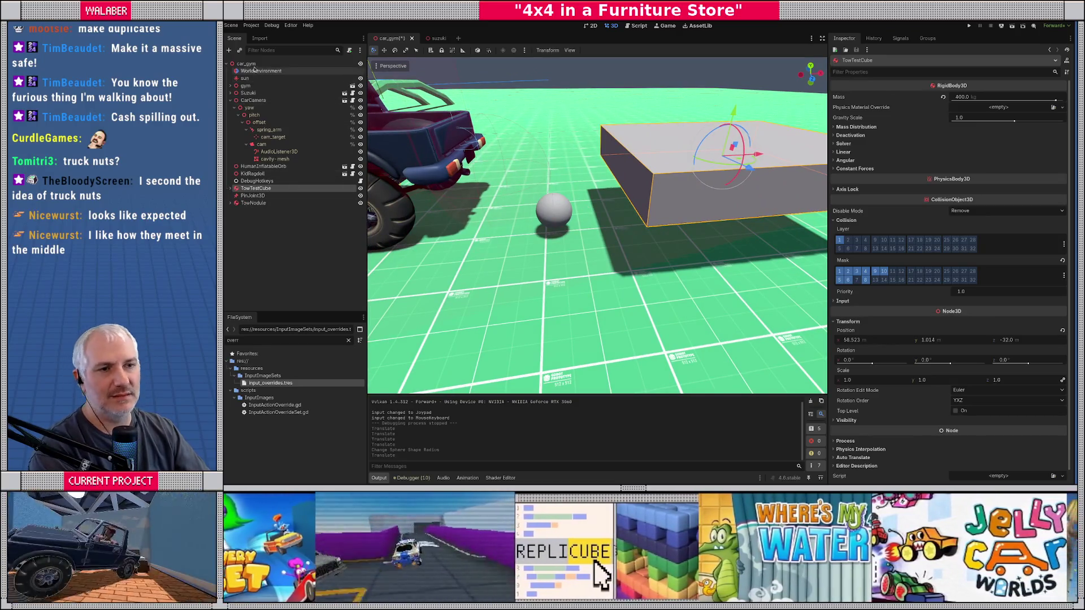
# Add a RigidBody3D under the car_gym root and name it TowTestLink.
pyautogui.rightClick(249, 64)
pyautogui.click(274, 73)
pyautogui.write('ridigb')
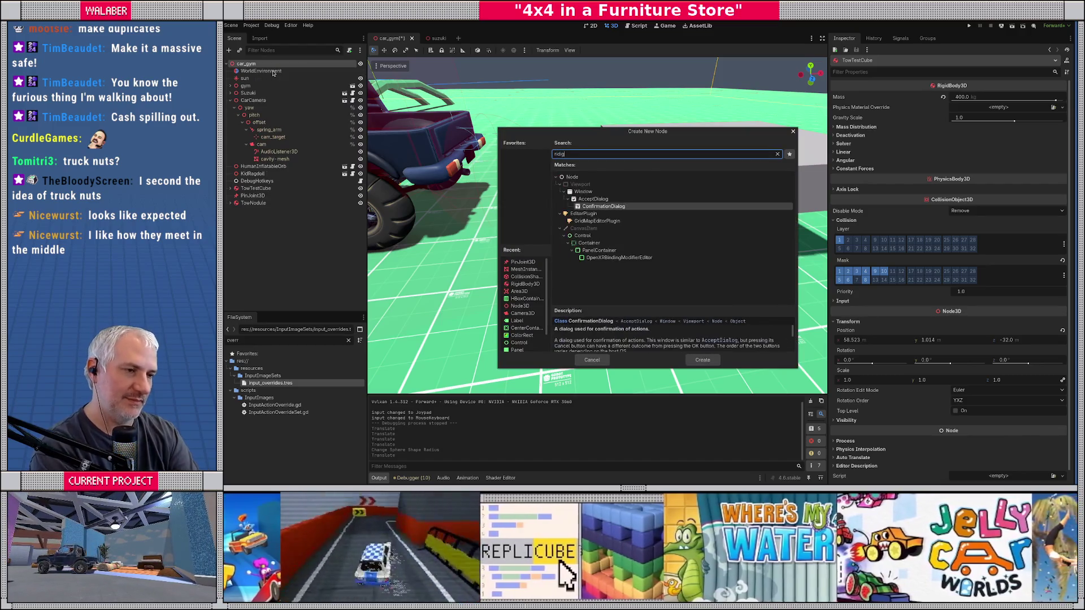
pyautogui.press('BackSpace')
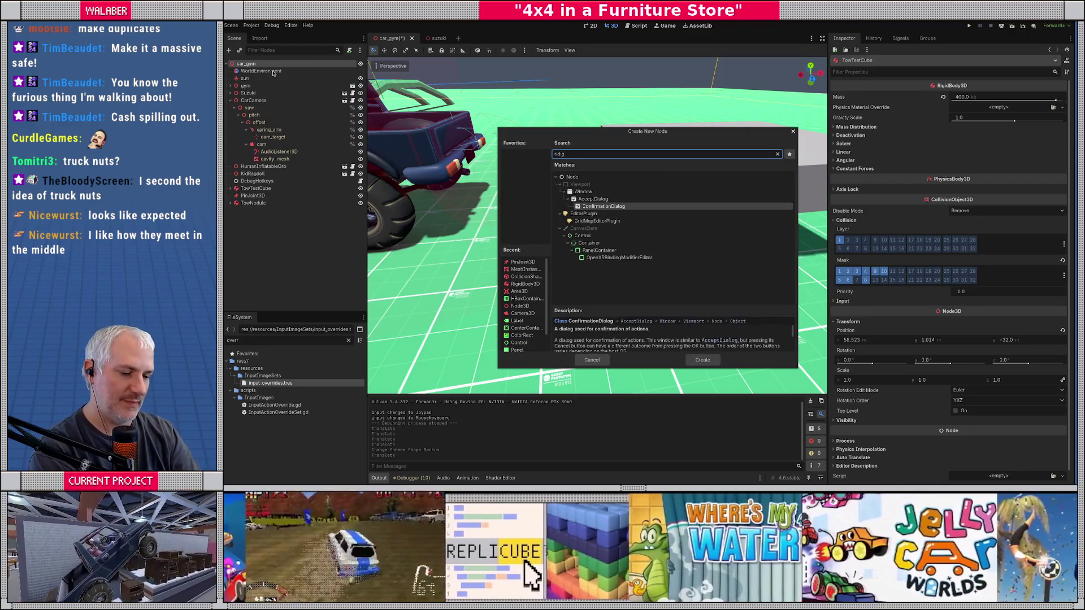
pyautogui.press('BackSpace')
pyautogui.press('BackSpace')
pyautogui.press('BackSpace')
pyautogui.write('gidb')
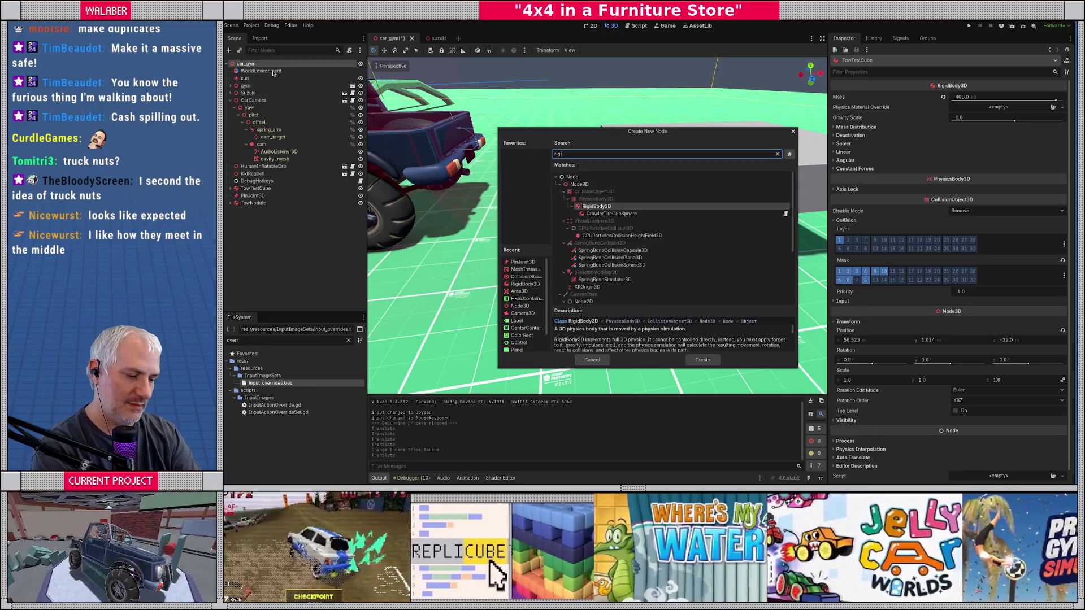
pyautogui.press('Return')
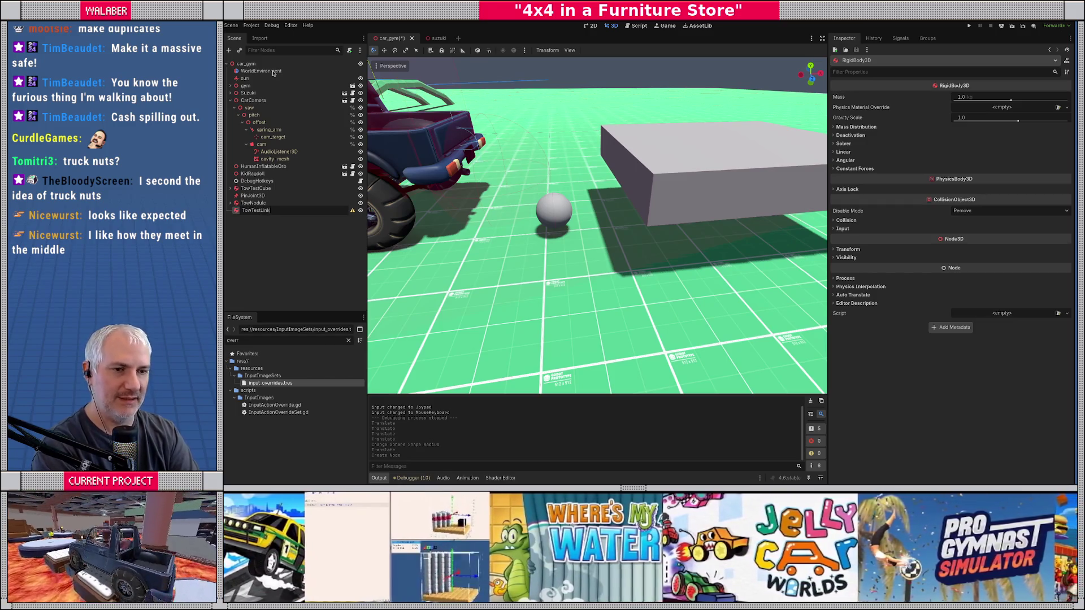
pyautogui.press('Return')
# Give TowTestLink a CollisionShape3D child using a new BoxShape3D.
pyautogui.rightClick(290, 212)
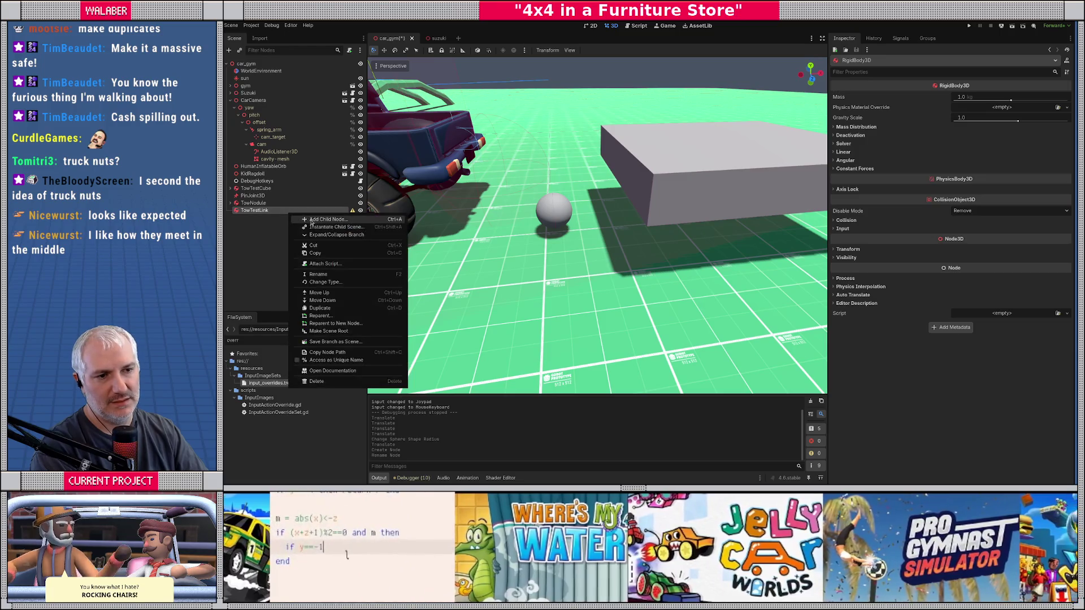
pyautogui.click(311, 221)
pyautogui.write('collision')
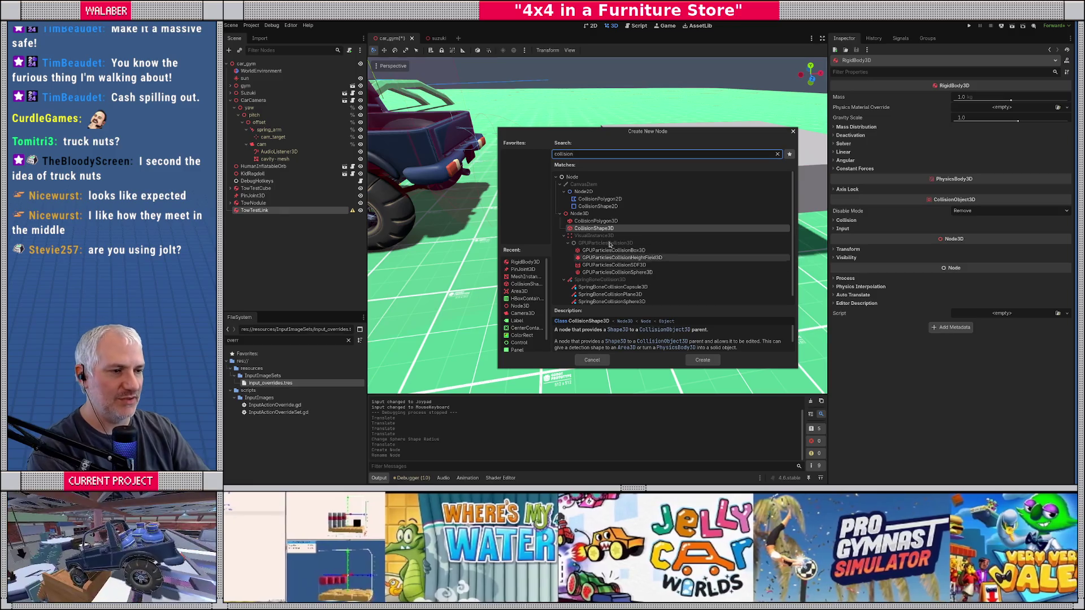
pyautogui.press('Return')
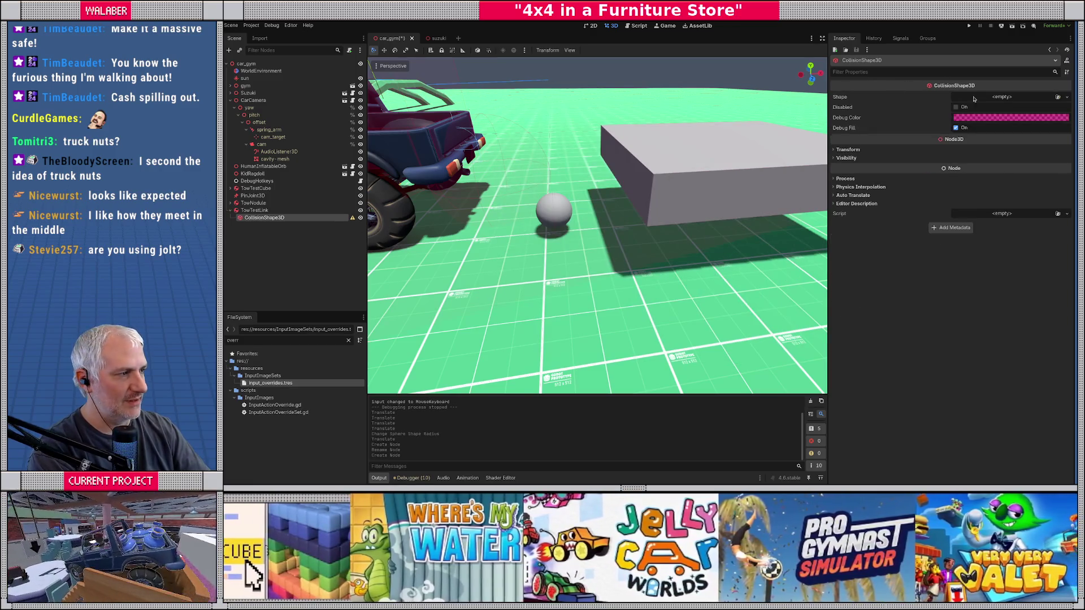
pyautogui.click(973, 99)
pyautogui.click(990, 127)
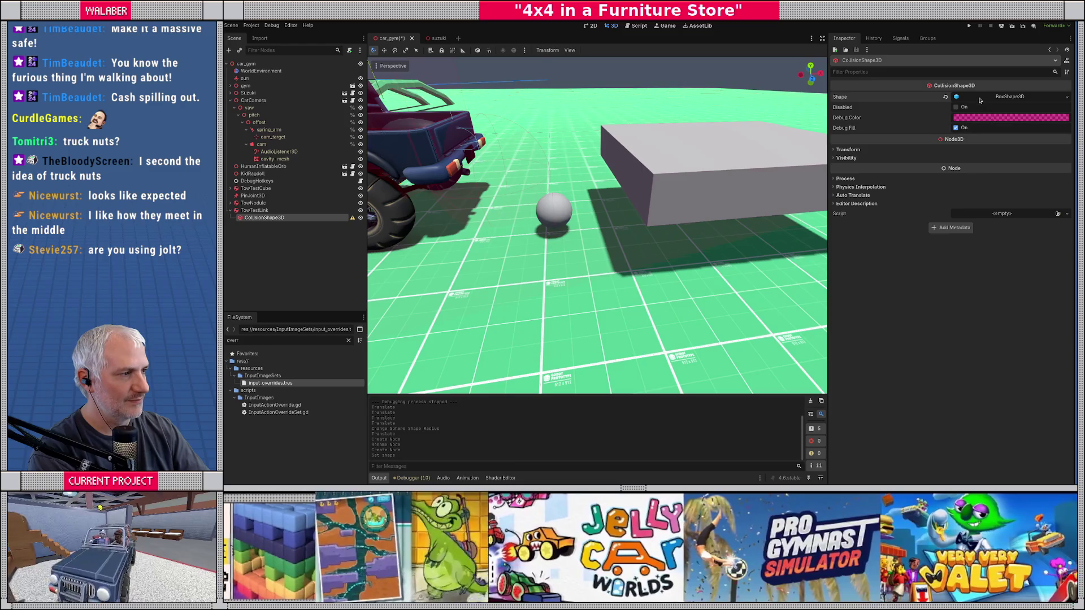
# Set the box shape's size to 0.5 on x and 0.2 on y.
pyautogui.click(980, 100)
pyautogui.click(885, 119)
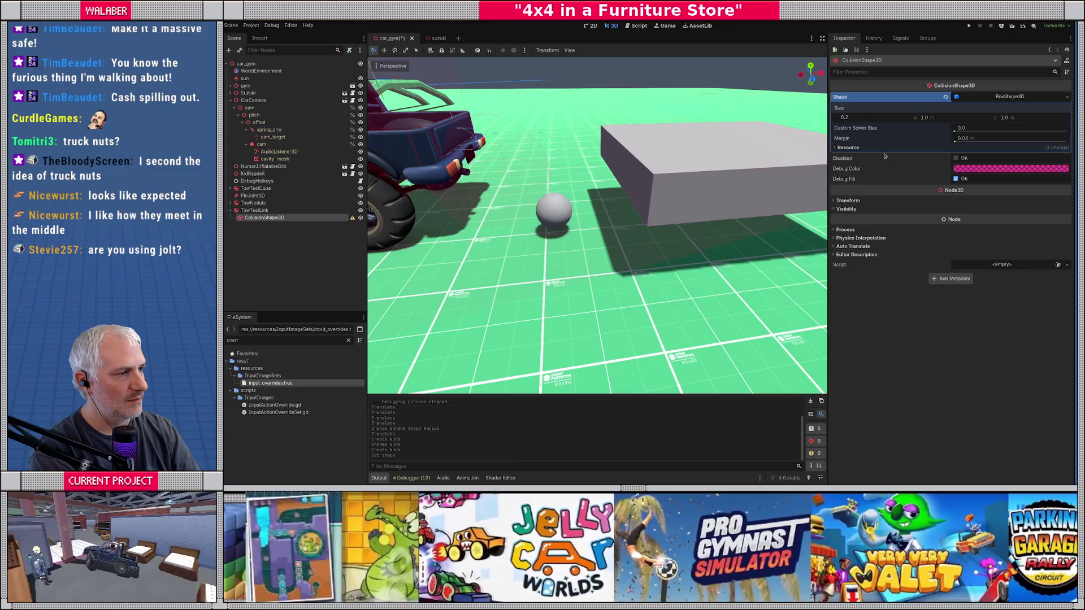
pyautogui.press('Return')
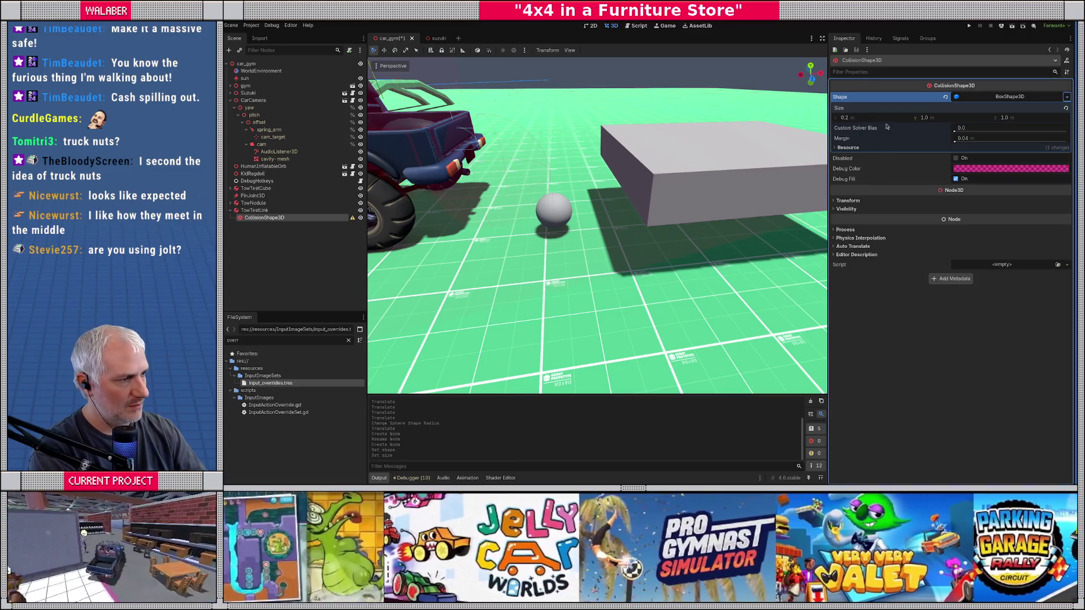
pyautogui.click(888, 118)
pyautogui.write('5')
pyautogui.press('Tab')
pyautogui.write('0.2')
pyautogui.press('Tab')
pyautogui.write('0.')
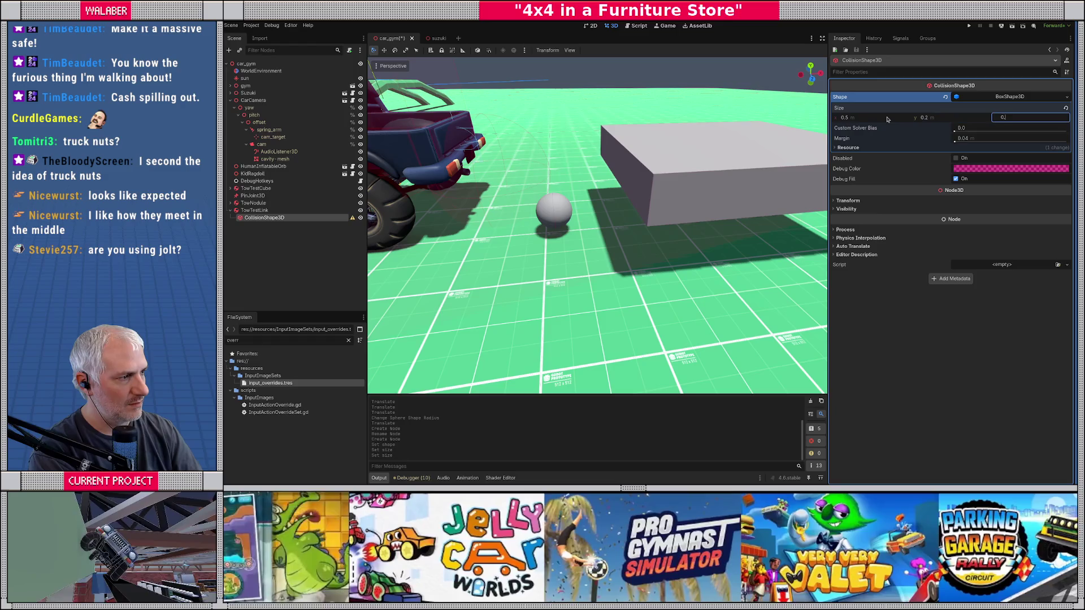
pyautogui.click(255, 210)
# In top view, move TowTestLink up next to the truck and frame it.
pyautogui.scroll(3, 455, 253)
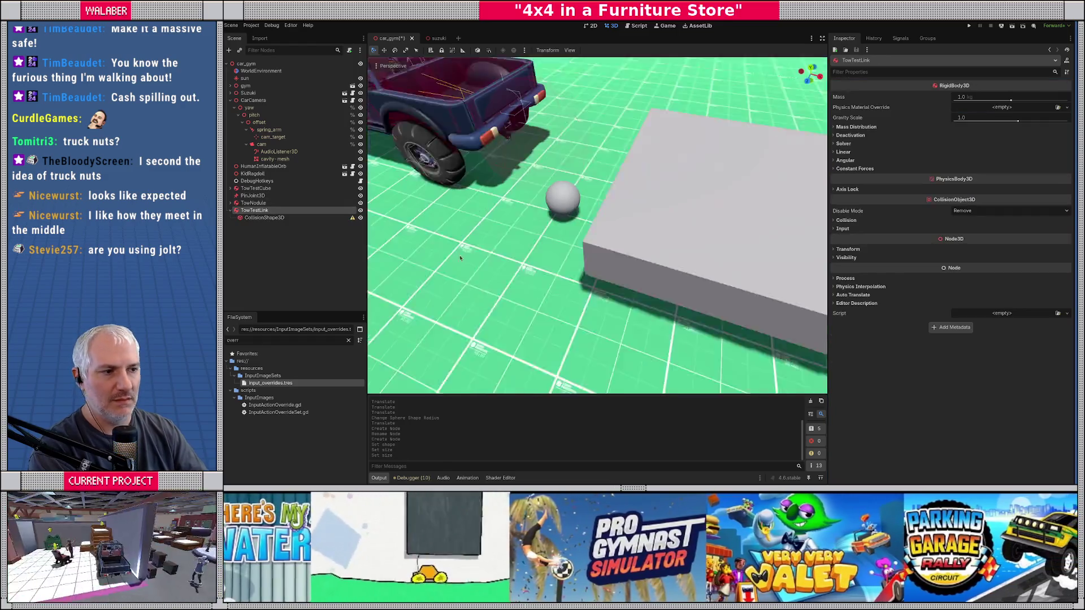
pyautogui.press('KP_7')
pyautogui.scroll(-5, 519, 249)
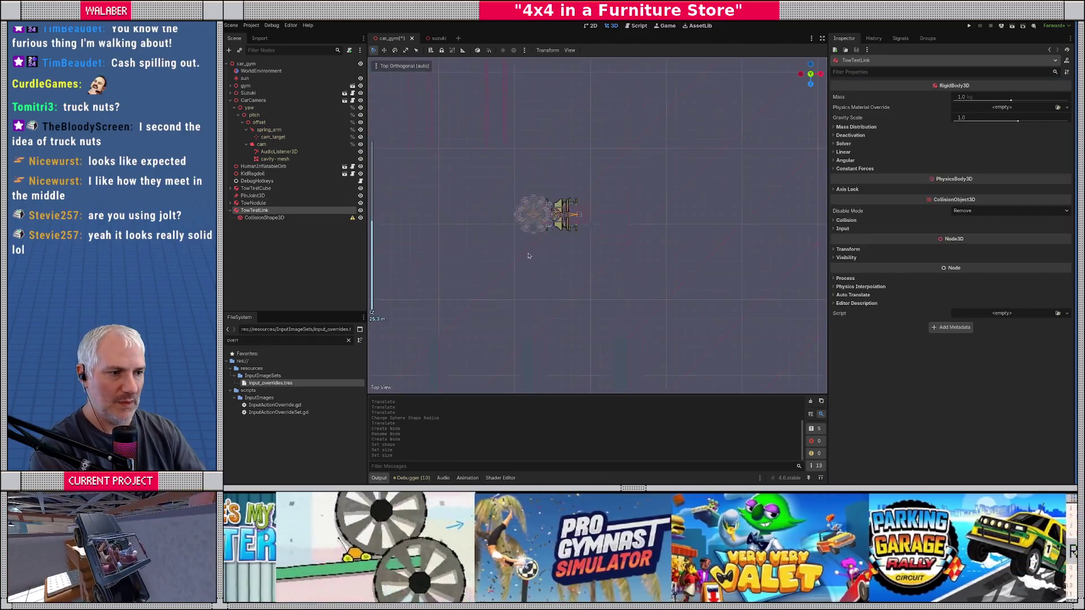
pyautogui.moveTo(425, 339)
pyautogui.mouseDown()
pyautogui.moveTo(642, 219)
pyautogui.moveTo(588, 116)
pyautogui.moveTo(591, 141)
pyautogui.mouseUp()
pyautogui.press('KP_5')
pyautogui.press('f')
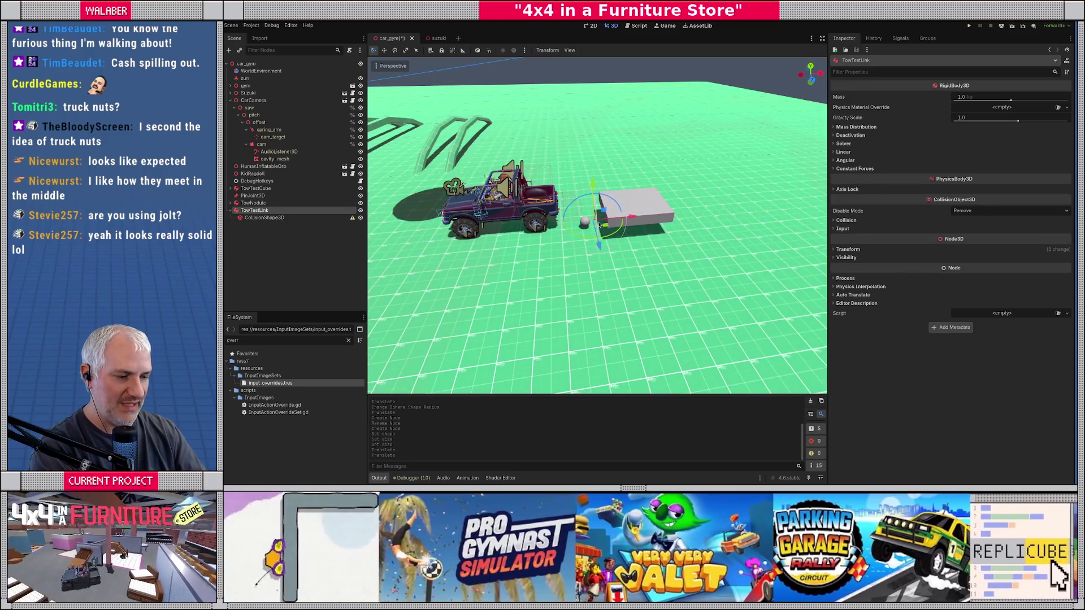
pyautogui.press('f')
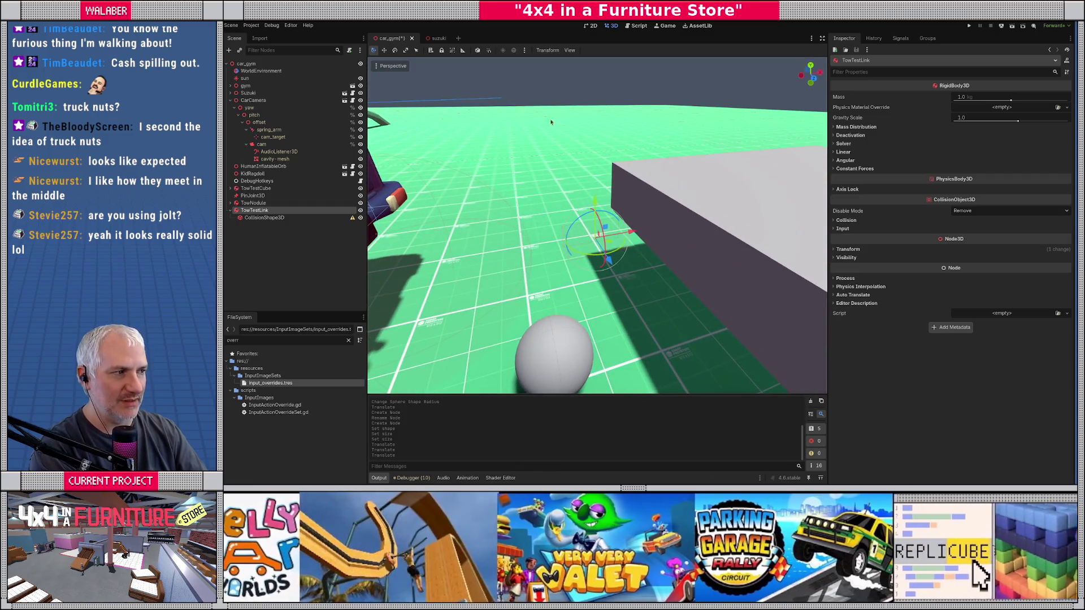
# Add a MeshInstance3D child to TowTestLink with a new BoxMesh.
pyautogui.rightClick(299, 210)
pyautogui.click(318, 218)
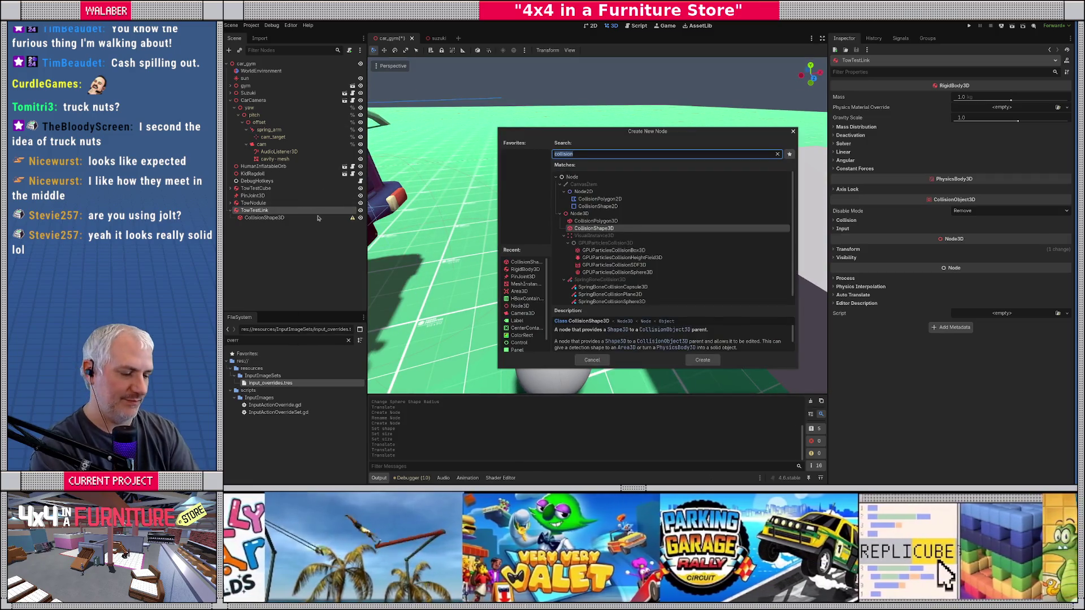
pyautogui.write('meshin')
pyautogui.press('Return')
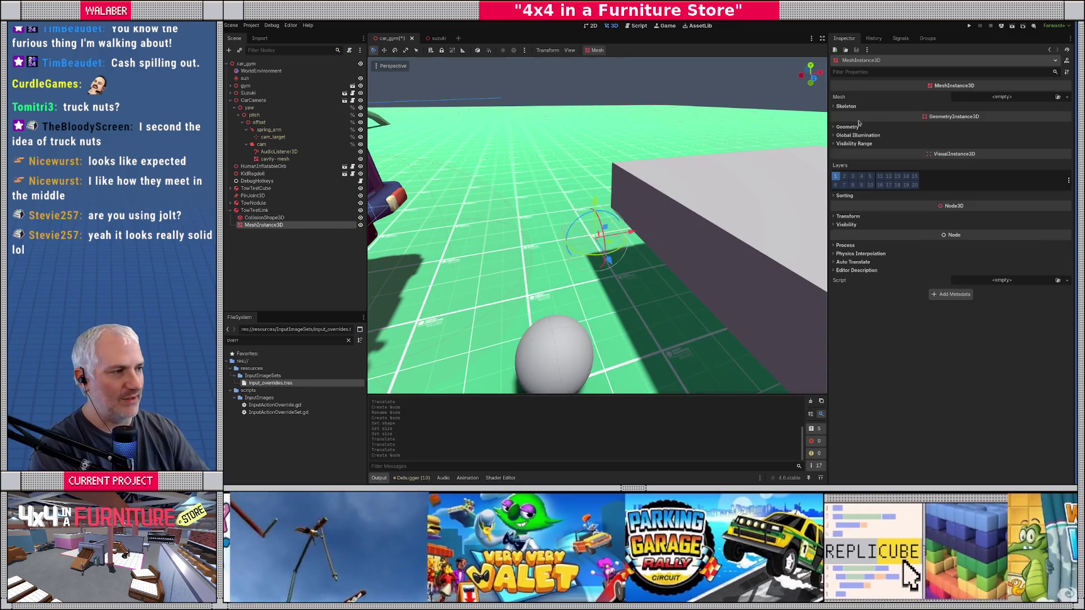
pyautogui.click(1003, 97)
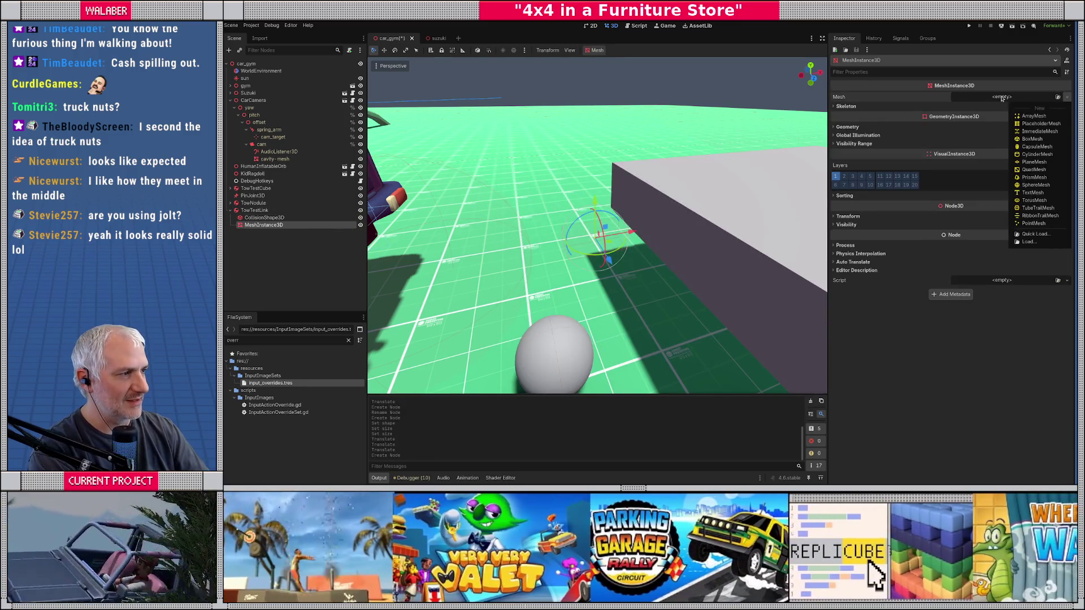
pyautogui.click(1032, 139)
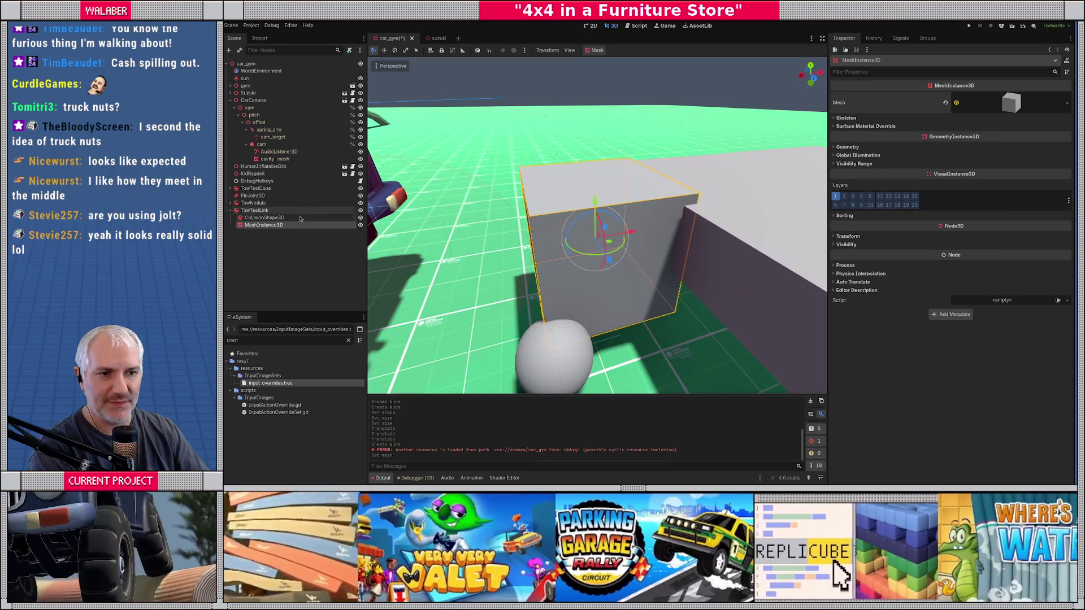
# Lengthen the collision box to 0.7 and size the box mesh 0.7 × 0.2 × 0.2.
pyautogui.click(300, 218)
pyautogui.click(870, 119)
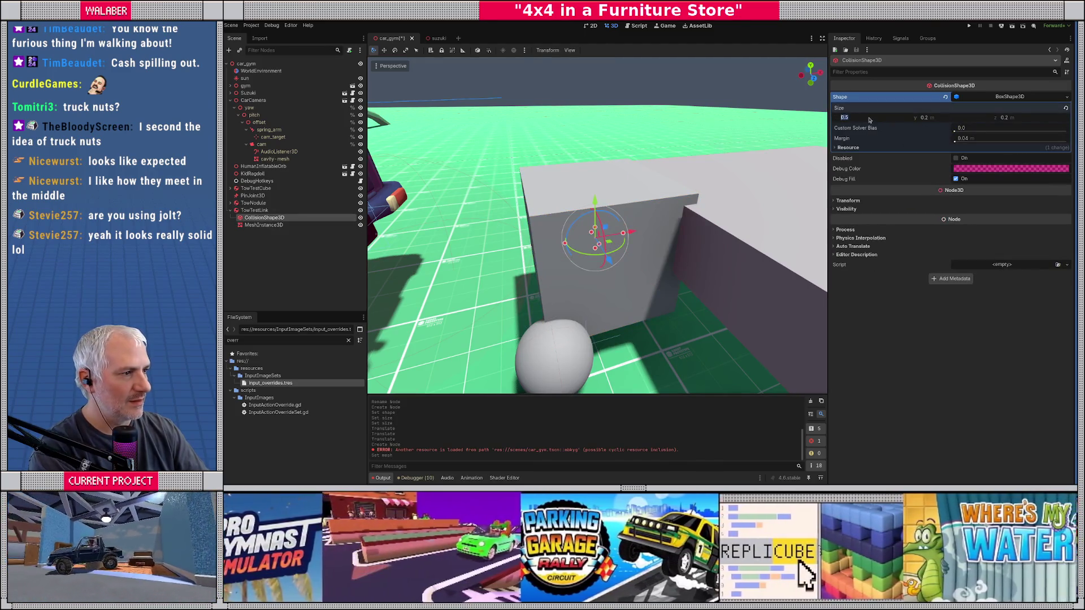
pyautogui.press('Return')
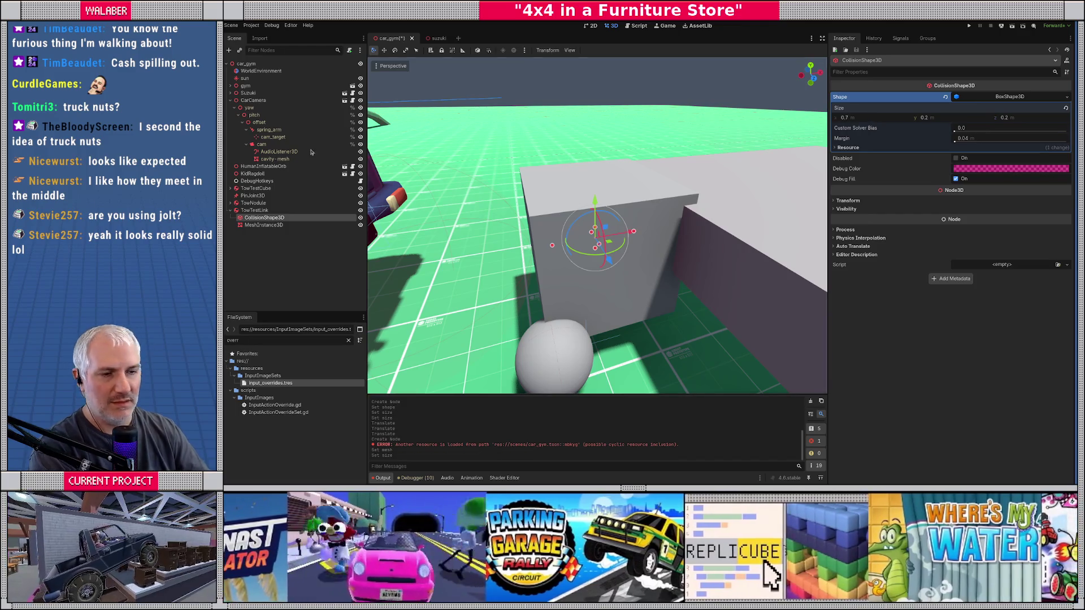
pyautogui.click(272, 226)
pyautogui.click(1004, 101)
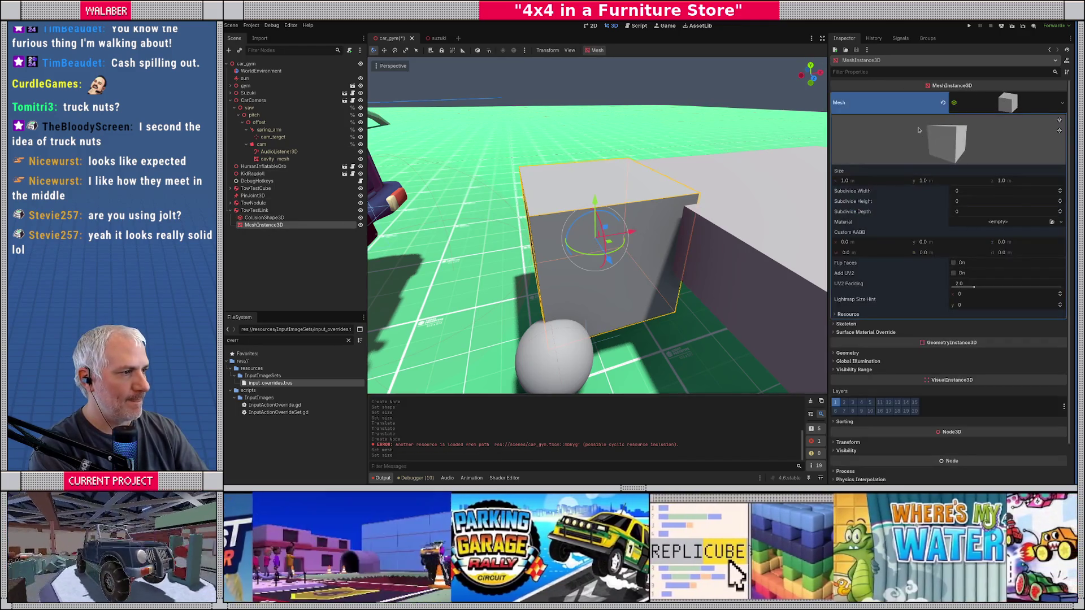
pyautogui.click(865, 180)
pyautogui.press('Tab')
pyautogui.write('0.2')
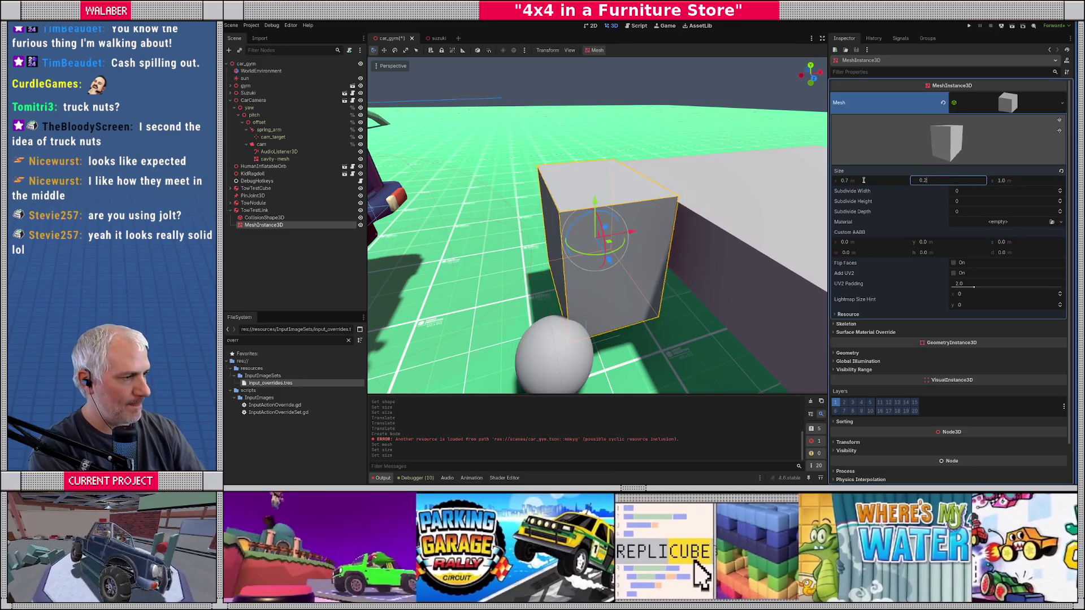
pyautogui.press('Tab')
pyautogui.write('0.2')
pyautogui.press('Return')
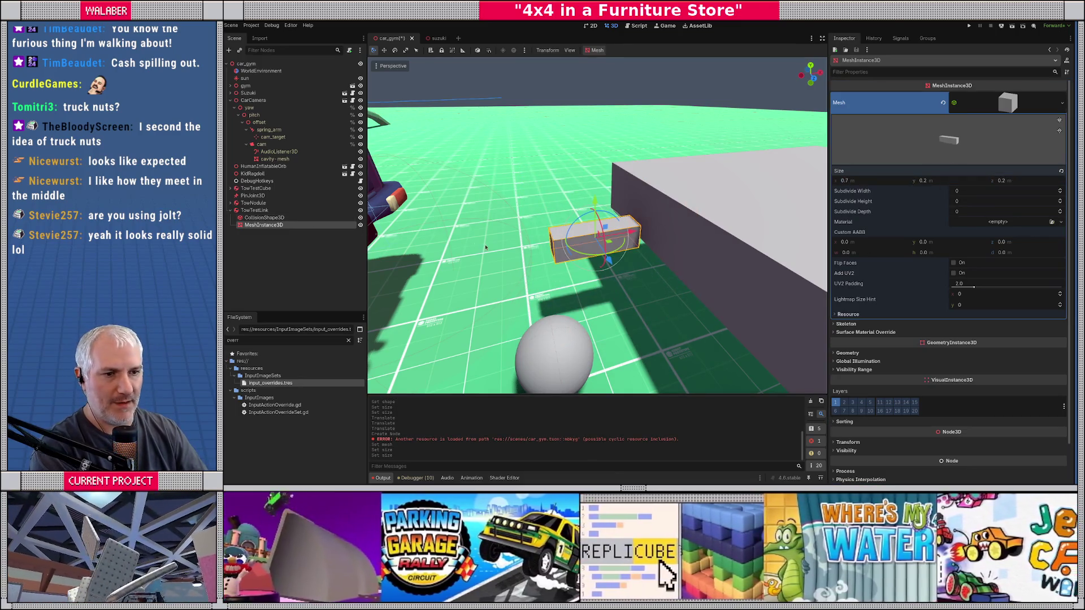
# Adjust TowTestLink's position to 56.668, 1.063, -32.0, raising it slightly.
pyautogui.click(257, 211)
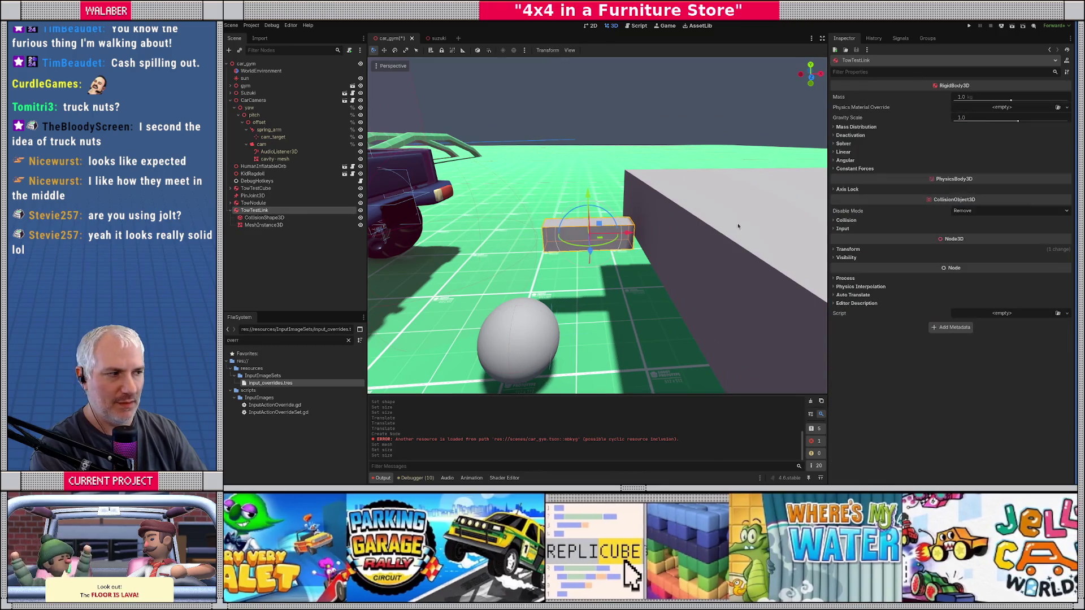
pyautogui.click(848, 250)
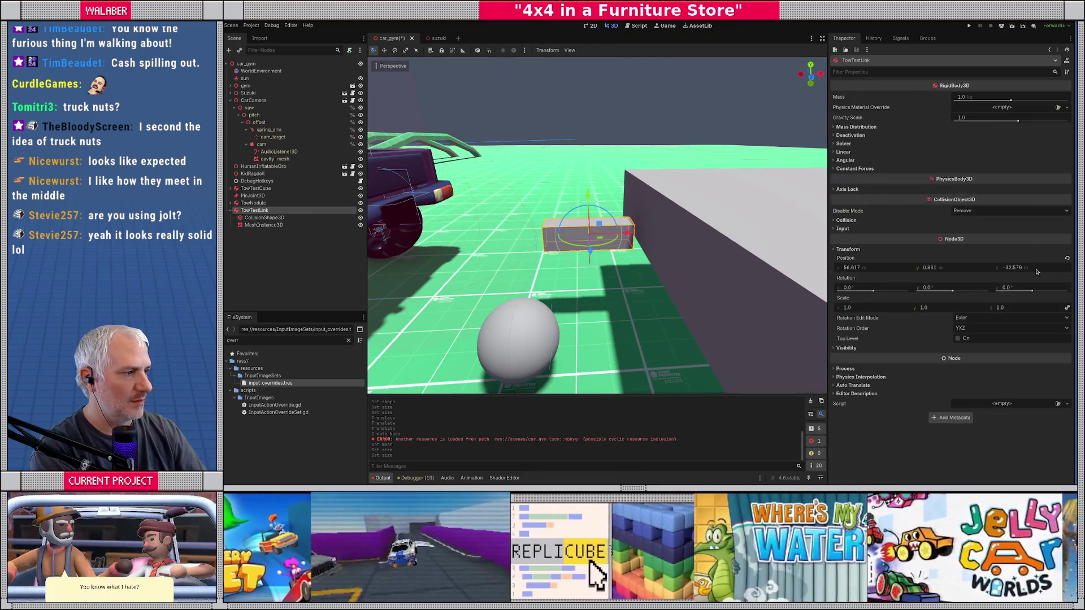
pyautogui.click(1037, 270)
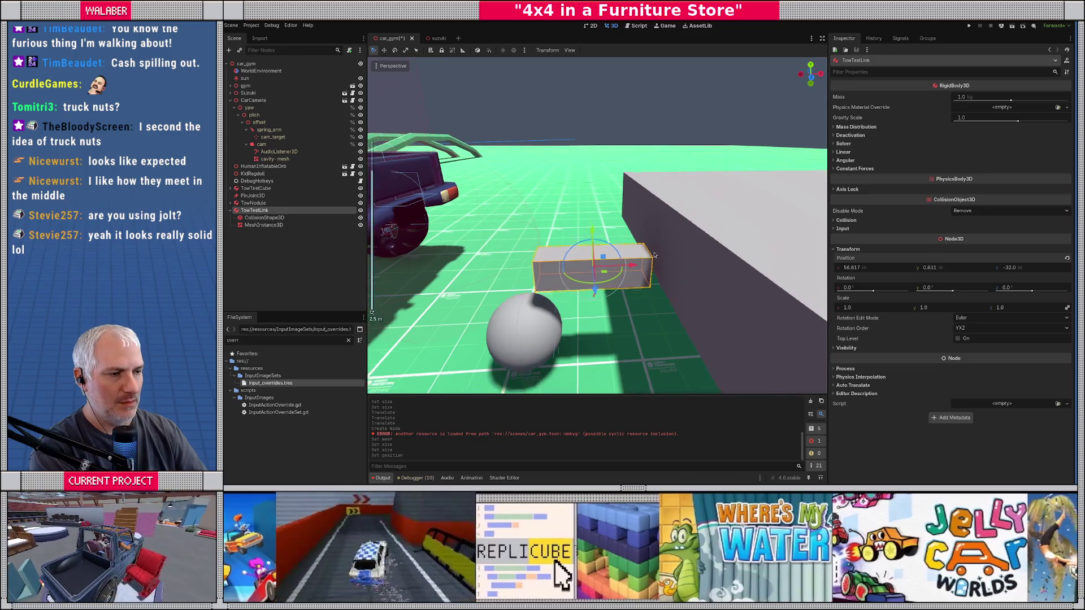
pyautogui.scroll(-3, 594, 254)
pyautogui.moveTo(593, 204)
pyautogui.mouseDown()
pyautogui.moveTo(595, 181)
pyautogui.moveTo(643, 210)
pyautogui.mouseUp()
# Create the ConeTwistJoint3D and set its Z position to -32.
pyautogui.click(253, 195)
pyautogui.press('Delete')
pyautogui.hotkey('ctrl', 'a')
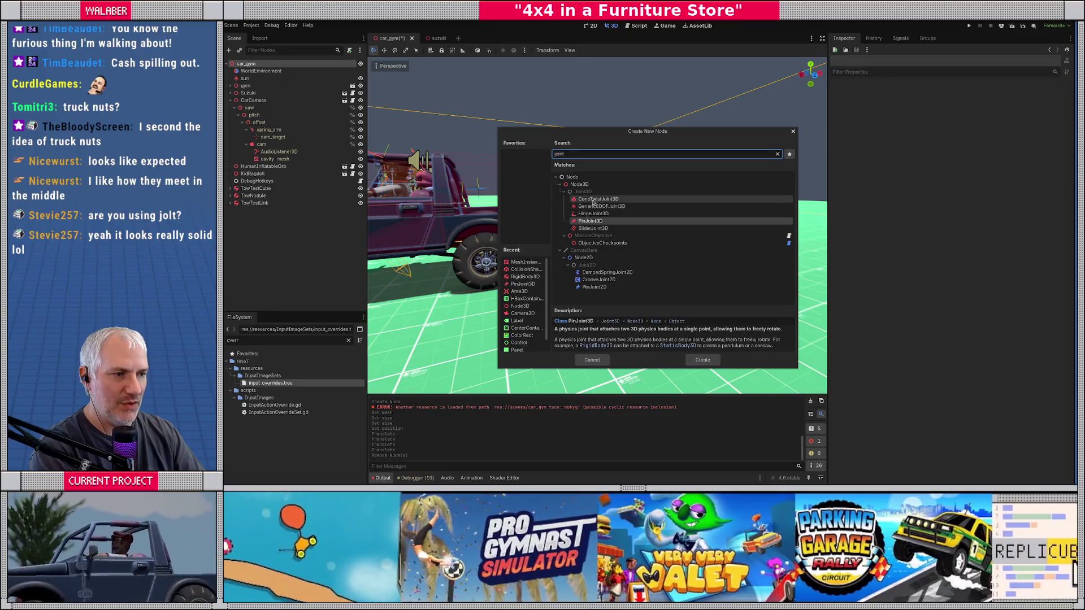
pyautogui.press('Return')
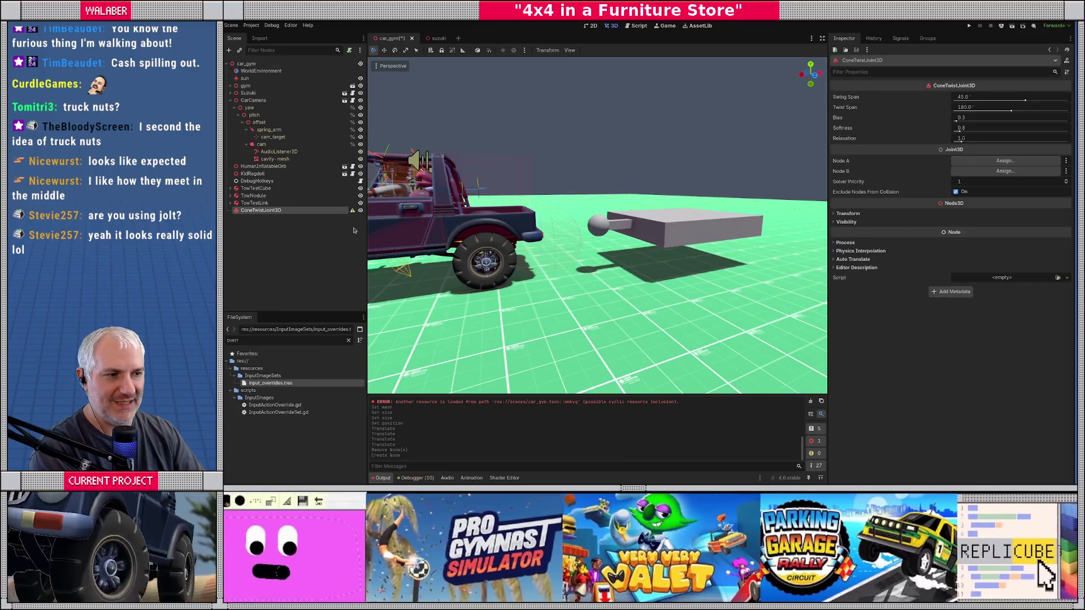
pyautogui.moveTo(665, 230); pyautogui.dragTo(720, 237)
pyautogui.click(848, 214)
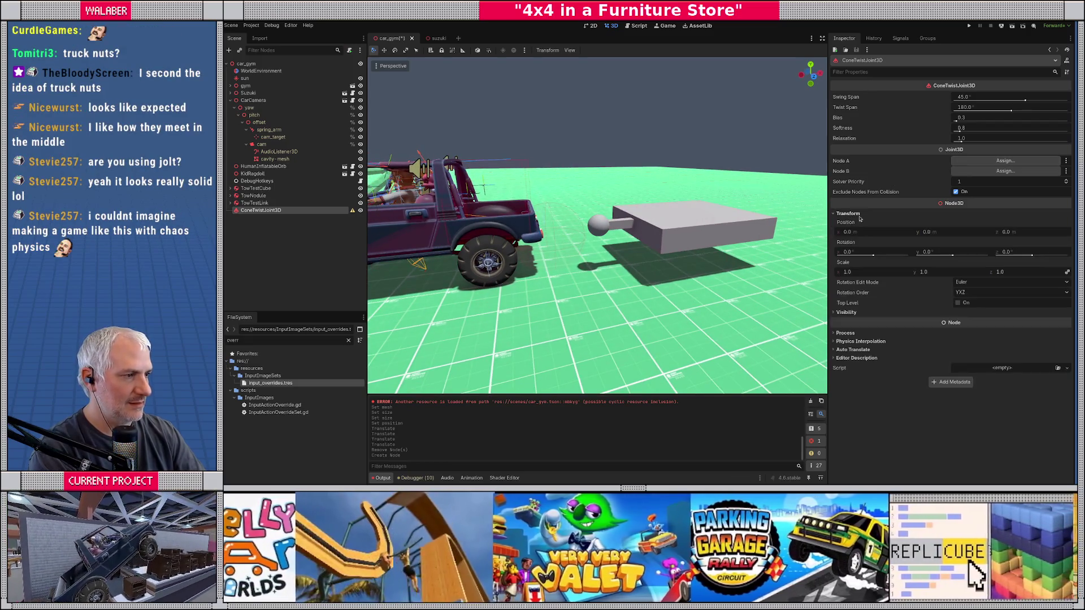
pyautogui.click(1024, 232)
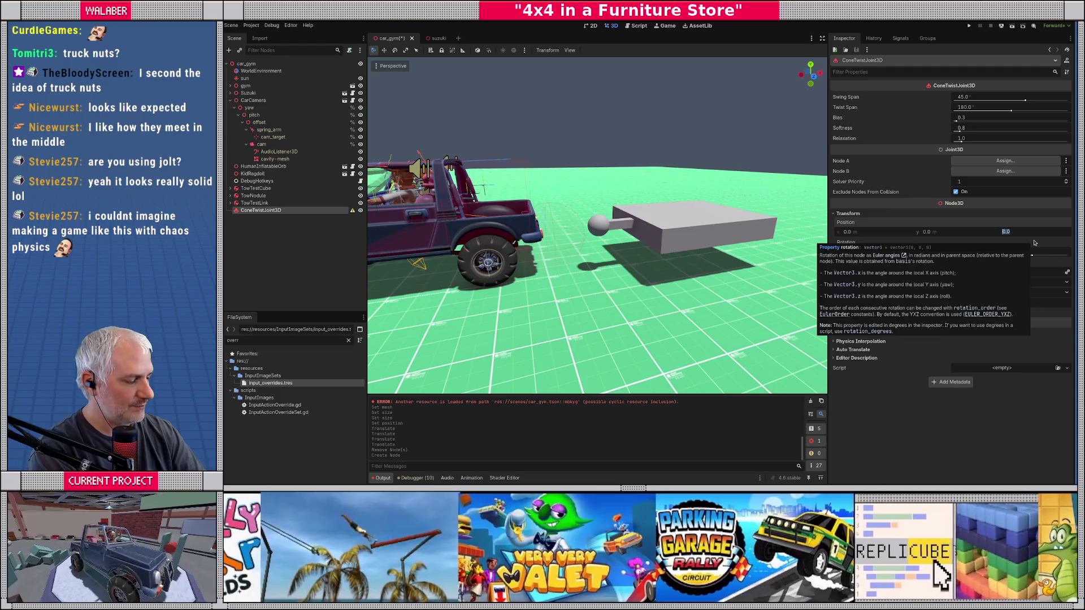
pyautogui.write('-32')
pyautogui.press('Return')
# In front view, move the joint to the rod-box junction at 57.021, 1.085.
pyautogui.scroll(-10, 608, 258)
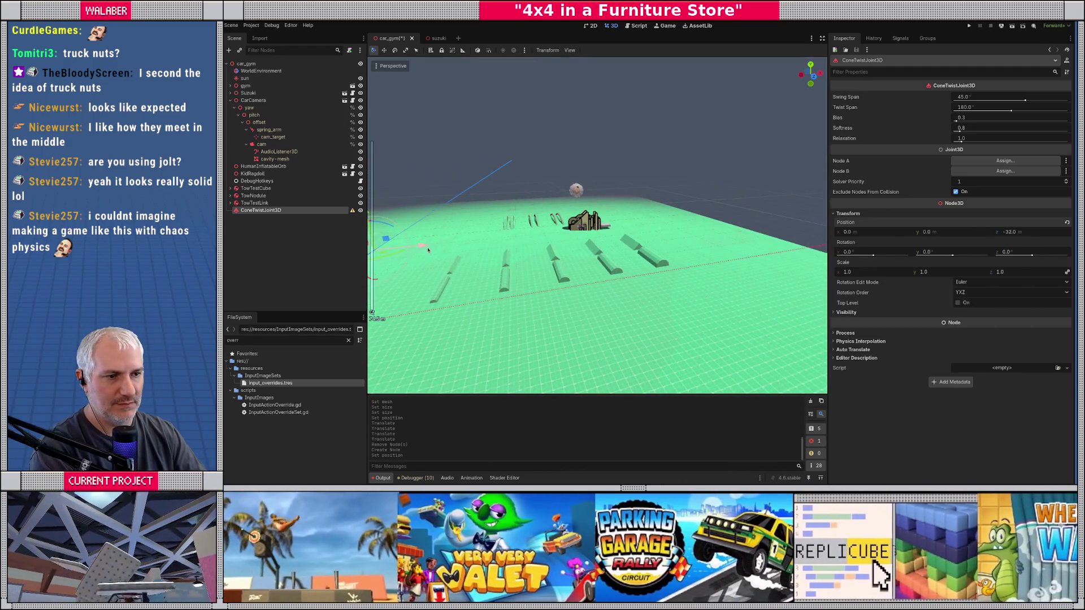
pyautogui.moveTo(427, 250); pyautogui.dragTo(729, 216)
pyautogui.press('f')
pyautogui.press('KP_1')
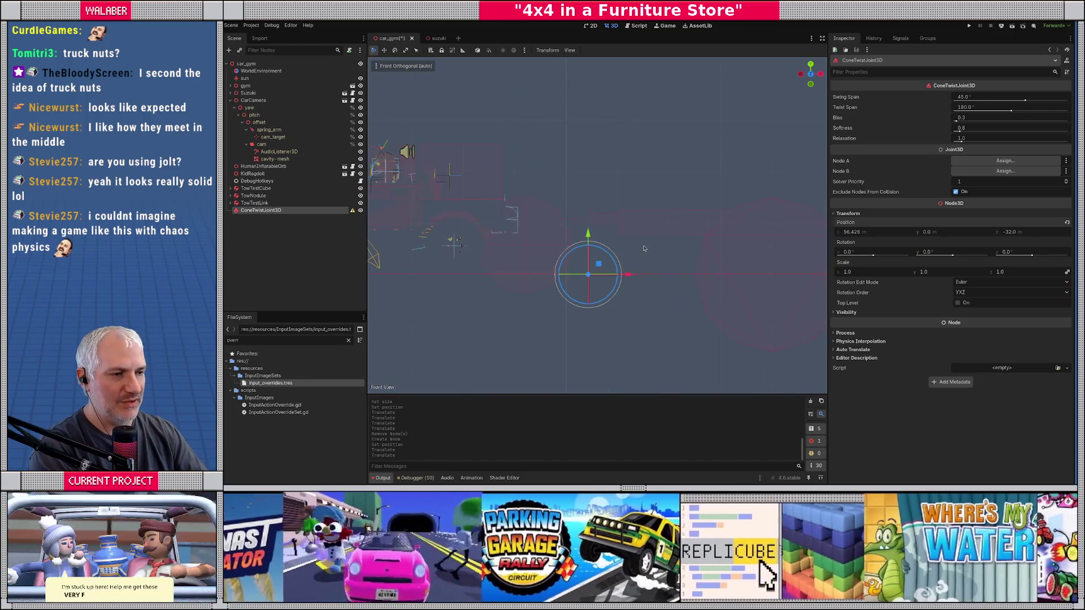
pyautogui.scroll(2, 645, 249)
pyautogui.moveTo(592, 299)
pyautogui.mouseDown()
pyautogui.moveTo(648, 203)
pyautogui.moveTo(659, 270)
pyautogui.mouseUp()
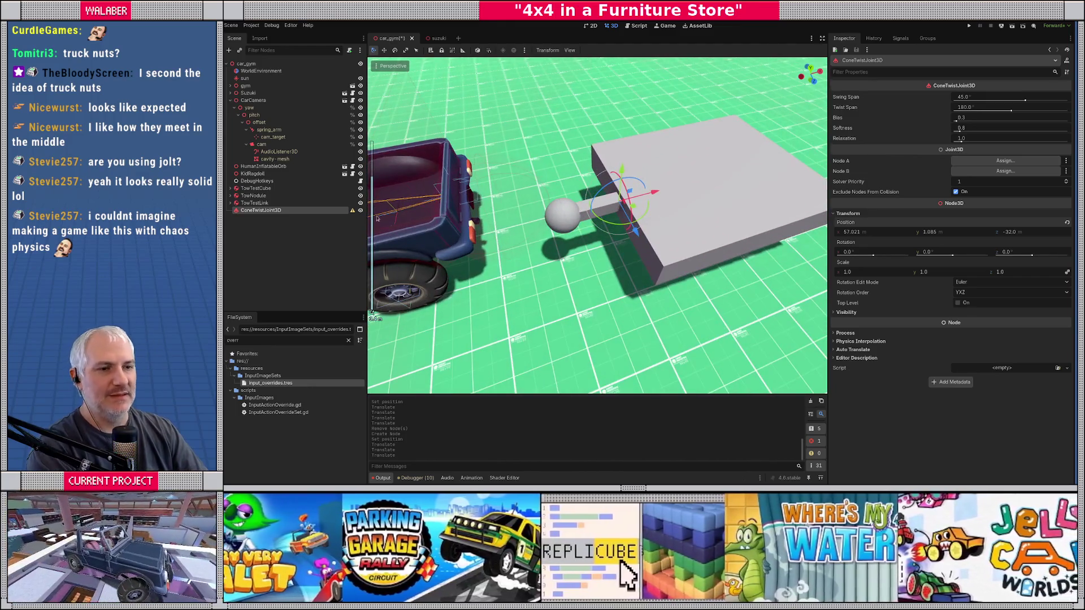
# Set the cone-twist joint's Node A to TowTestCube and Node B to TowTestLink.
pyautogui.click(1020, 163)
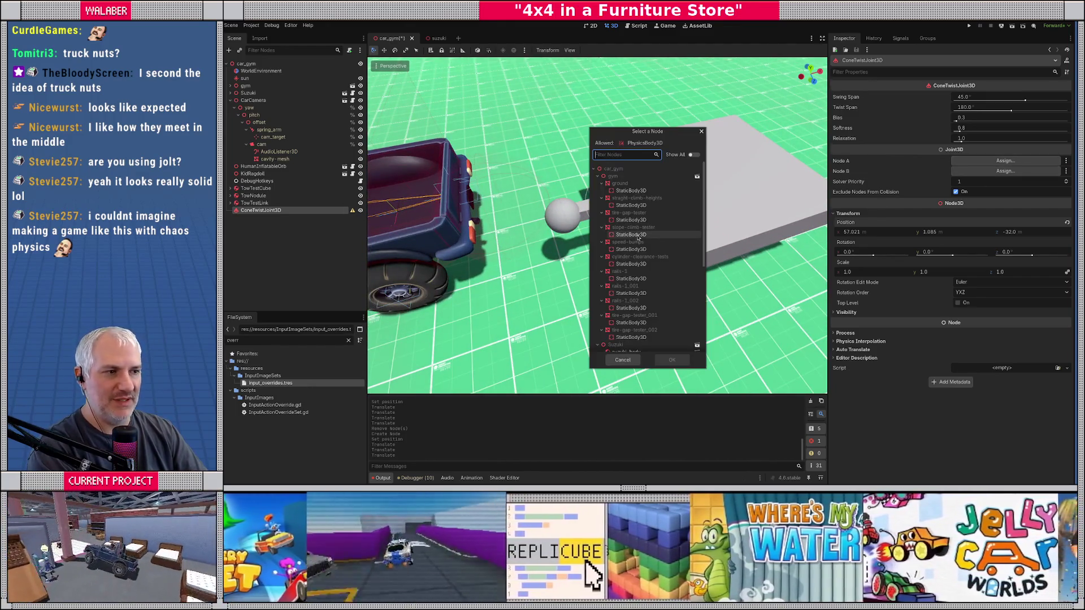
pyautogui.write('test')
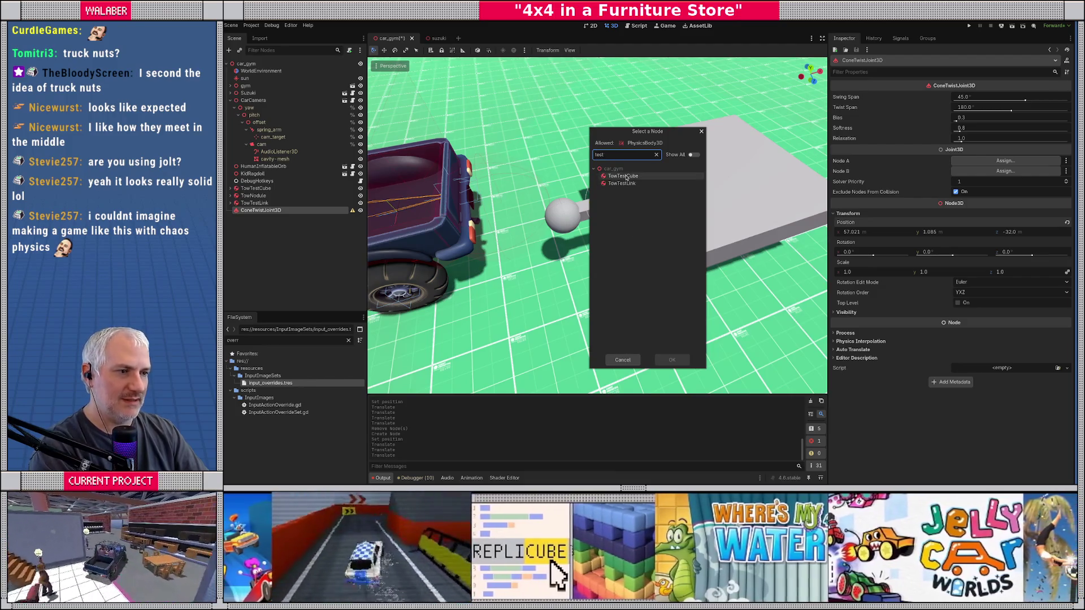
pyautogui.click(626, 176)
pyautogui.doubleClick(626, 177)
pyautogui.click(984, 172)
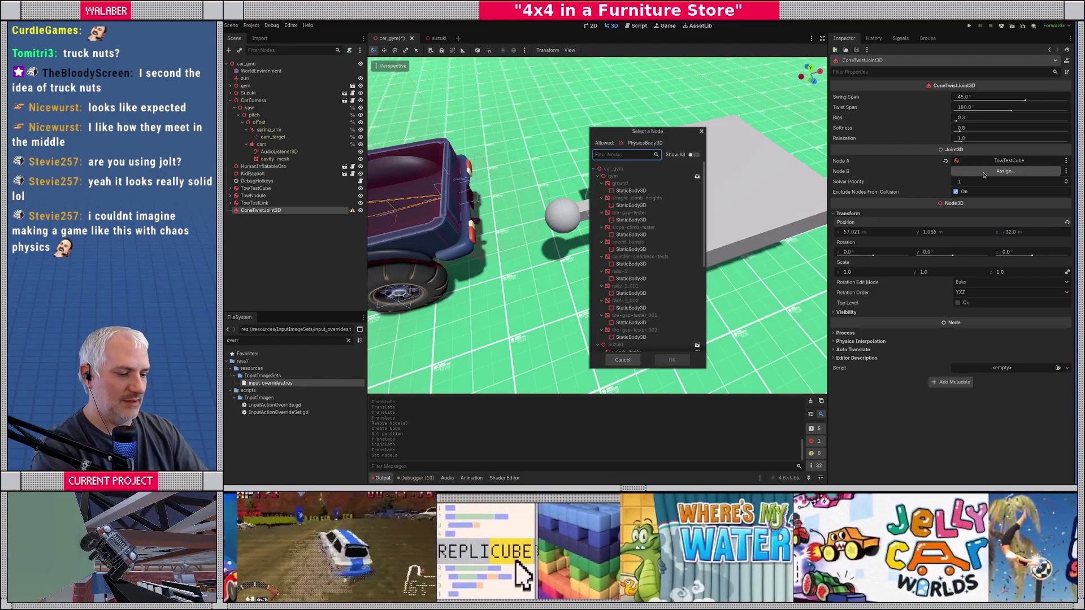
pyautogui.write('link')
pyautogui.click(612, 177)
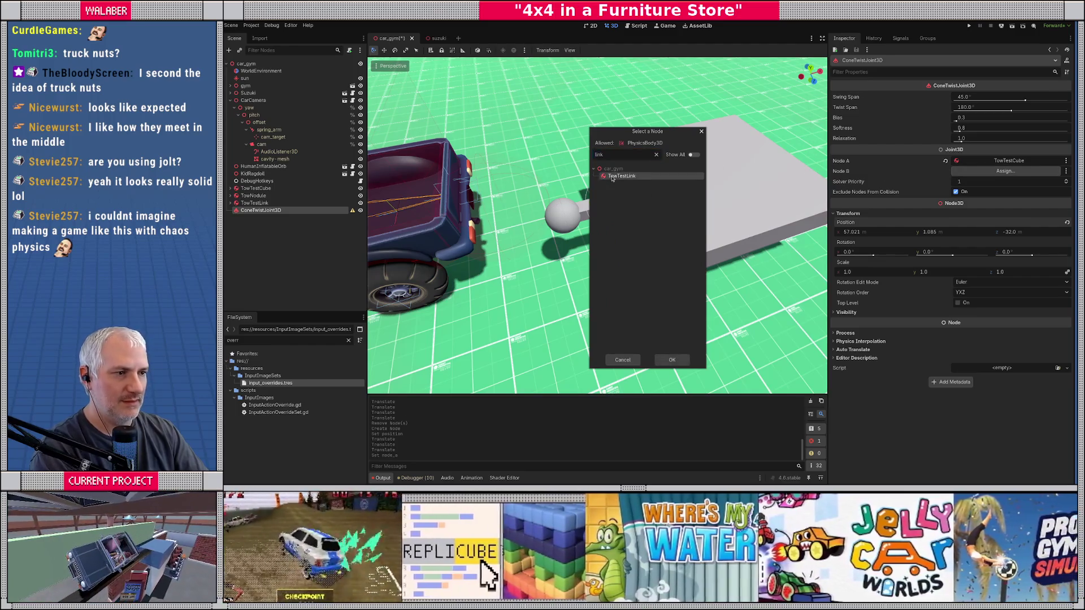
pyautogui.doubleClick(612, 177)
# Keep the swing span at 45° and set the twist span to 45°.
pyautogui.scroll(5, 746, 240)
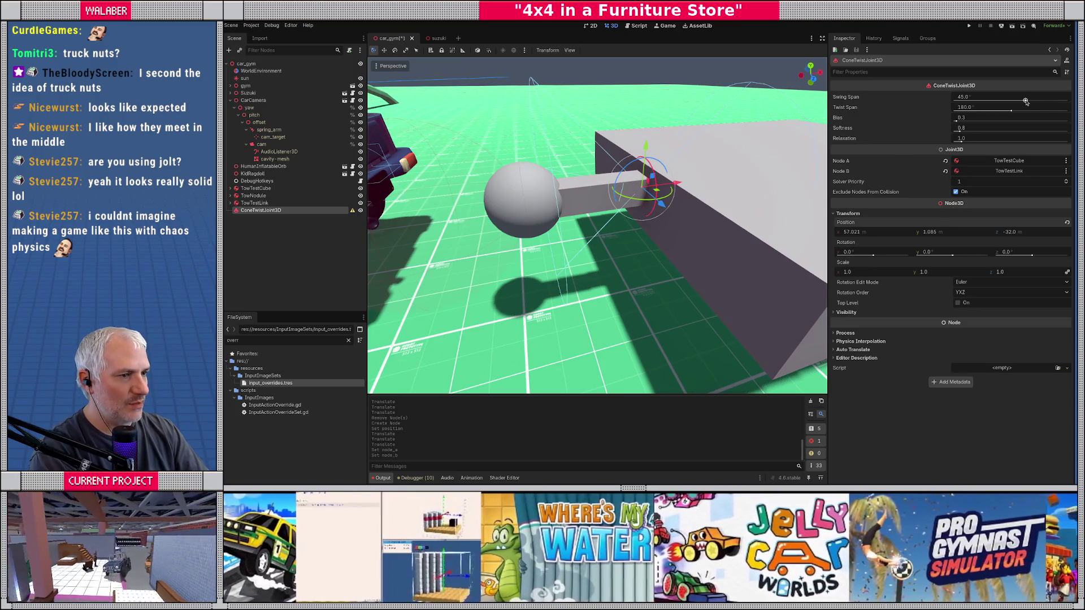
pyautogui.moveTo(1023, 101); pyautogui.dragTo(1022, 101)
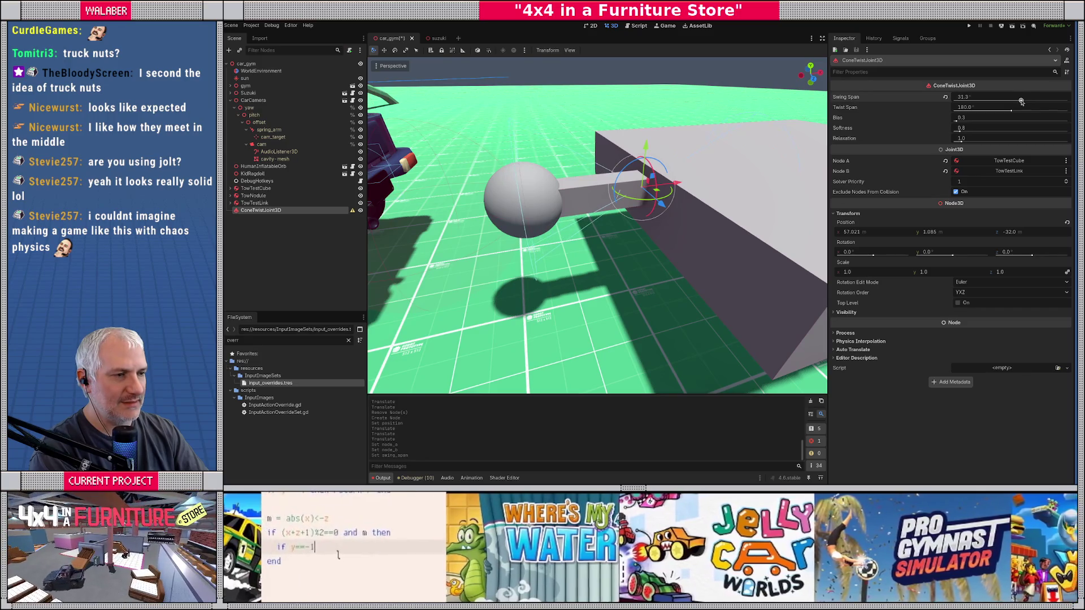
pyautogui.click(1033, 99)
pyautogui.press('Return')
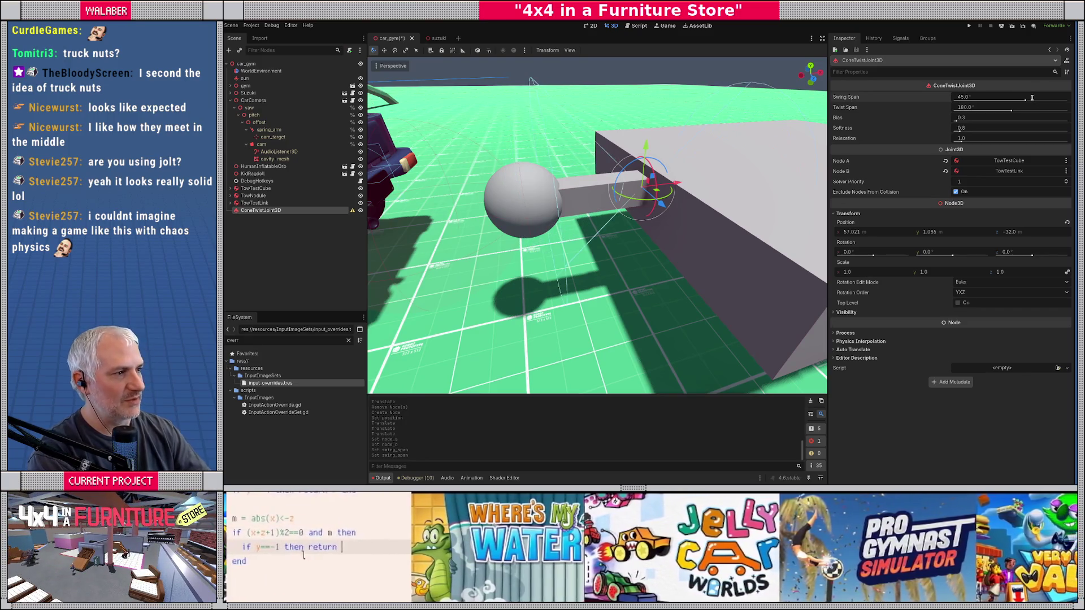
pyautogui.click(1018, 107)
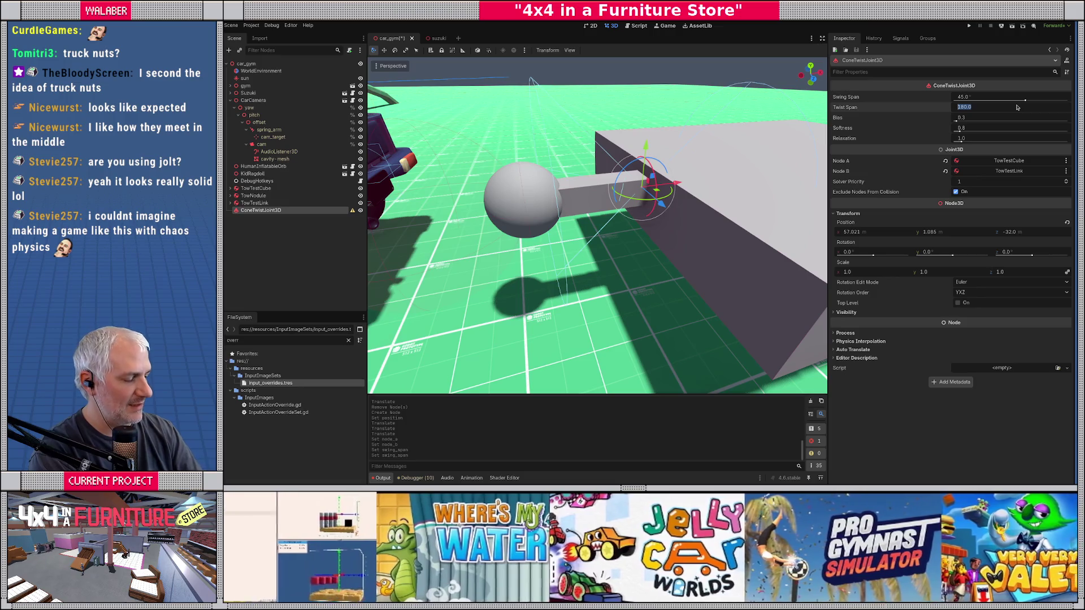
pyautogui.write('45')
pyautogui.press('Return')
# Reselect the ConeTwistJoint3D and duplicate it as ConeTwistJoint3D2.
pyautogui.scroll(-3, 668, 243)
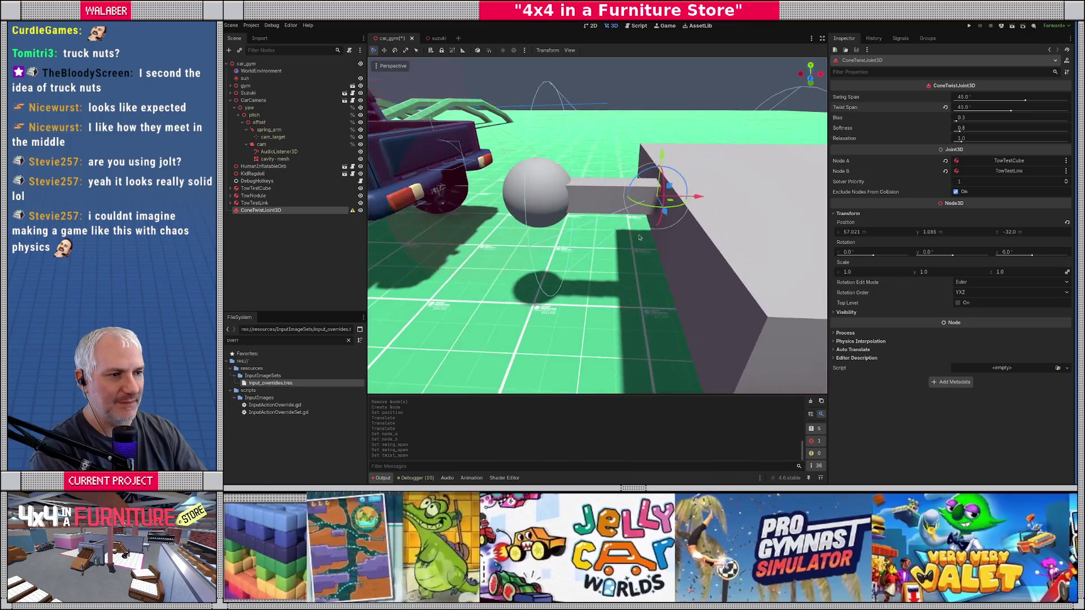
pyautogui.click(270, 203)
pyautogui.click(337, 211)
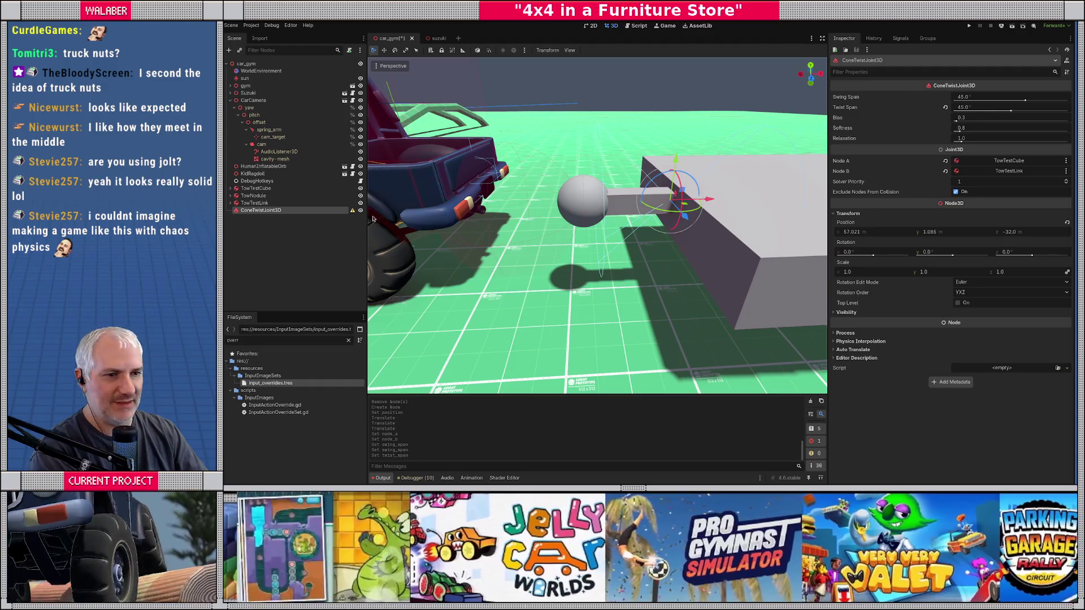
pyautogui.moveTo(354, 214)
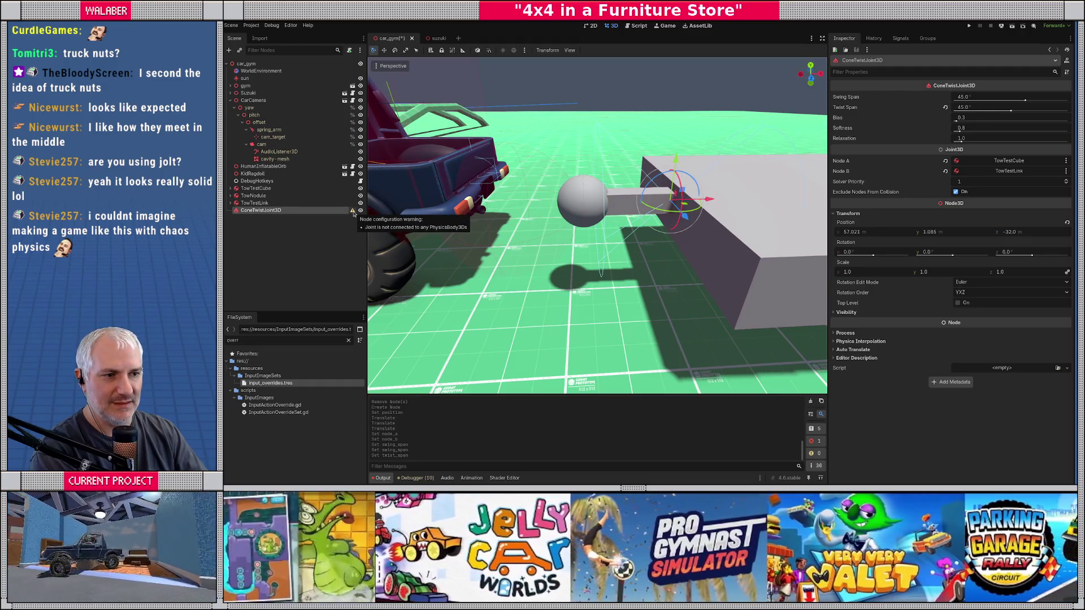
pyautogui.click(324, 241)
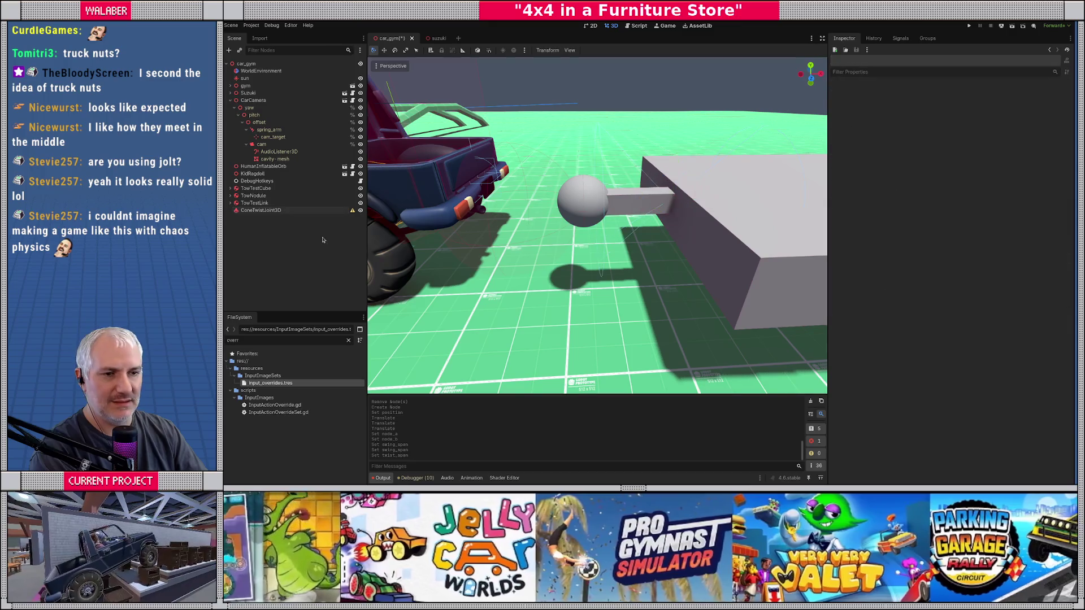
pyautogui.click(283, 212)
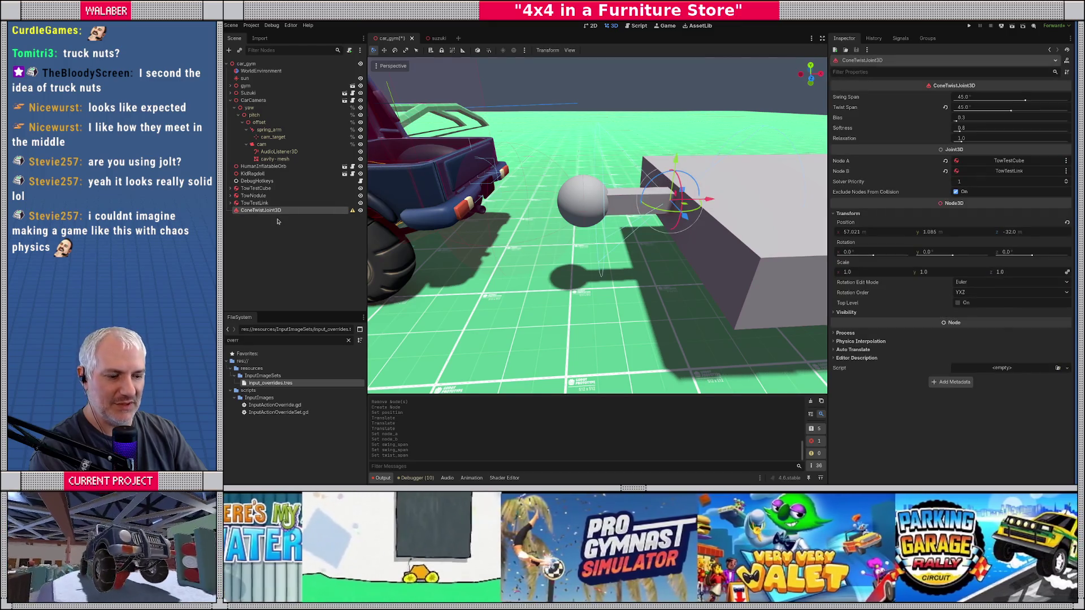
pyautogui.hotkey('ctrl', 'd')
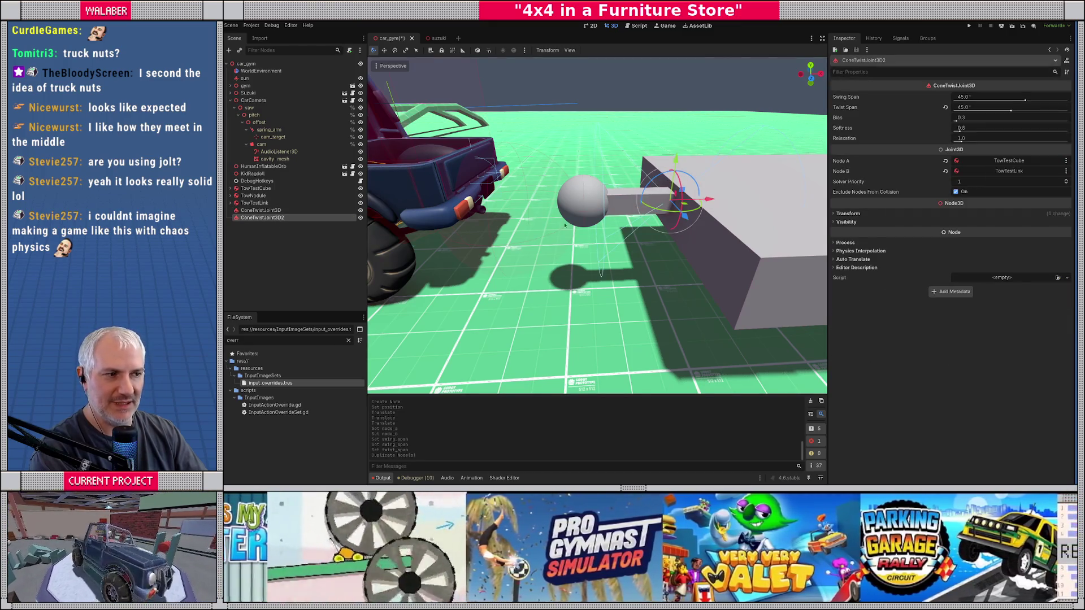
# Move ConeTwistJoint3D2 to the sphere, with TowTestLink as Node A and TowNodule as Node B.
pyautogui.moveTo(697, 206); pyautogui.dragTo(643, 202)
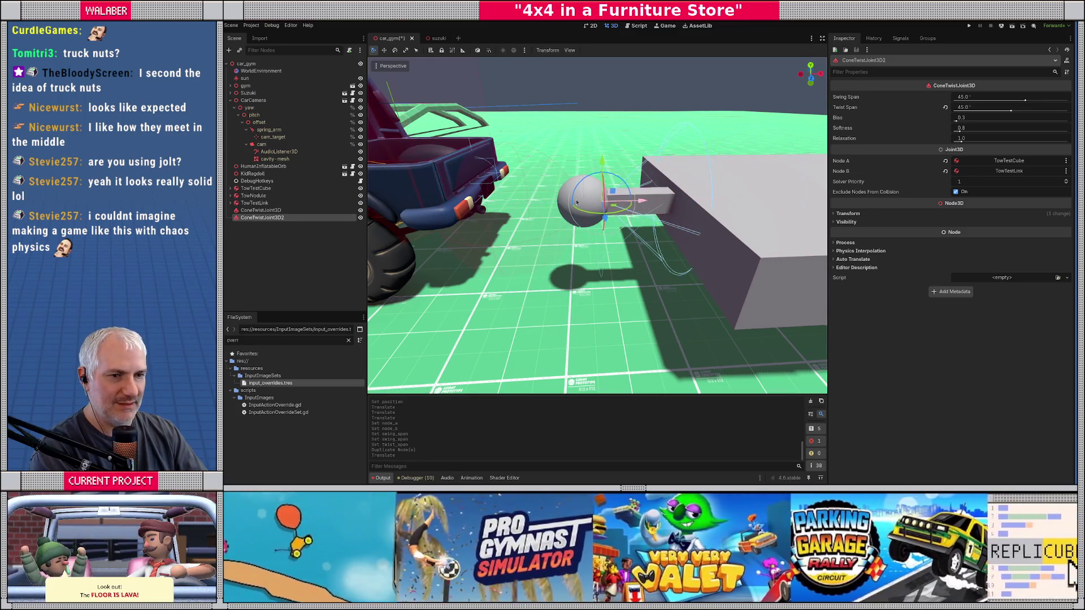
pyautogui.click(1014, 163)
pyautogui.write('l')
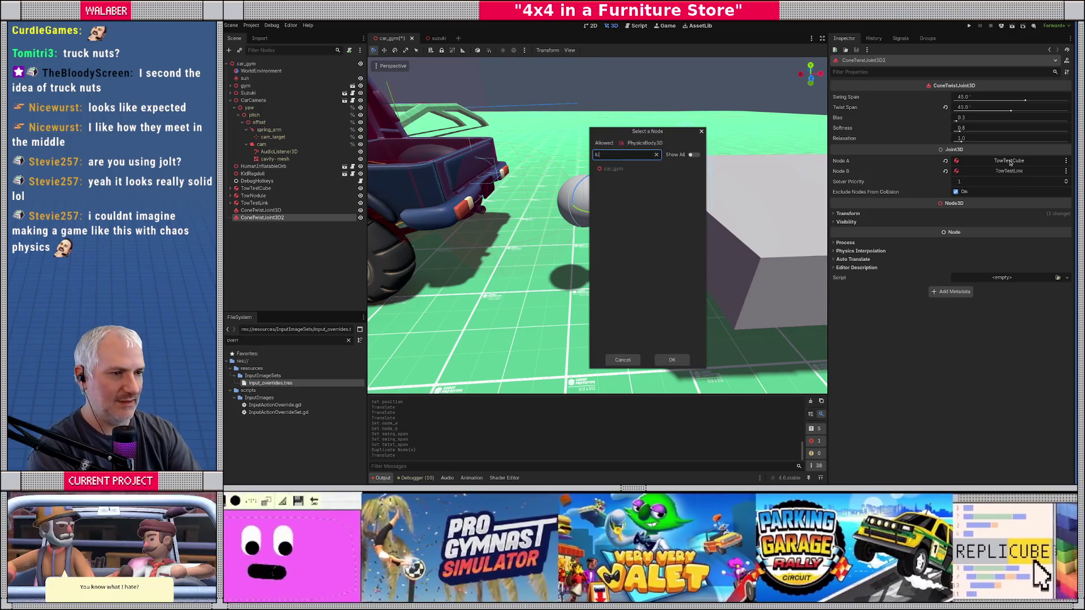
pyautogui.write('ink')
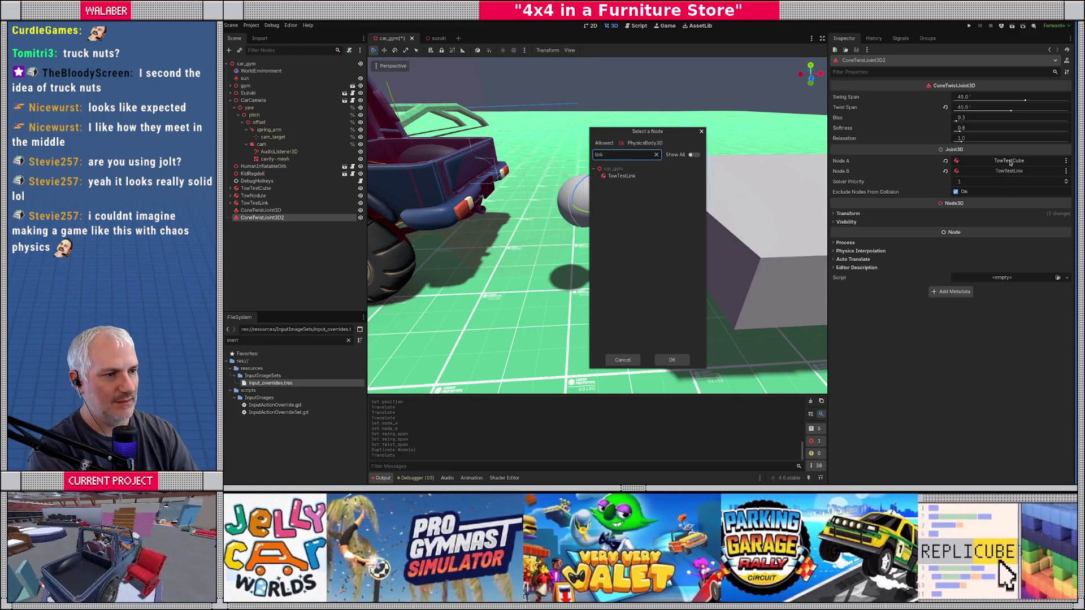
pyautogui.press('Return')
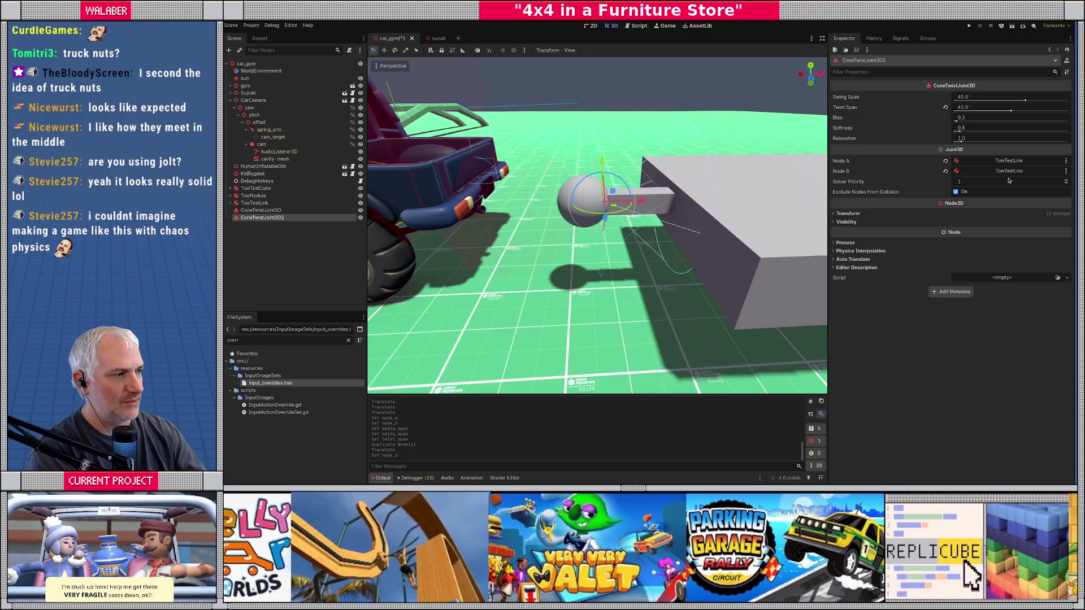
pyautogui.click(1008, 172)
pyautogui.write('nodul')
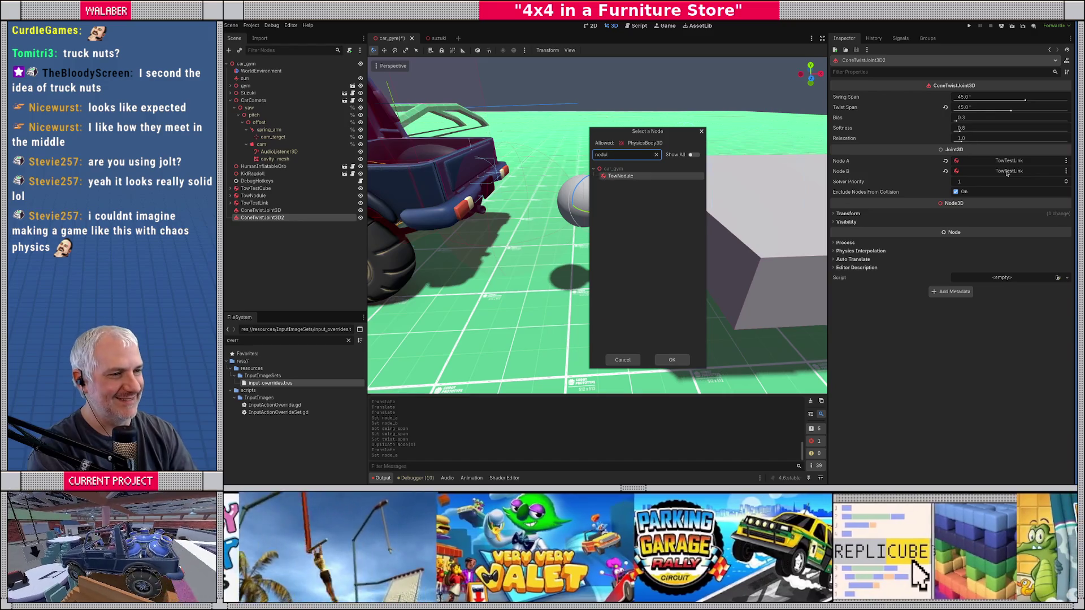
pyautogui.press('Return')
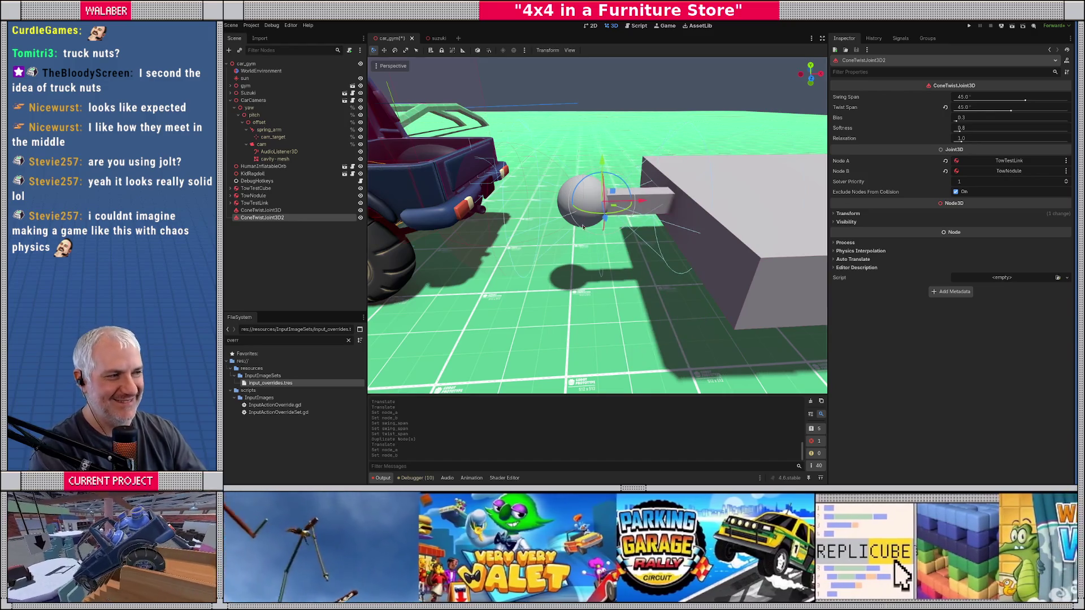
pyautogui.moveTo(395, 216); pyautogui.dragTo(576, 229)
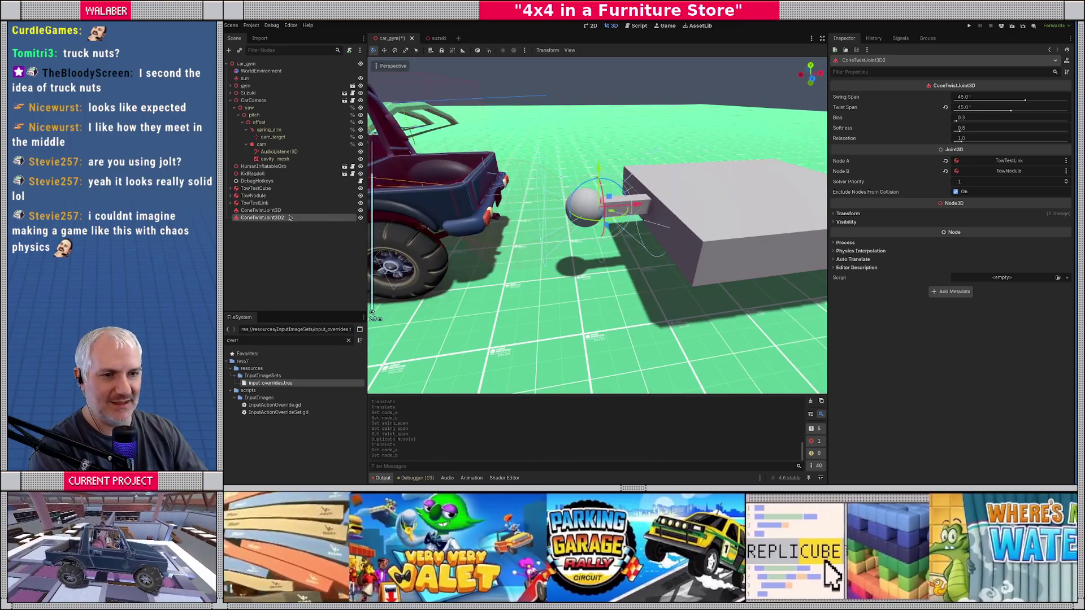
# Change TowTestLink's RigidBody3D Mass from 1 to 35 kg, then save with Ctrl+S.
pyautogui.click(256, 203)
pyautogui.click(981, 98)
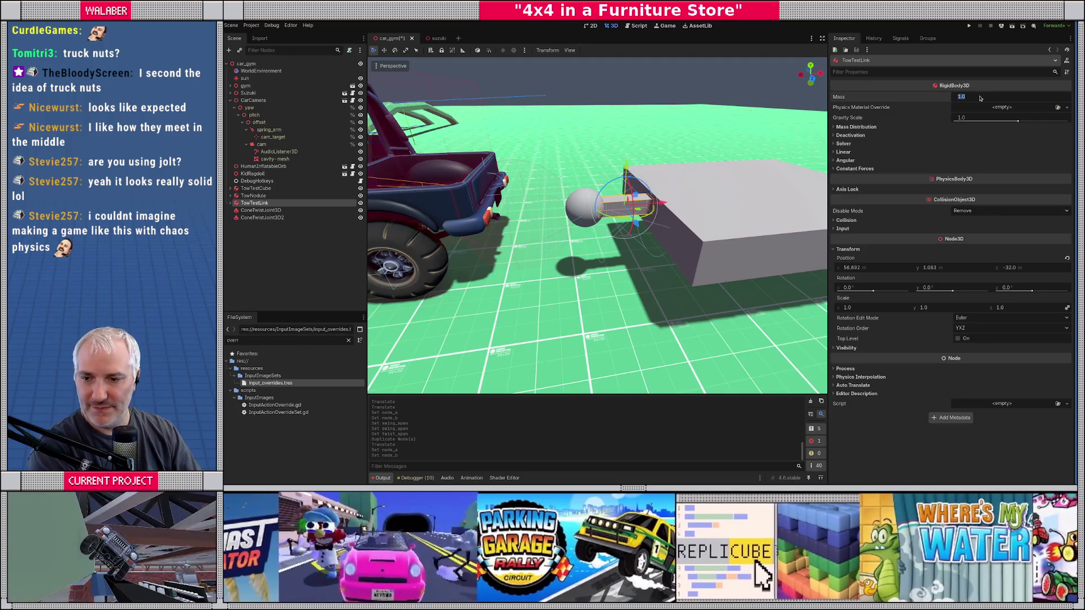
pyautogui.write('35')
pyautogui.press('Return')
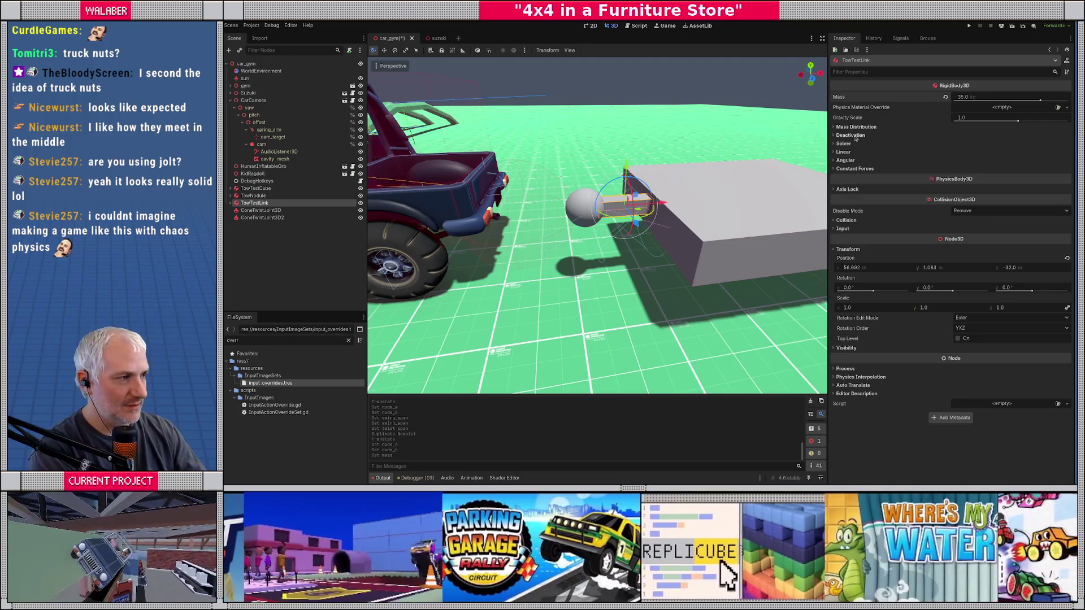
pyautogui.hotkey('ctrl', 's')
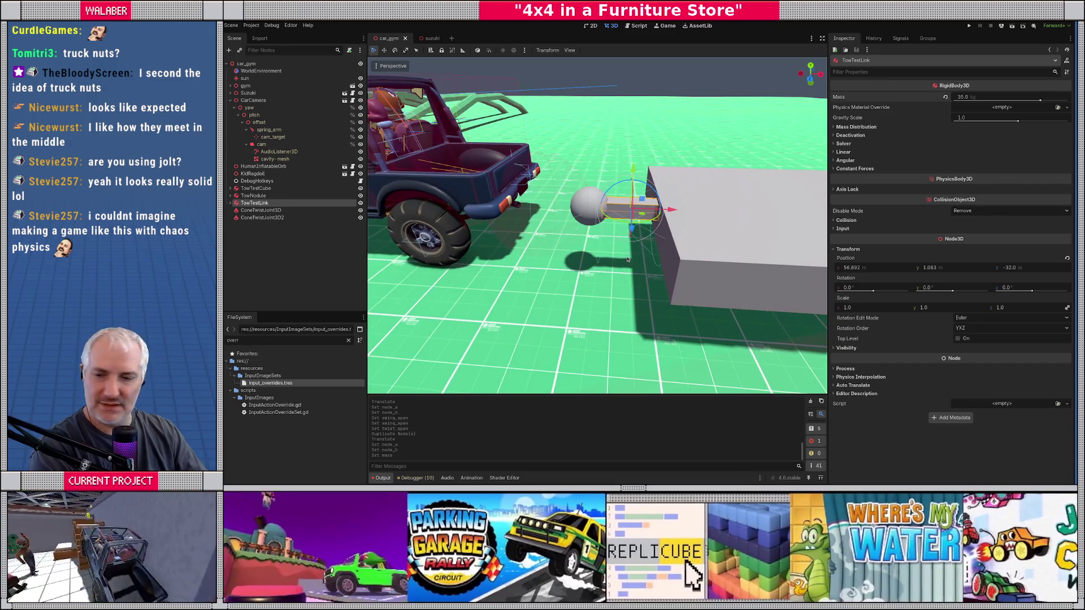
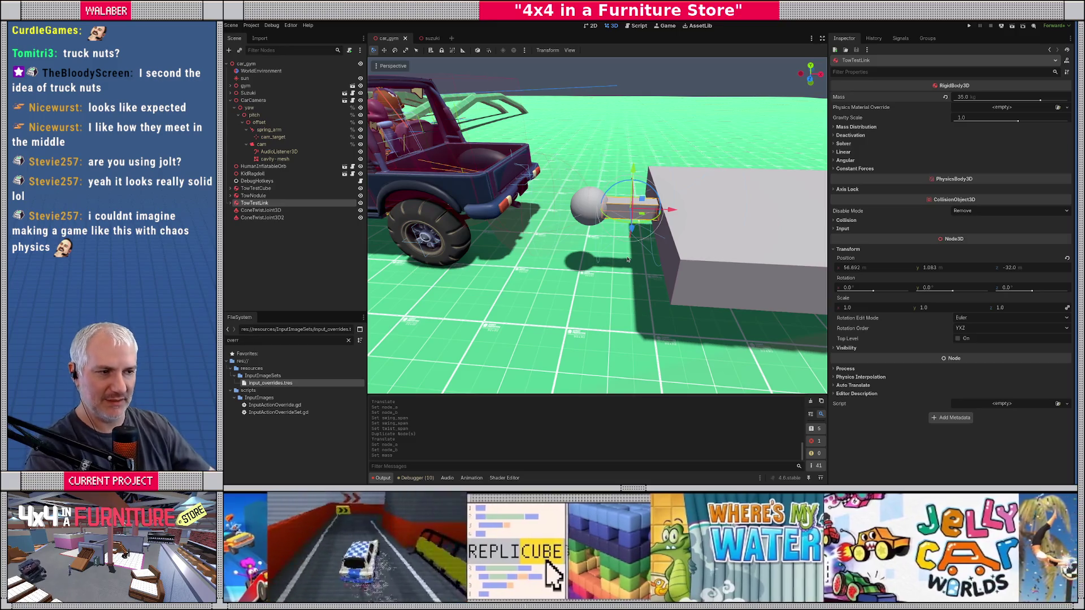
# Add a RigidBody3D child to car_gym and rename it TowTestTireL.
pyautogui.moveTo(628, 260)
pyautogui.mouseDown()
pyautogui.moveTo(780, 264)
pyautogui.moveTo(649, 293)
pyautogui.moveTo(746, 264)
pyautogui.mouseUp()
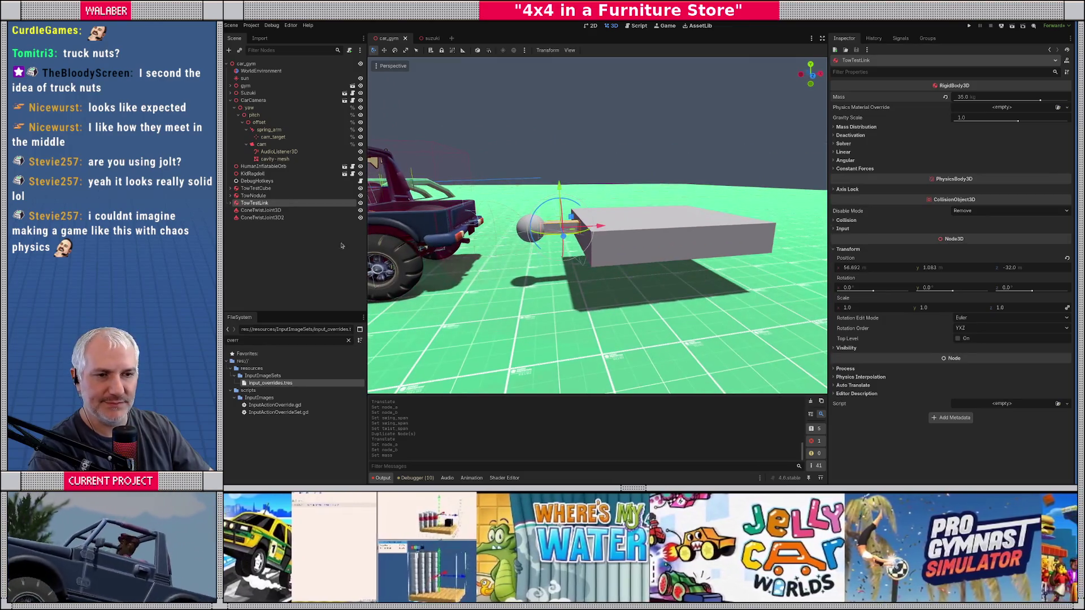
pyautogui.rightClick(271, 65)
pyautogui.click(301, 72)
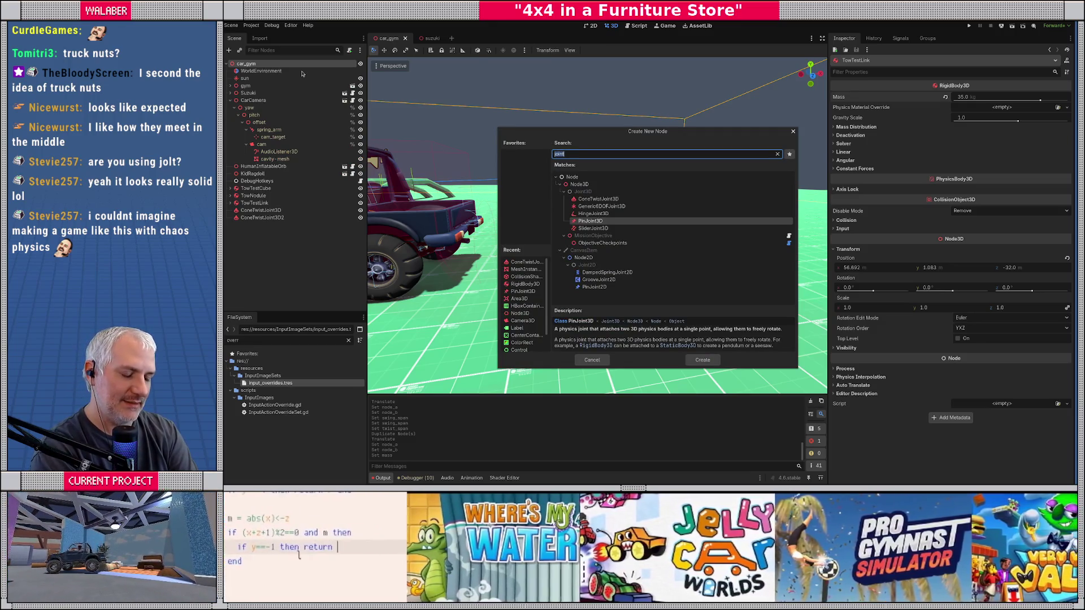
pyautogui.write('rigidbo')
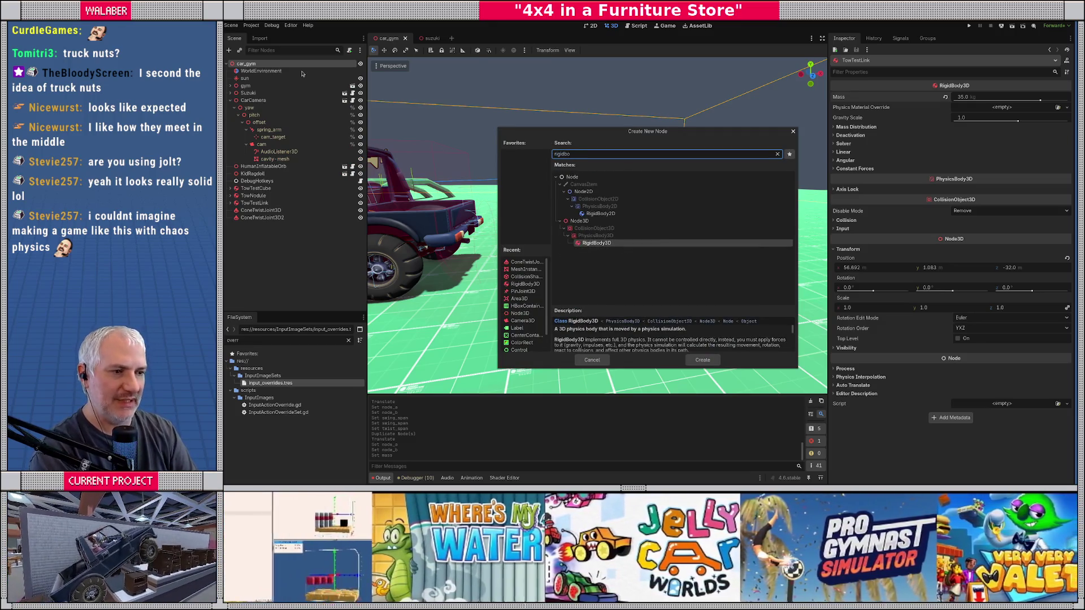
pyautogui.press('Return')
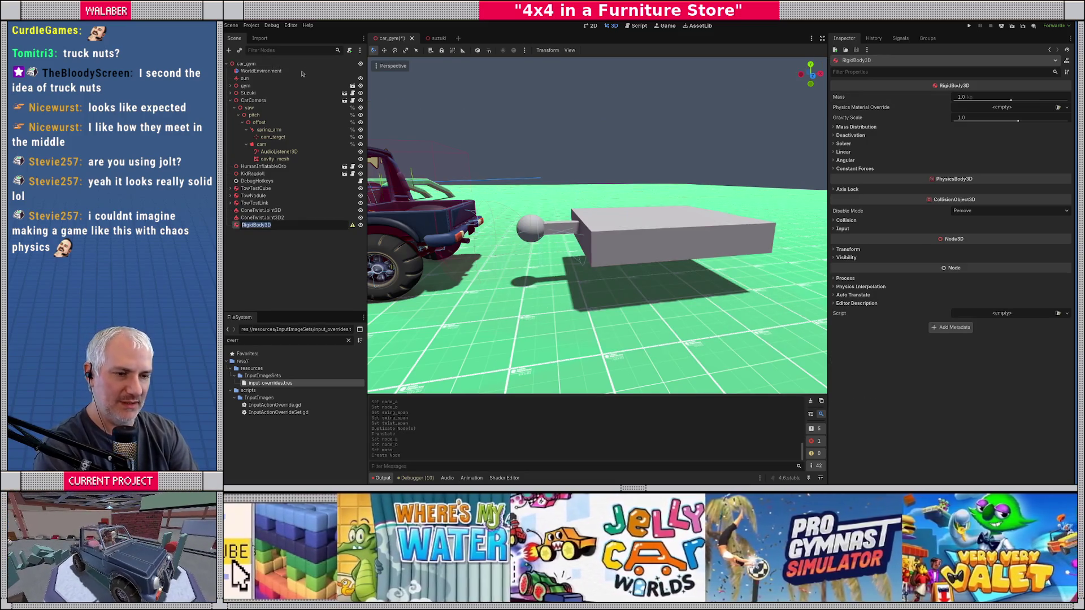
pyautogui.write('TowTestTireL')
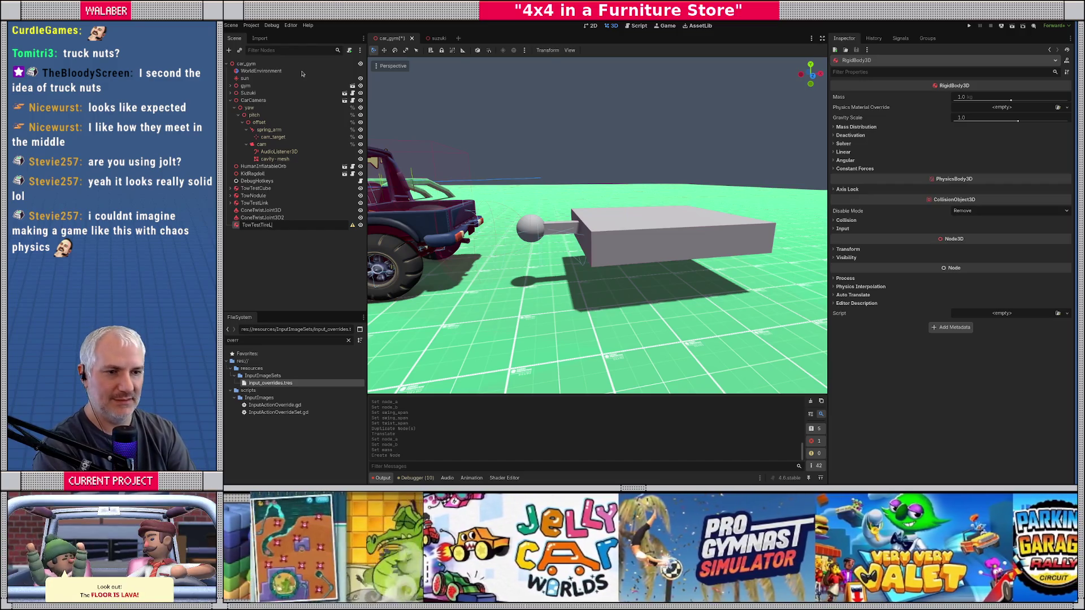
pyautogui.press('Return')
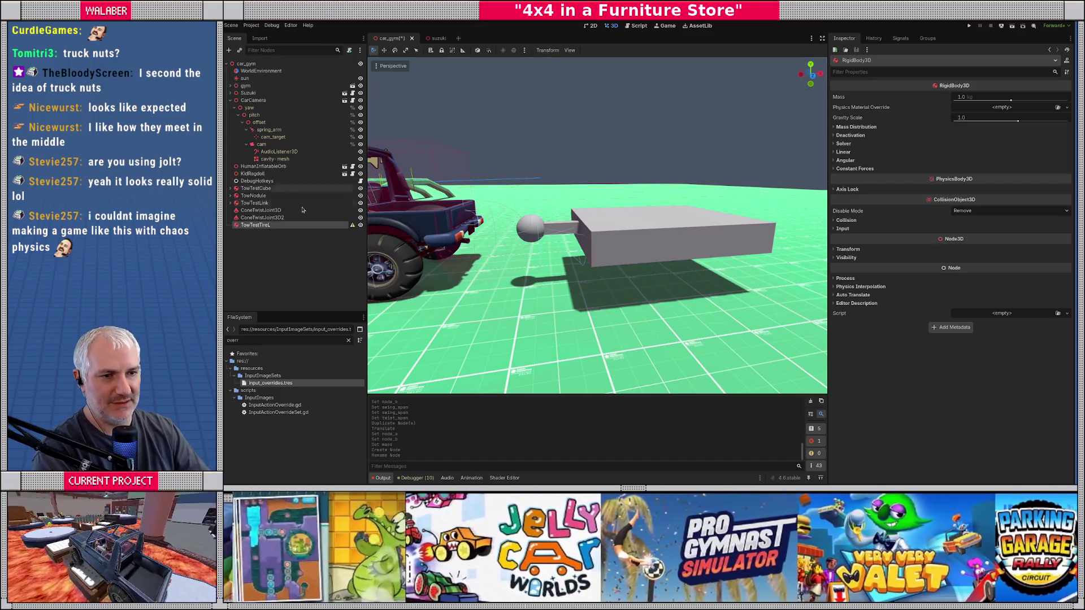
pyautogui.rightClick(289, 226)
# Add a CollisionShape3D under TowTestTireL using a CylinderShape3D.
pyautogui.click(322, 232)
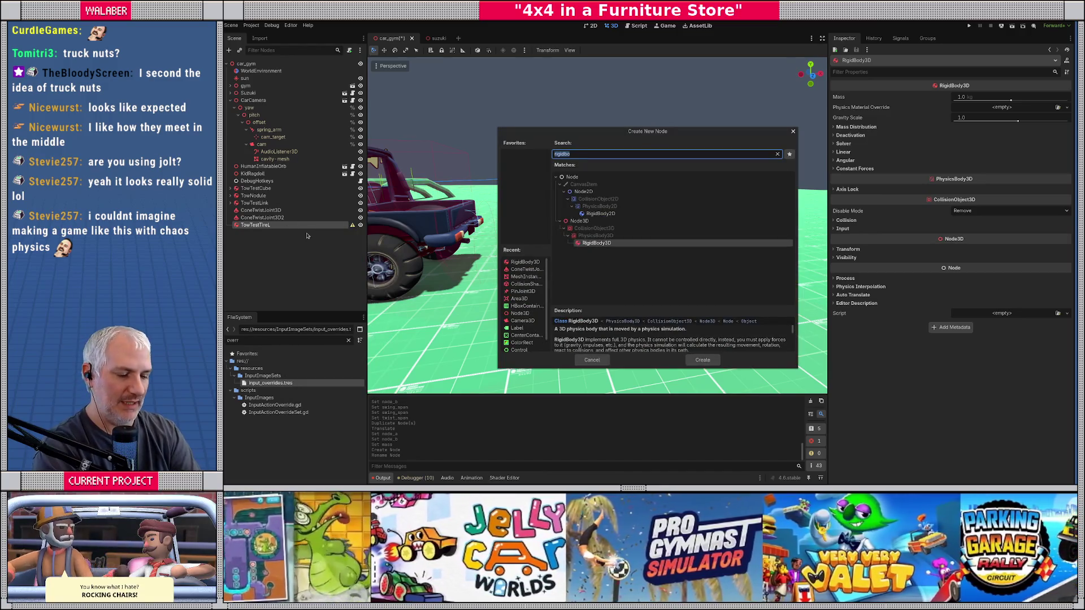
pyautogui.write('collision')
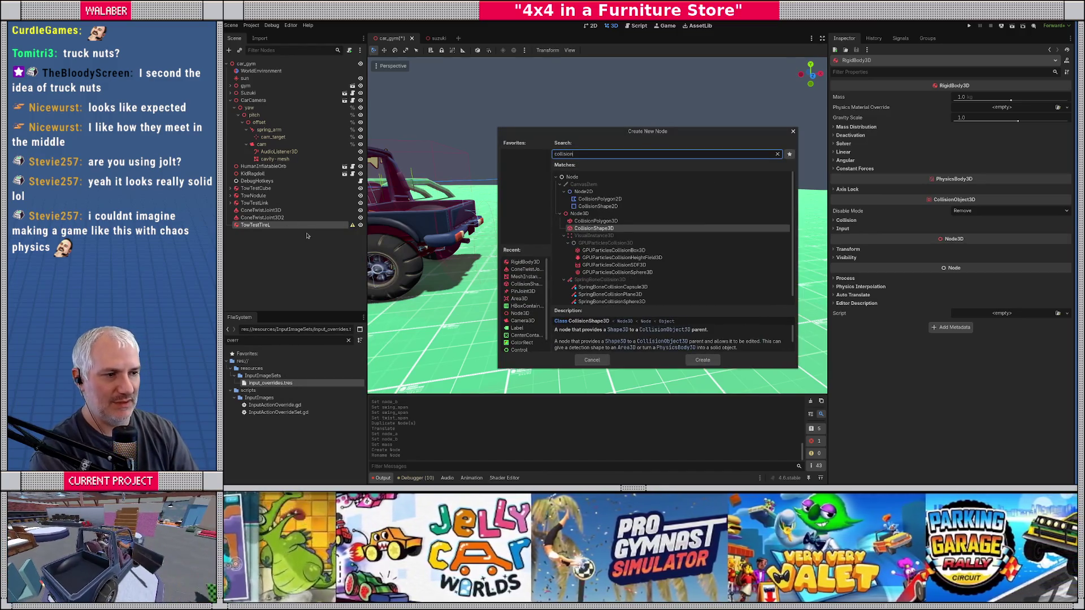
pyautogui.press('Return')
pyautogui.click(1002, 96)
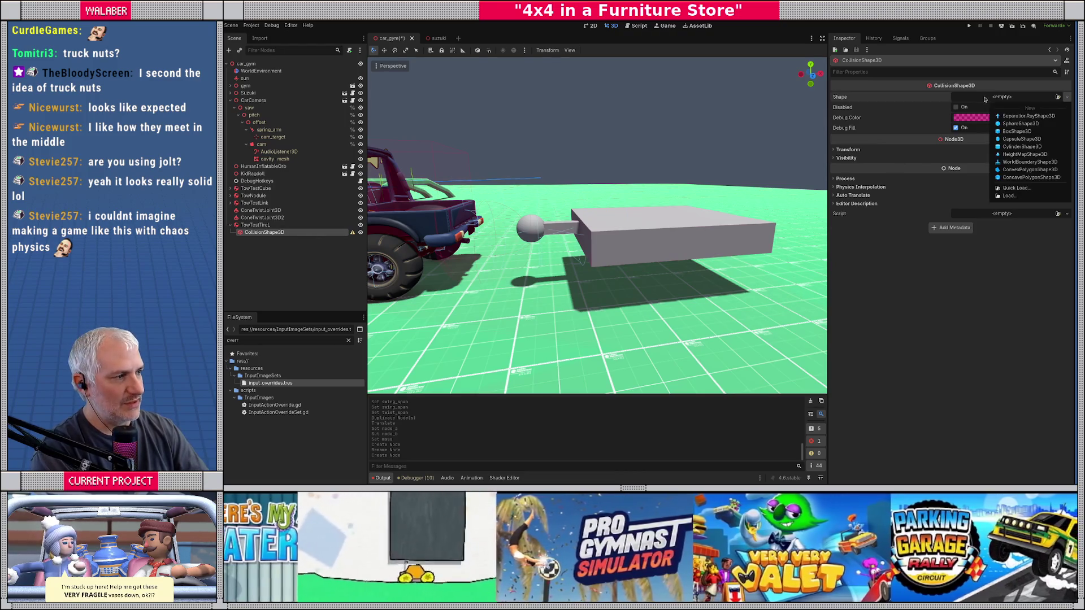
pyautogui.click(1020, 147)
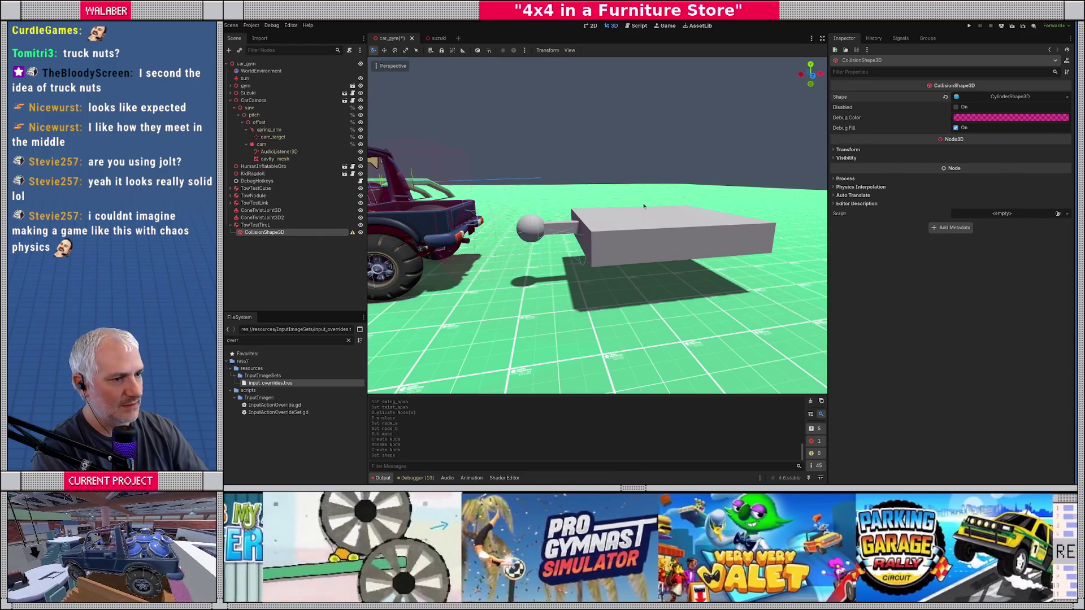
# Add a MeshInstance3D under TowTestTireL with a new CylinderMesh.
pyautogui.rightClick(282, 226)
pyautogui.click(308, 232)
pyautogui.write('meshin')
pyautogui.press('Return')
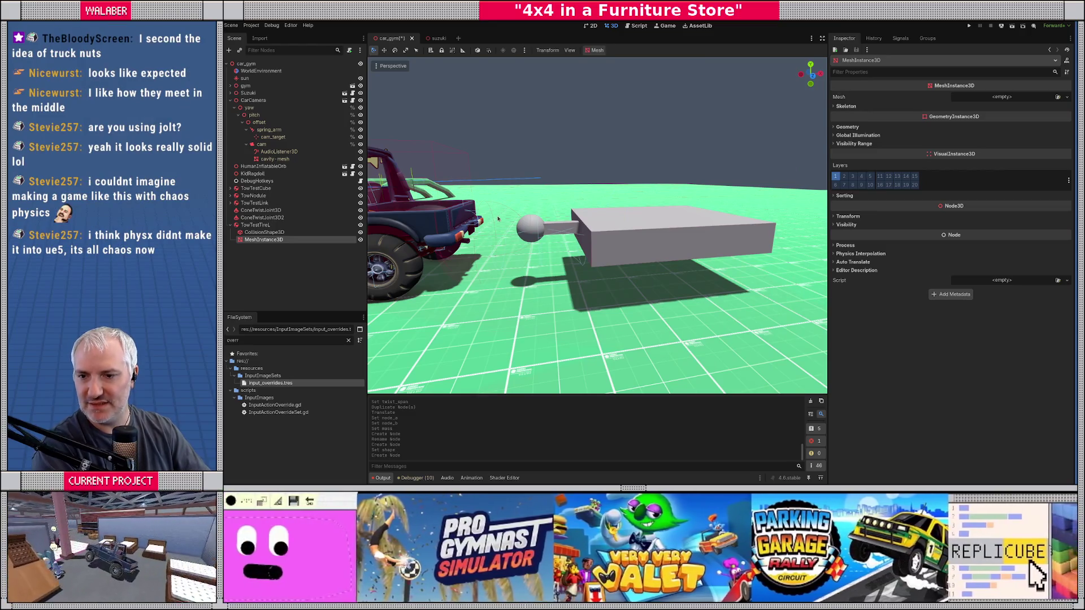
pyautogui.click(1003, 97)
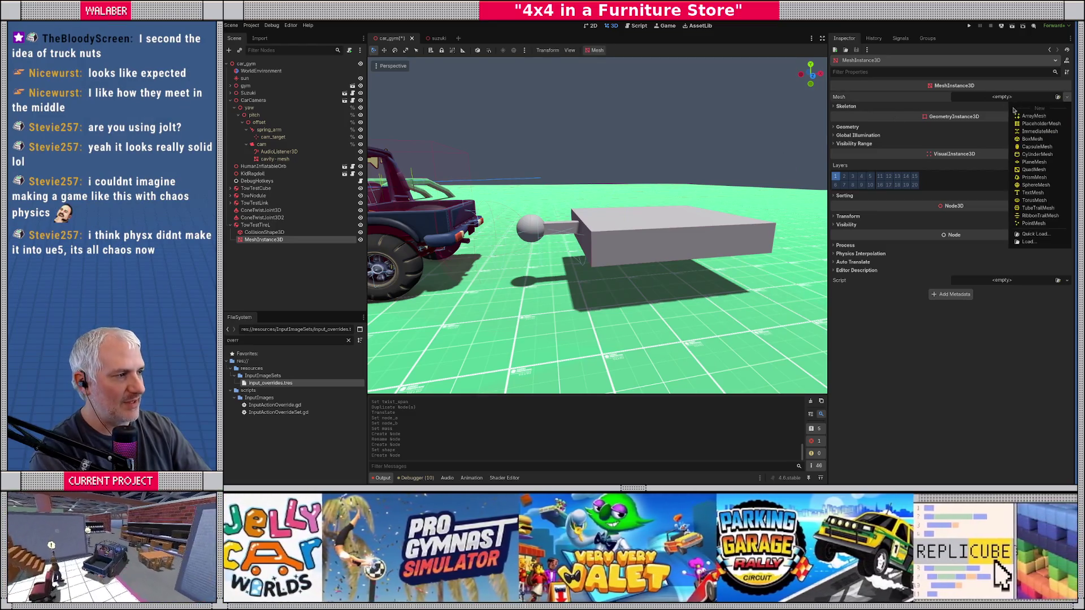
pyautogui.click(1017, 155)
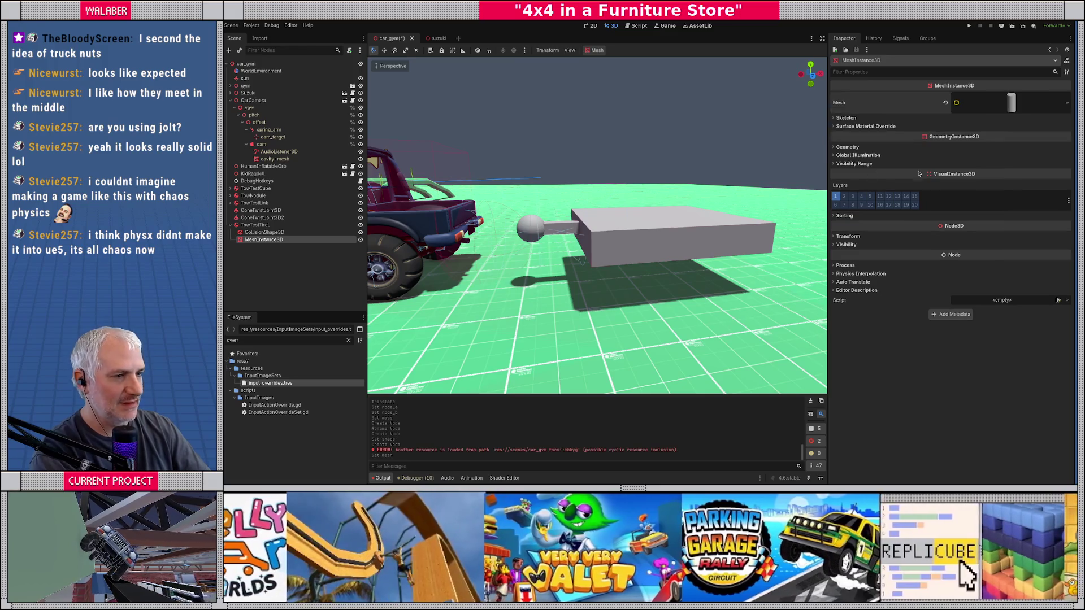
pyautogui.click(319, 224)
pyautogui.scroll(-5, 495, 236)
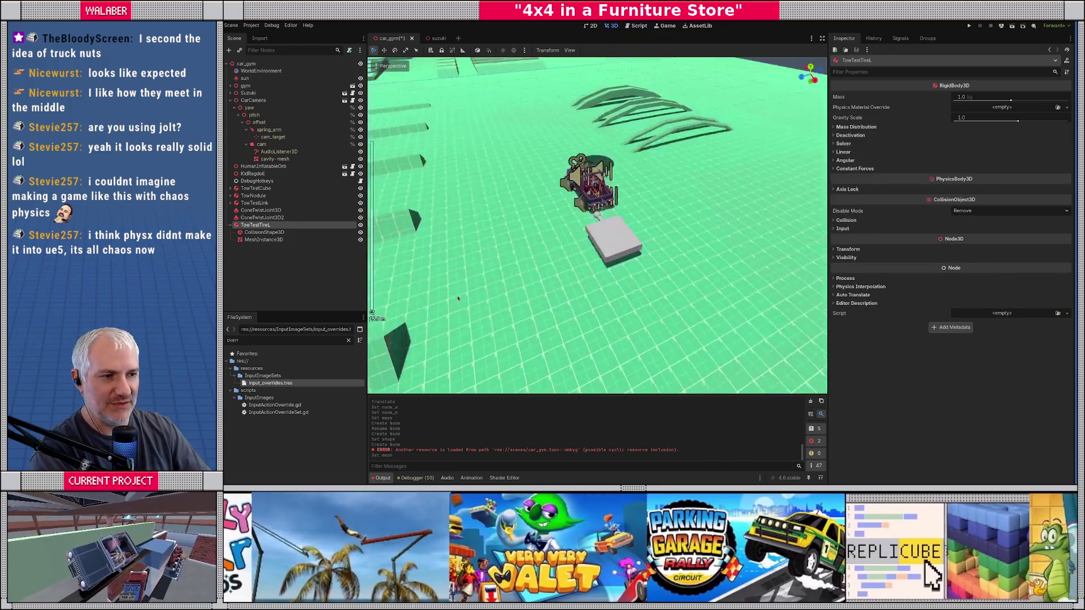
# Move TowTestTireL beside the grey box and frame the view on it.
pyautogui.moveTo(417, 146)
pyautogui.mouseDown()
pyautogui.moveTo(543, 220)
pyautogui.moveTo(577, 259)
pyautogui.mouseUp()
pyautogui.press('f')
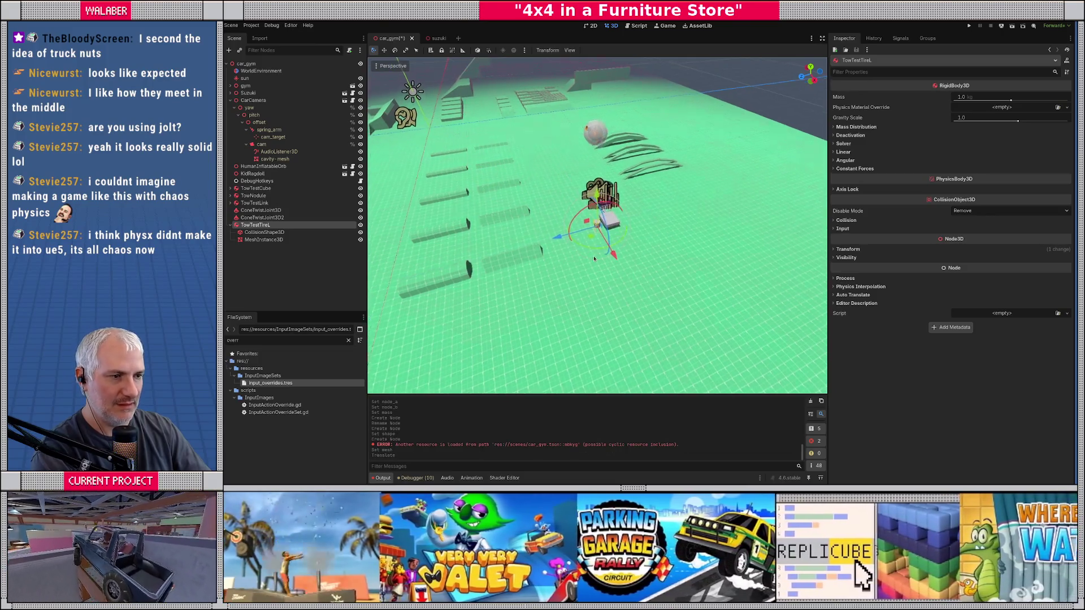
pyautogui.scroll(-5, 675, 202)
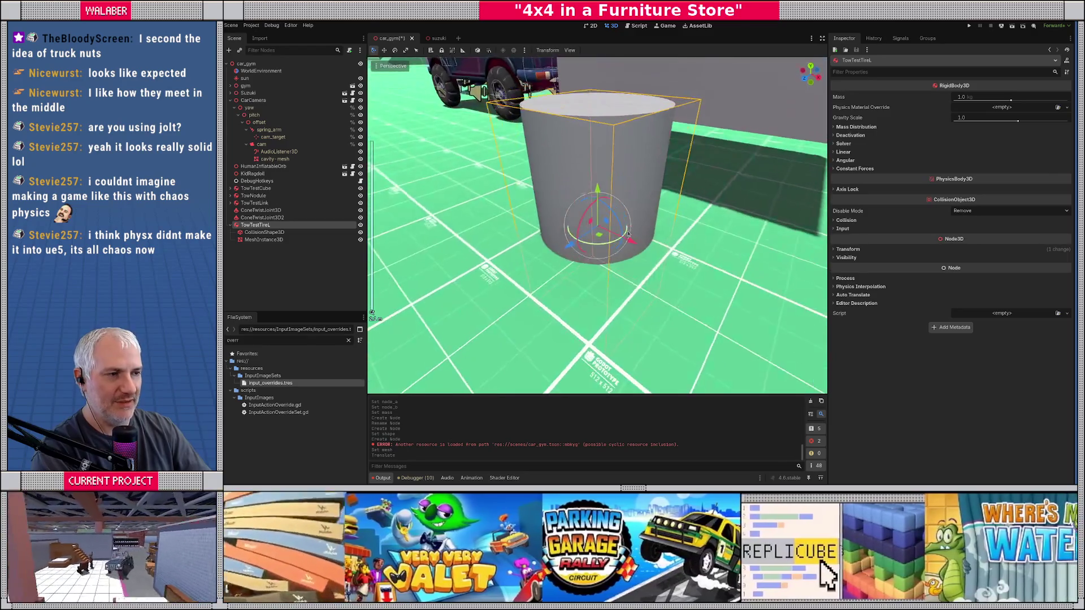
# Drag the tire's cylinder collision shape shorter and wider in the viewport.
pyautogui.click(264, 232)
pyautogui.moveTo(396, 243); pyautogui.dragTo(534, 189)
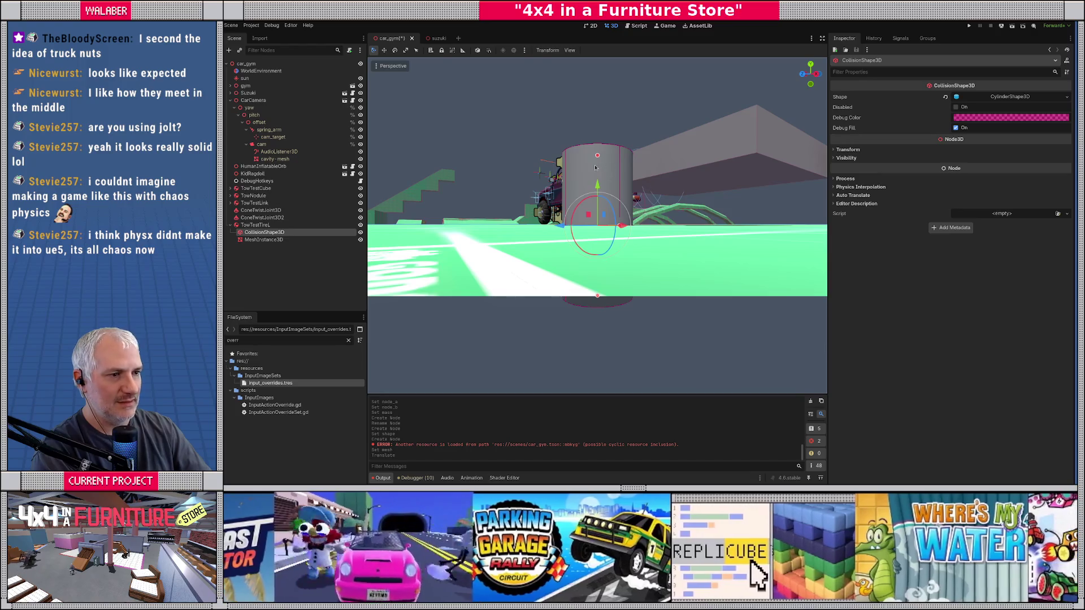
pyautogui.moveTo(597, 156); pyautogui.dragTo(608, 285)
pyautogui.moveTo(584, 246); pyautogui.dragTo(646, 219)
pyautogui.click(996, 98)
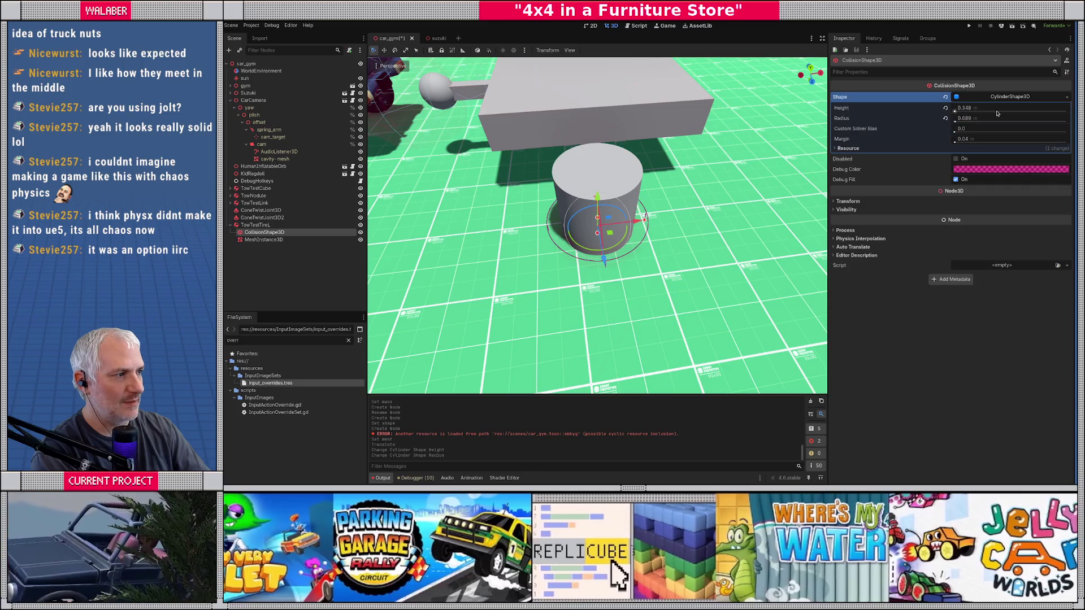
# Set the collision cylinder's height to 0.25 and radius to 0.75.
pyautogui.click(997, 110)
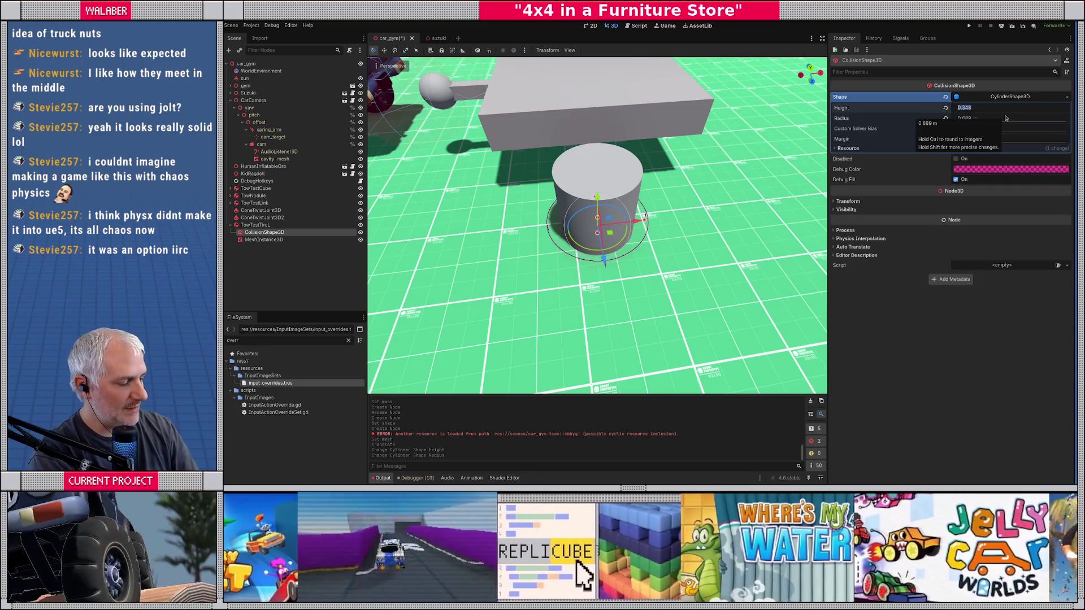
pyautogui.write('0.25')
pyautogui.click(1006, 118)
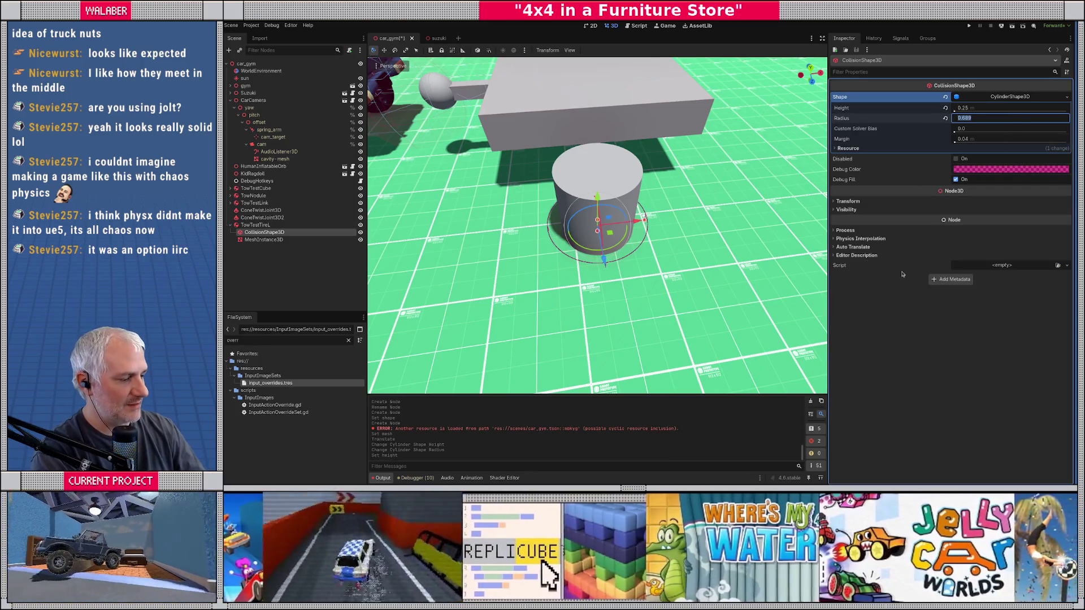
pyautogui.write('0.75')
pyautogui.press('Return')
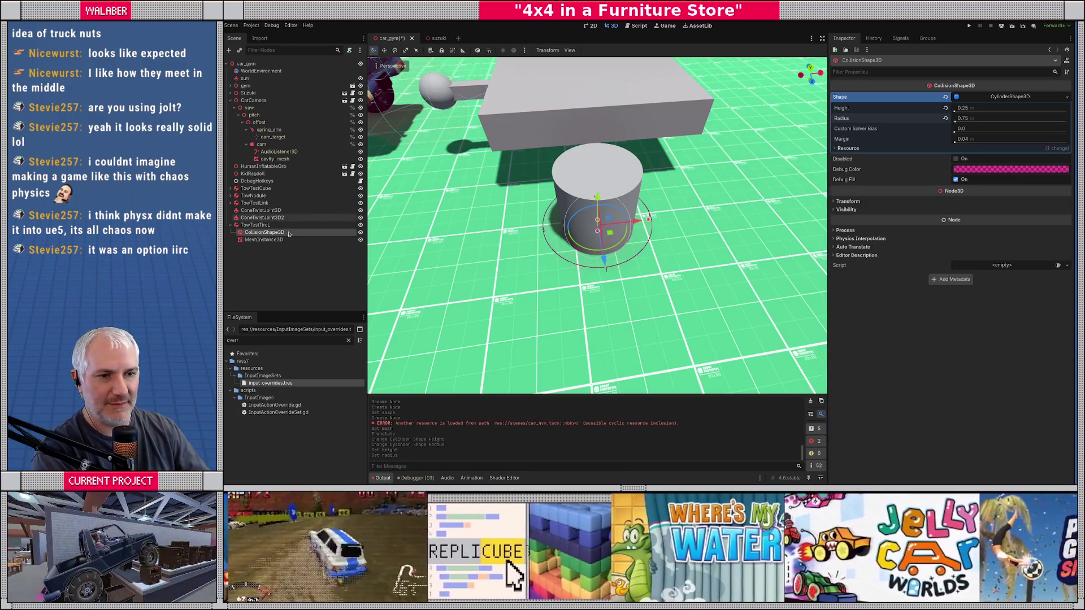
# Set the CylinderMesh to top and bottom radius 0.75, height 0.25 and 2 rings.
pyautogui.click(264, 240)
pyautogui.click(1012, 103)
pyautogui.click(975, 173)
pyautogui.write('0.75')
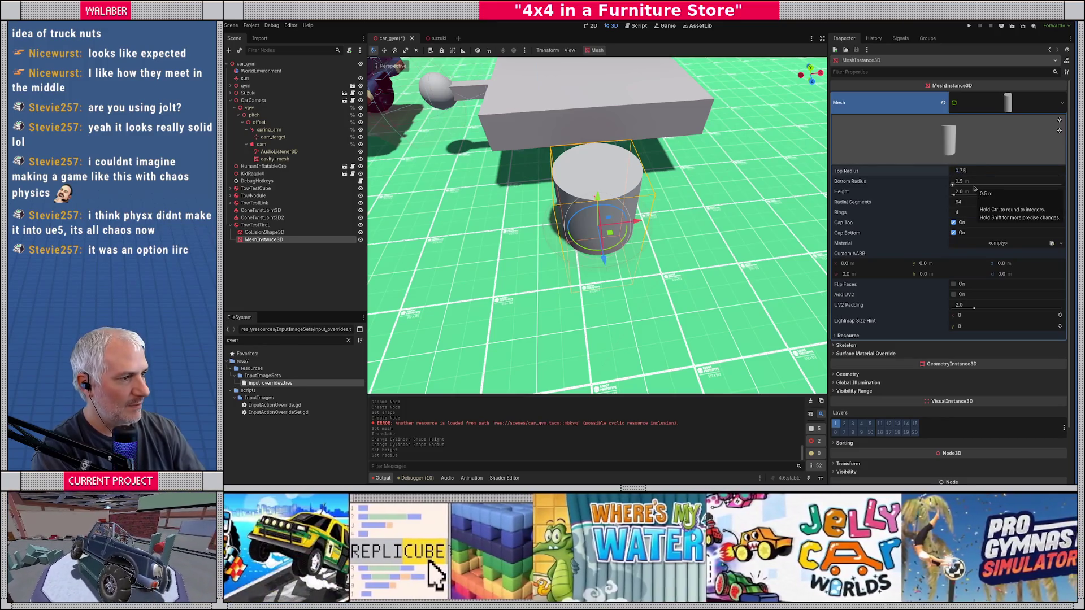
pyautogui.press('Tab')
pyautogui.press('Tab')
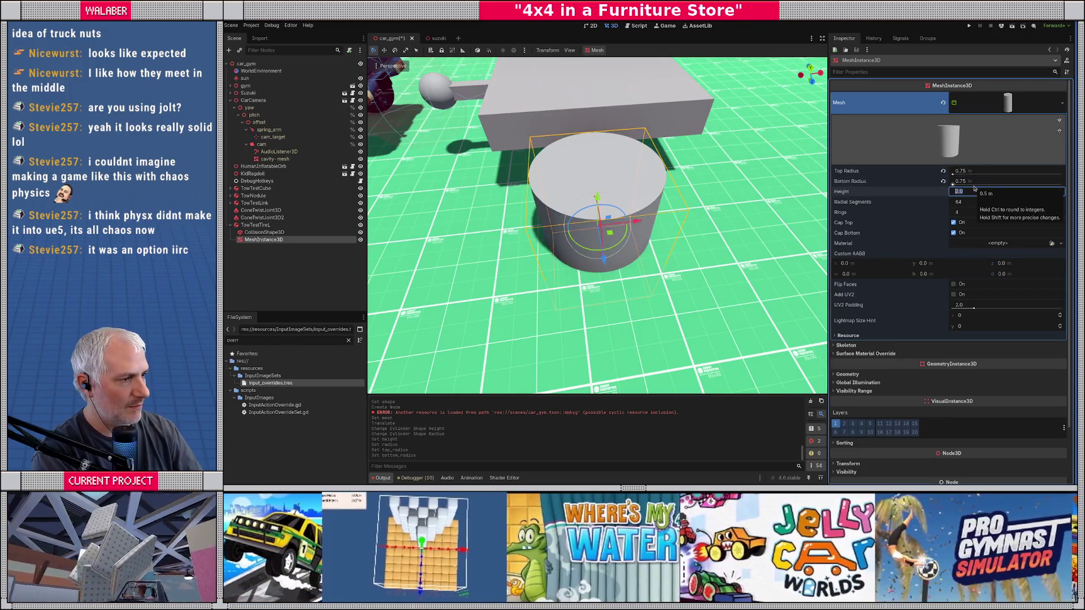
pyautogui.write('25')
pyautogui.press('Return')
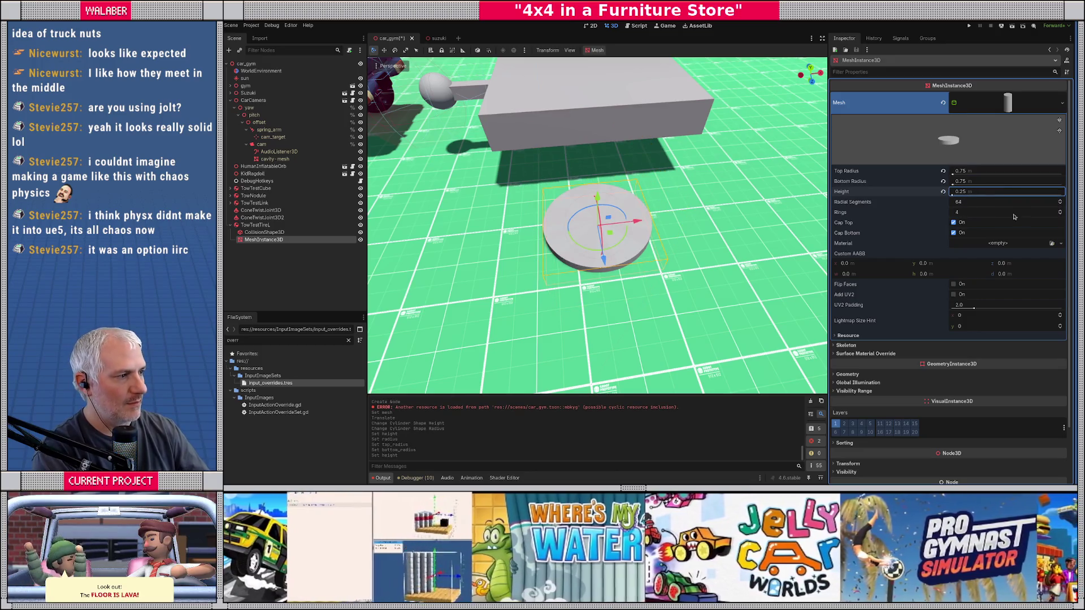
pyautogui.click(1060, 215)
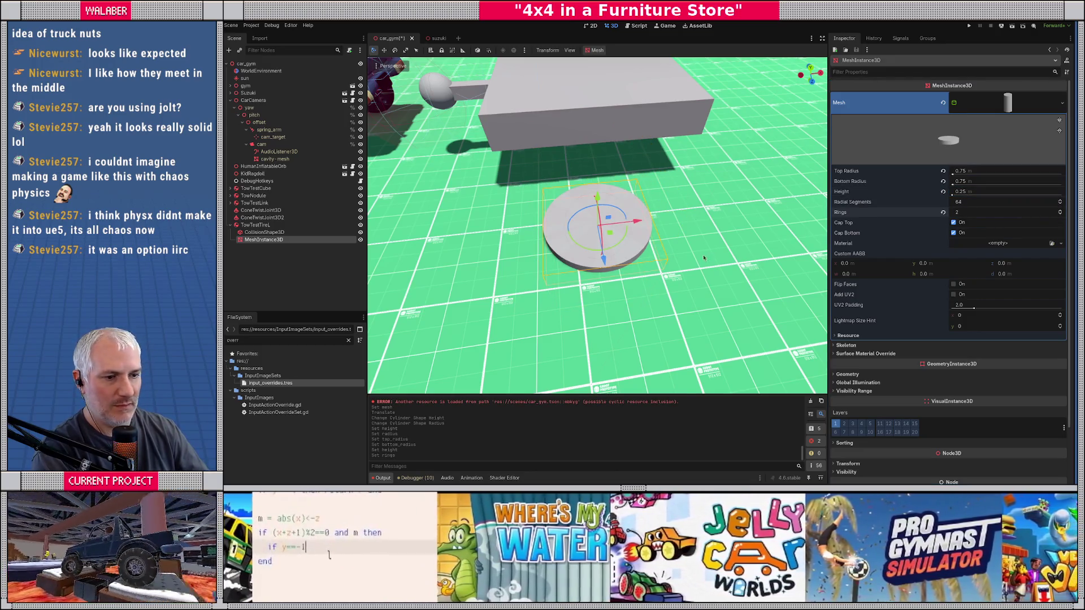
pyautogui.click(264, 225)
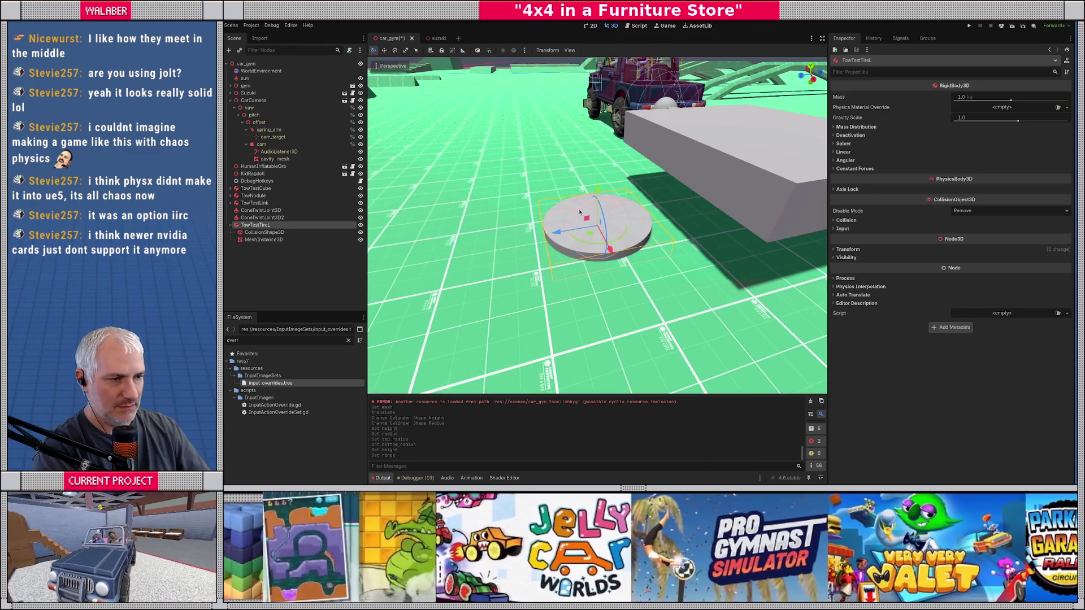
# Rotate the tire disc upright into place beside the truck.
pyautogui.moveTo(579, 212)
pyautogui.mouseDown()
pyautogui.moveTo(634, 194)
pyautogui.moveTo(600, 175)
pyautogui.mouseUp()
pyautogui.press('f')
pyautogui.moveTo(690, 191)
pyautogui.mouseDown()
pyautogui.moveTo(560, 233)
pyautogui.moveTo(608, 199)
pyautogui.moveTo(373, 228)
pyautogui.mouseUp()
pyautogui.press('r')
# Reduce the wheel's collision cylinder radius to 0.4.
pyautogui.click(305, 234)
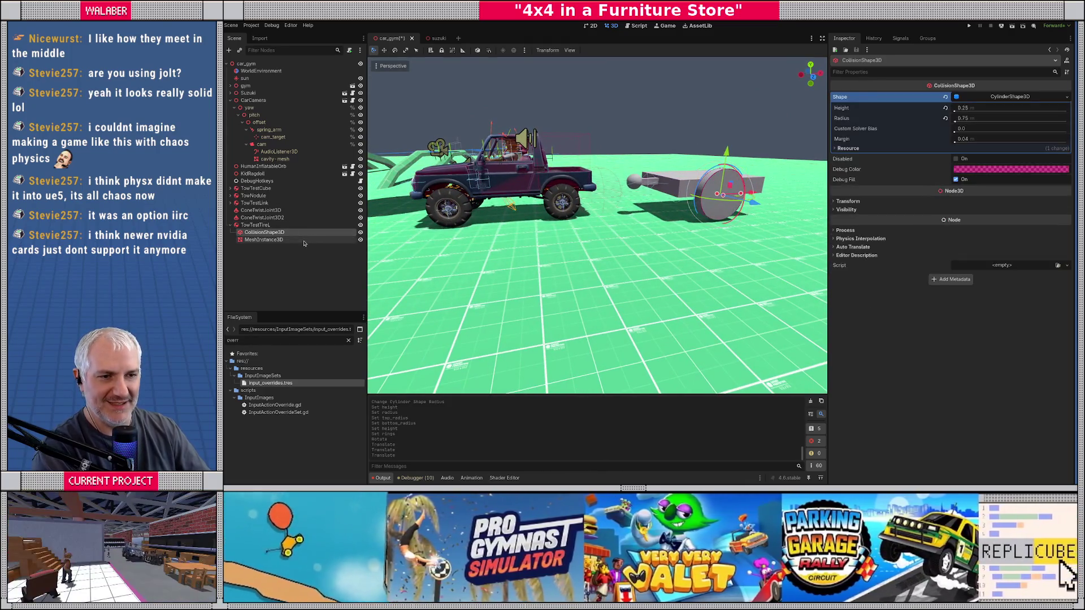
pyautogui.press('f')
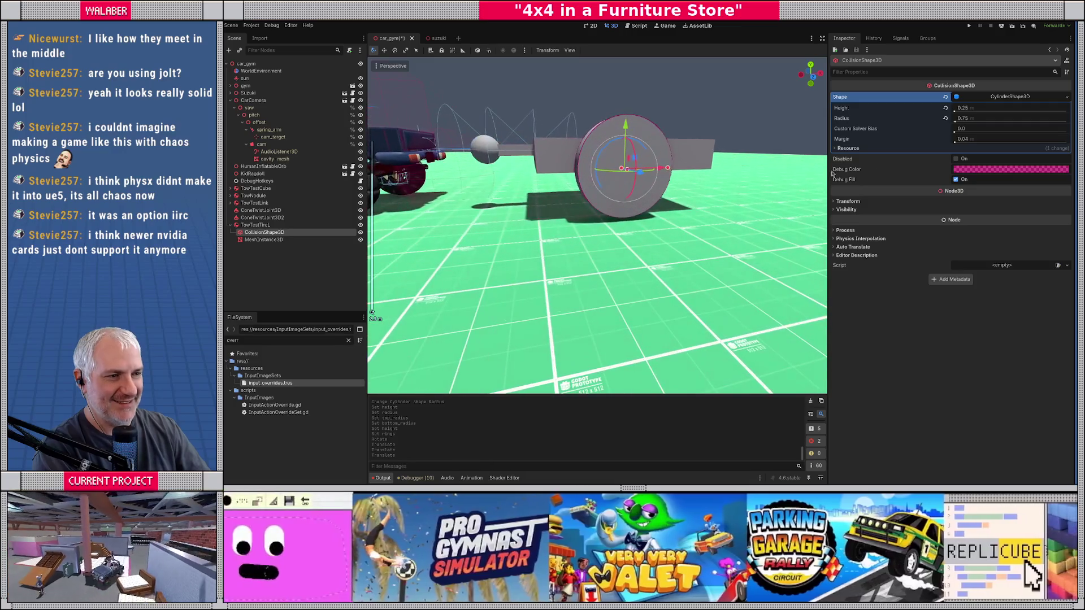
pyautogui.click(990, 117)
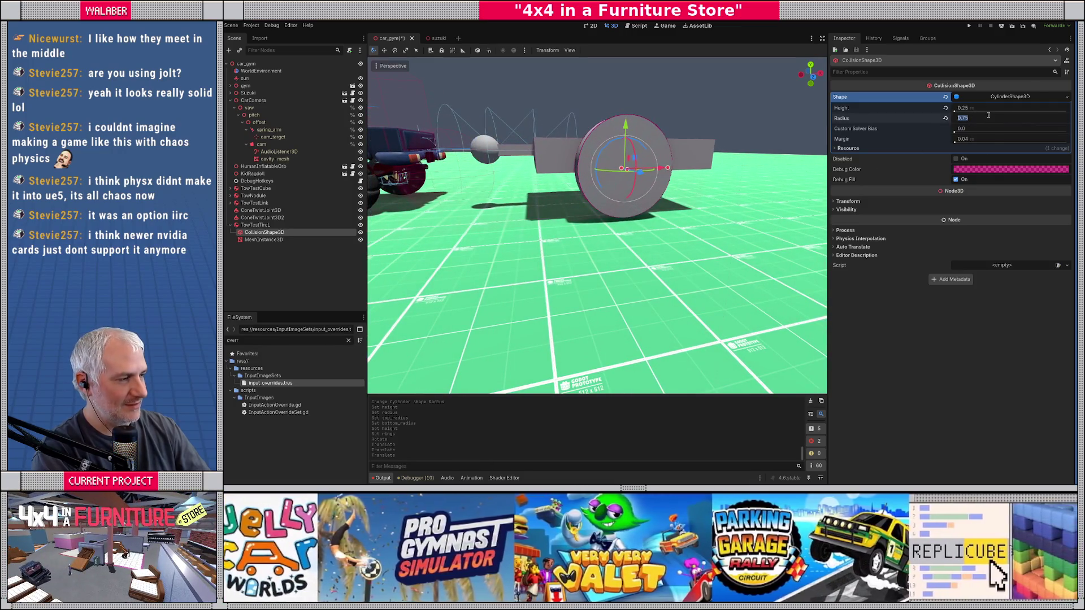
pyautogui.write('0.5')
pyautogui.press('Return')
pyautogui.moveTo(646, 206); pyautogui.dragTo(818, 182)
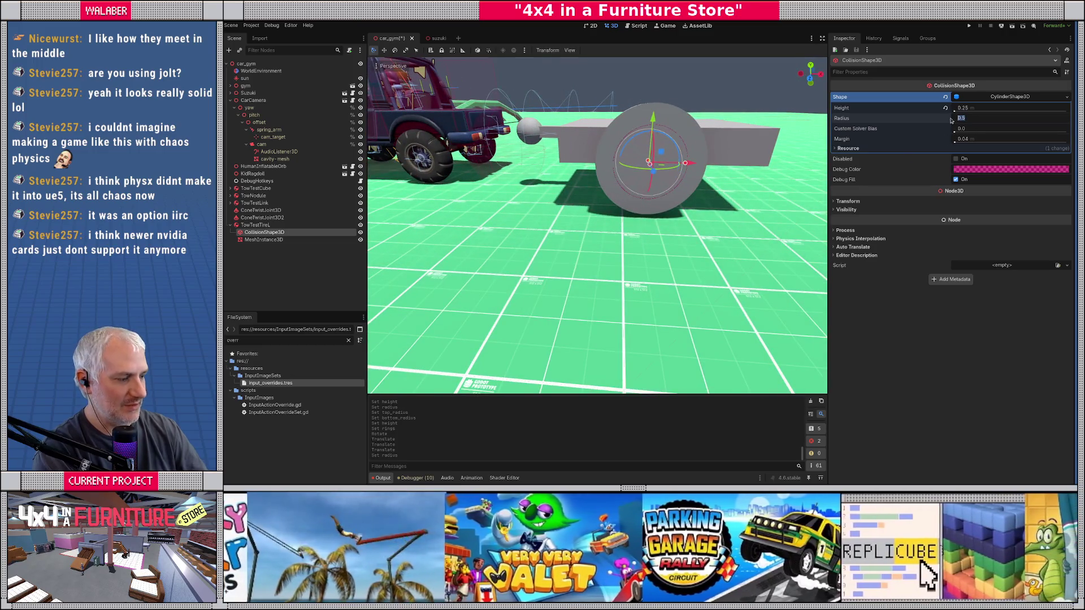
pyautogui.write('0')
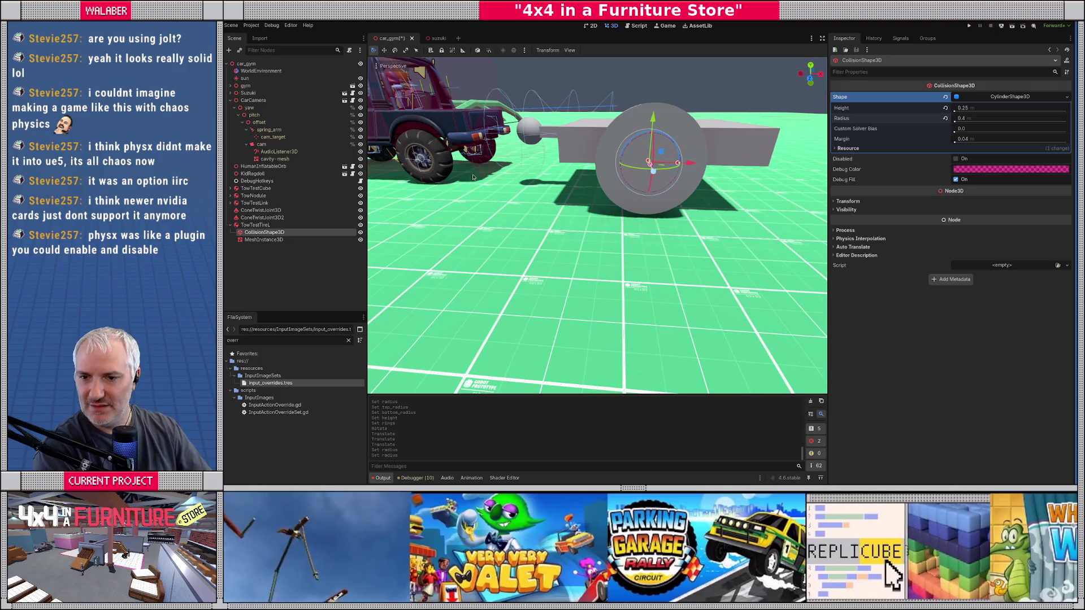
# Set the wheel mesh's top and bottom radius to 0.4.
pyautogui.click(259, 240)
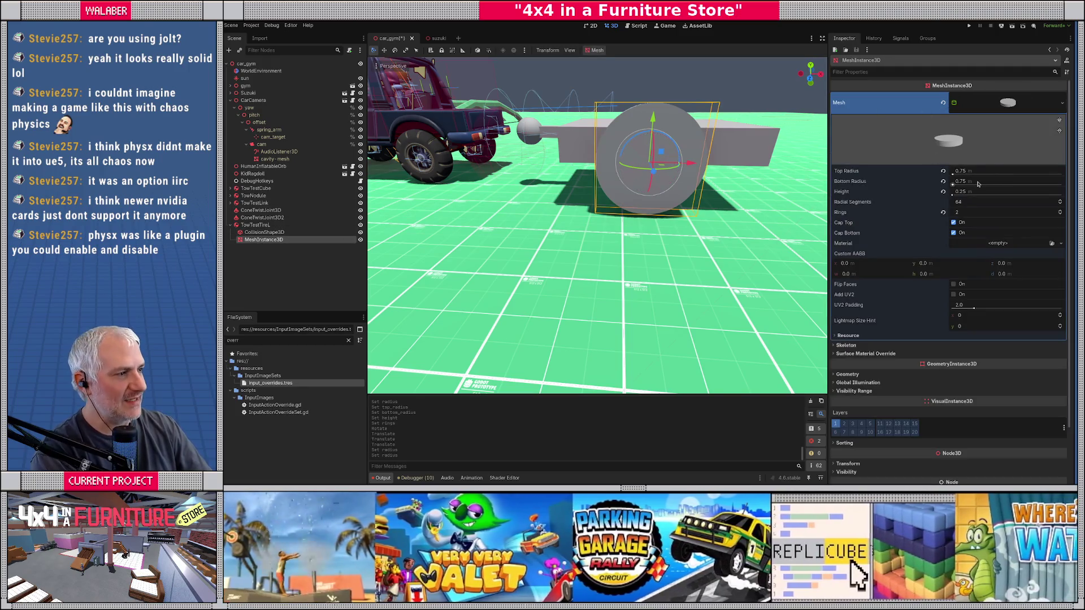
pyautogui.click(984, 172)
pyautogui.press('Tab')
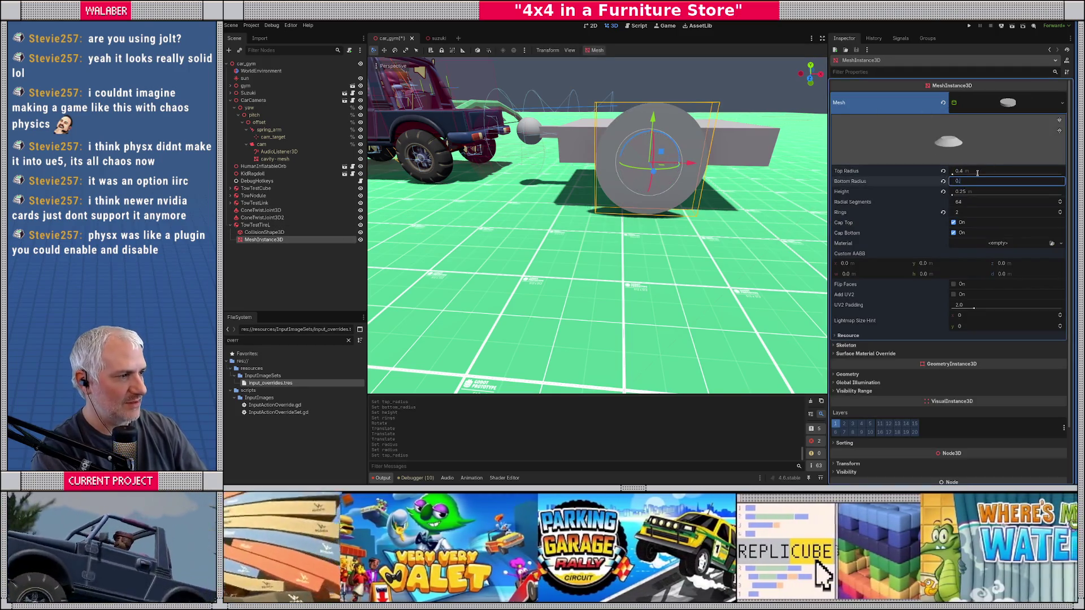
pyautogui.write('0.4')
pyautogui.press('Return')
pyautogui.click(256, 225)
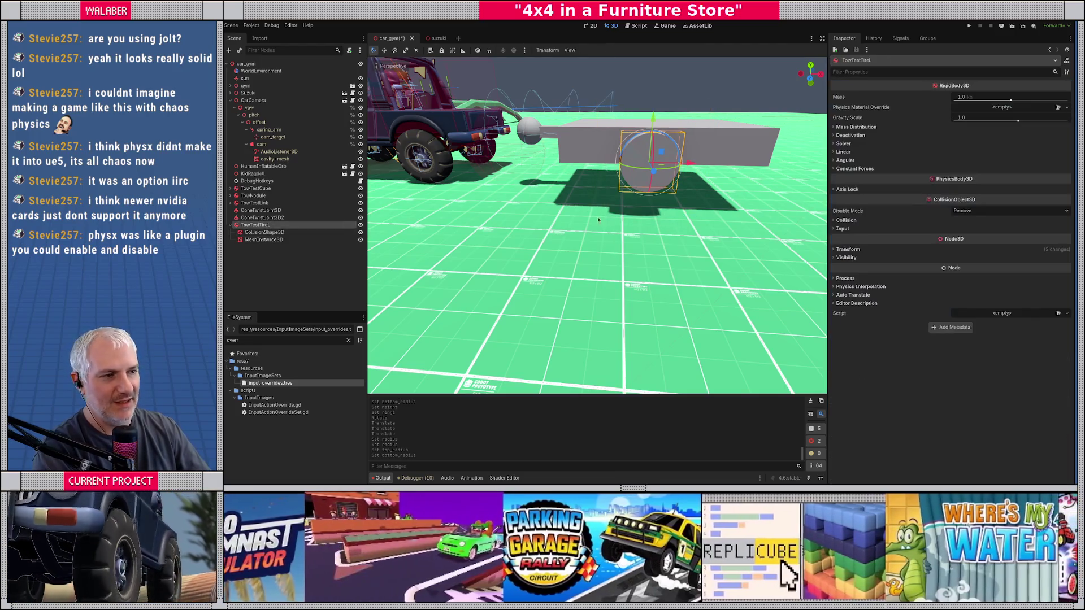
# In top view, slide the left tow tire along X beside the trailer box.
pyautogui.press('KP_7')
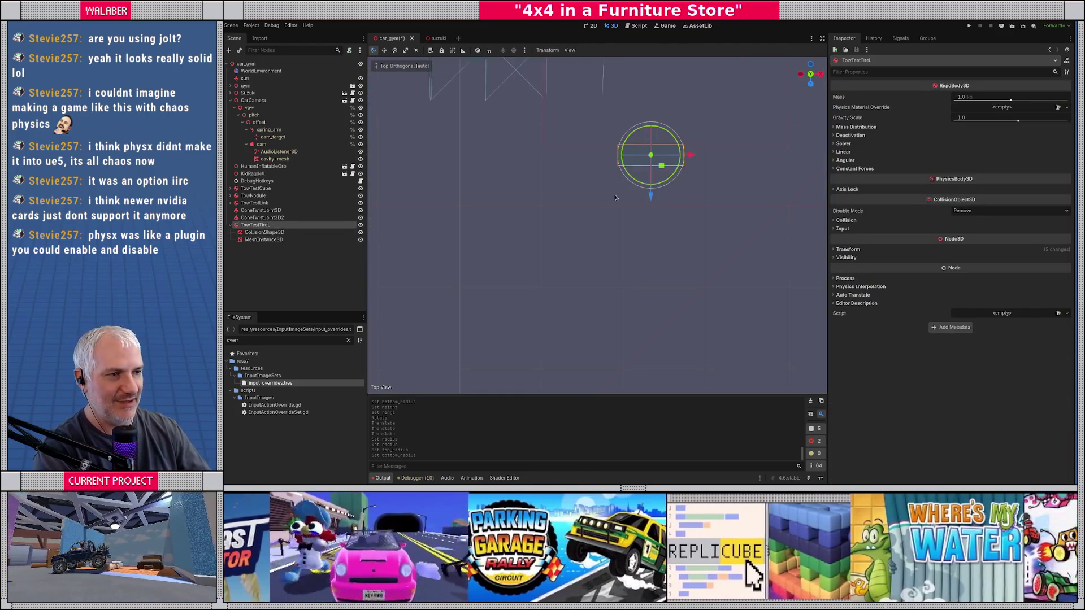
pyautogui.scroll(3, 576, 214)
pyautogui.moveTo(588, 170); pyautogui.dragTo(690, 178)
# Set the left tow tire's RigidBody3D mass to 35 kg.
pyautogui.moveTo(727, 230); pyautogui.dragTo(748, 146)
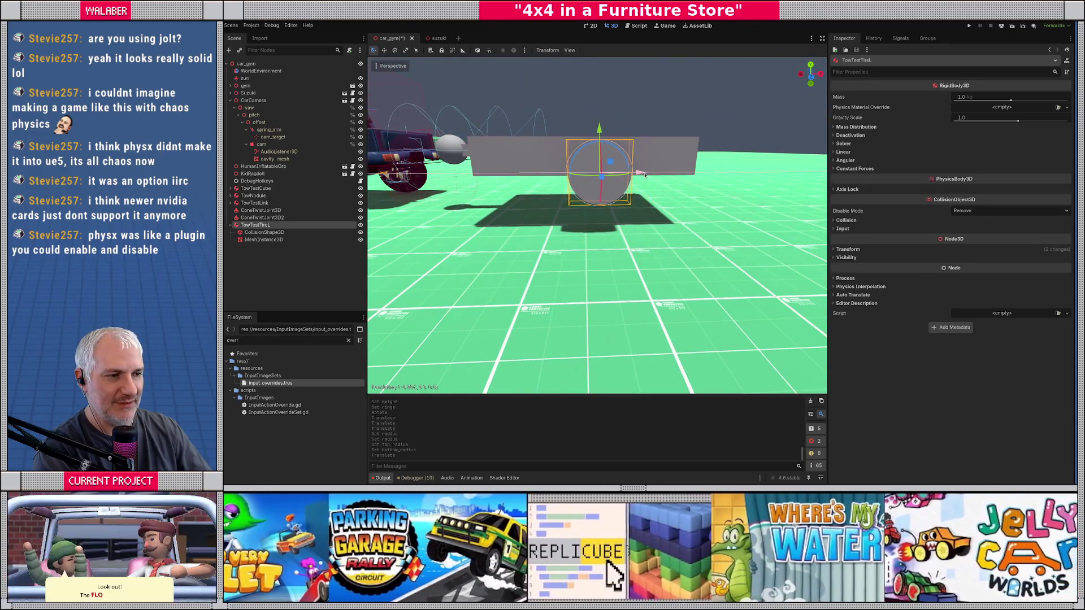
pyautogui.moveTo(666, 184); pyautogui.dragTo(607, 150)
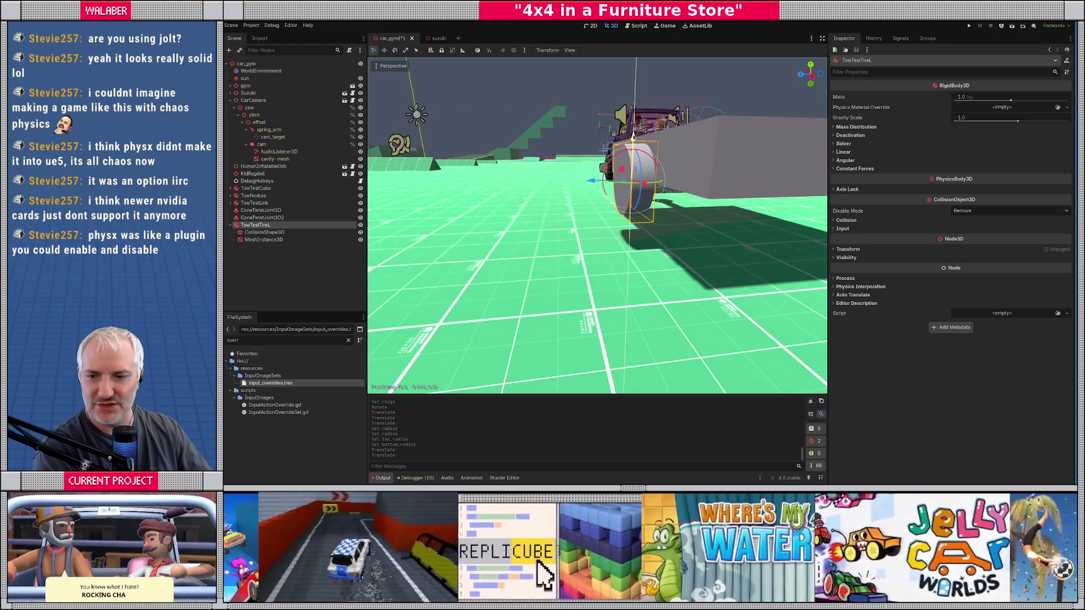
pyautogui.moveTo(632, 136)
pyautogui.mouseDown()
pyautogui.moveTo(601, 254)
pyautogui.moveTo(708, 219)
pyautogui.moveTo(630, 229)
pyautogui.moveTo(533, 265)
pyautogui.moveTo(701, 217)
pyautogui.moveTo(650, 256)
pyautogui.moveTo(648, 228)
pyautogui.moveTo(486, 218)
pyautogui.moveTo(687, 236)
pyautogui.mouseUp()
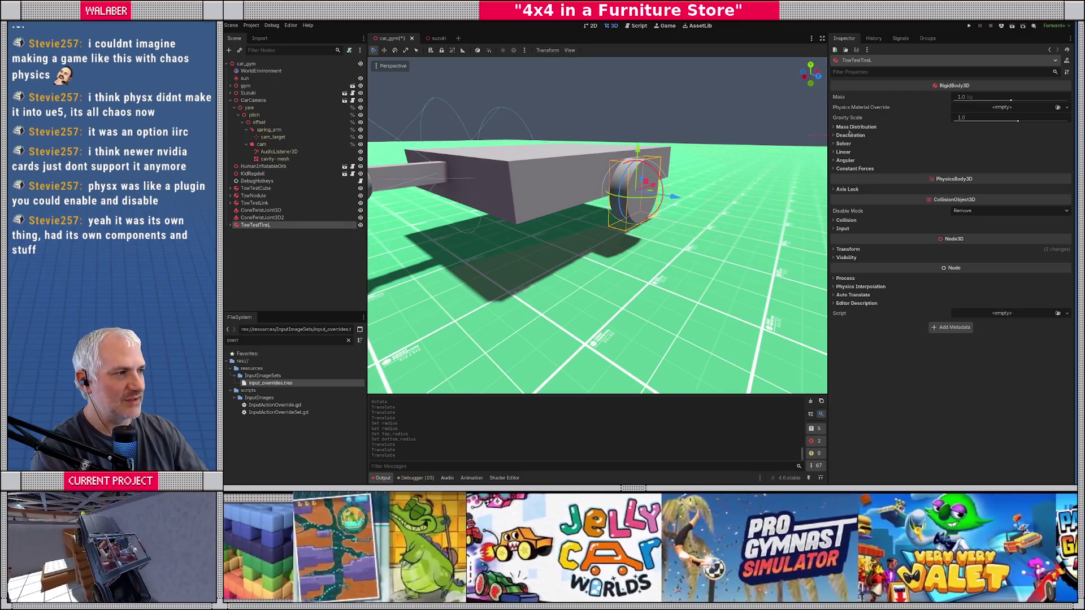
pyautogui.click(978, 101)
pyautogui.write('35')
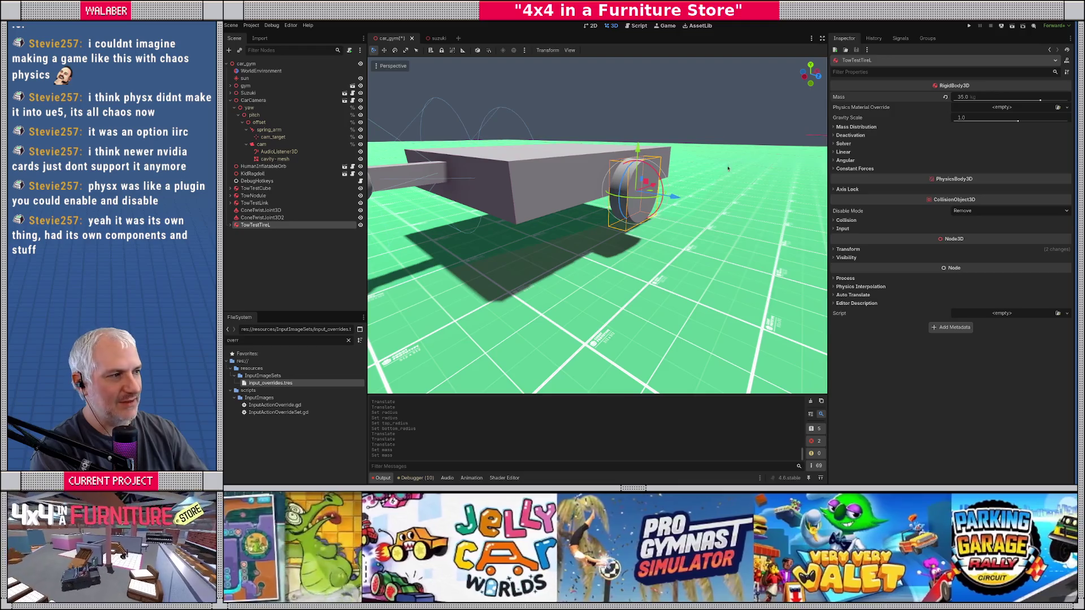
pyautogui.moveTo(526, 227)
pyautogui.mouseDown()
pyautogui.moveTo(652, 208)
pyautogui.moveTo(494, 169)
pyautogui.moveTo(593, 186)
pyautogui.moveTo(720, 181)
pyautogui.moveTo(682, 181)
pyautogui.moveTo(582, 146)
pyautogui.moveTo(460, 165)
pyautogui.moveTo(581, 205)
pyautogui.mouseUp()
# Duplicate TowTestTireL as TowTestTireL2 for the trailer's other side.
pyautogui.hotkey('ctrl', 'd')
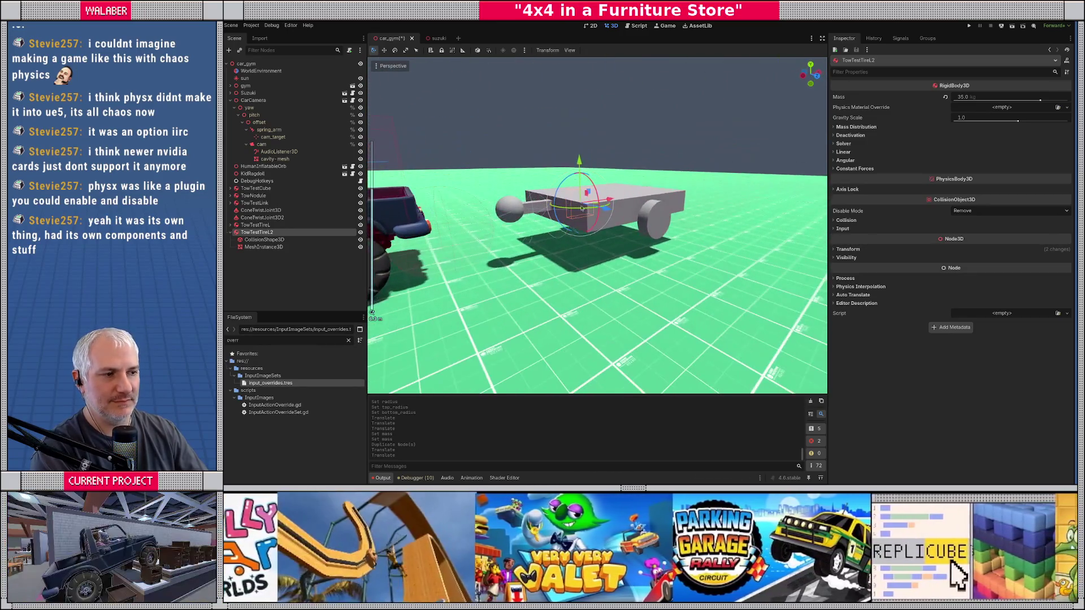
pyautogui.scroll(3, 581, 204)
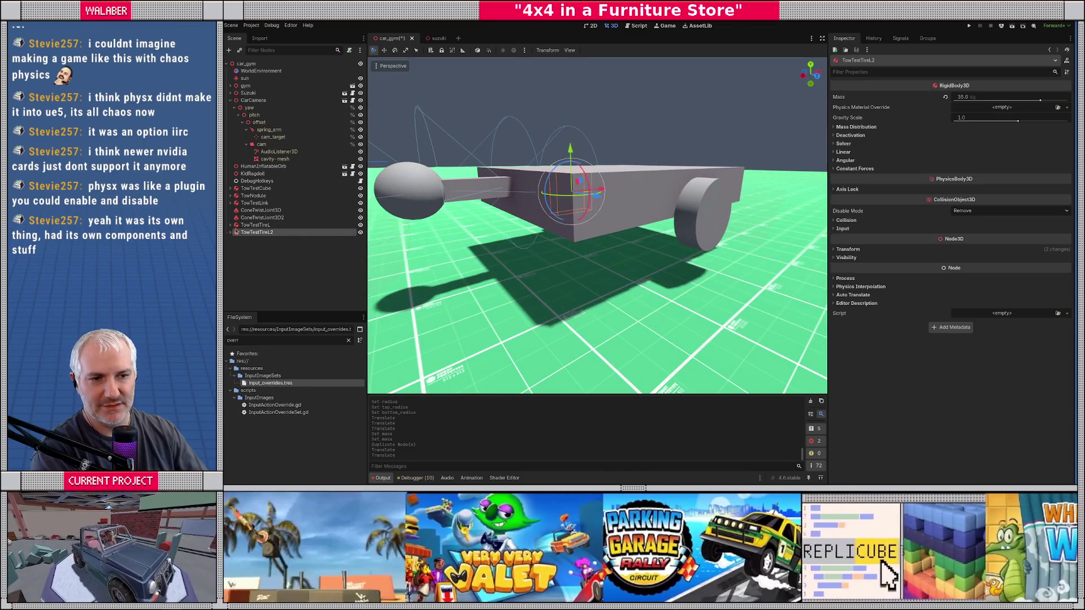
pyautogui.rightClick(274, 63)
pyautogui.click(302, 71)
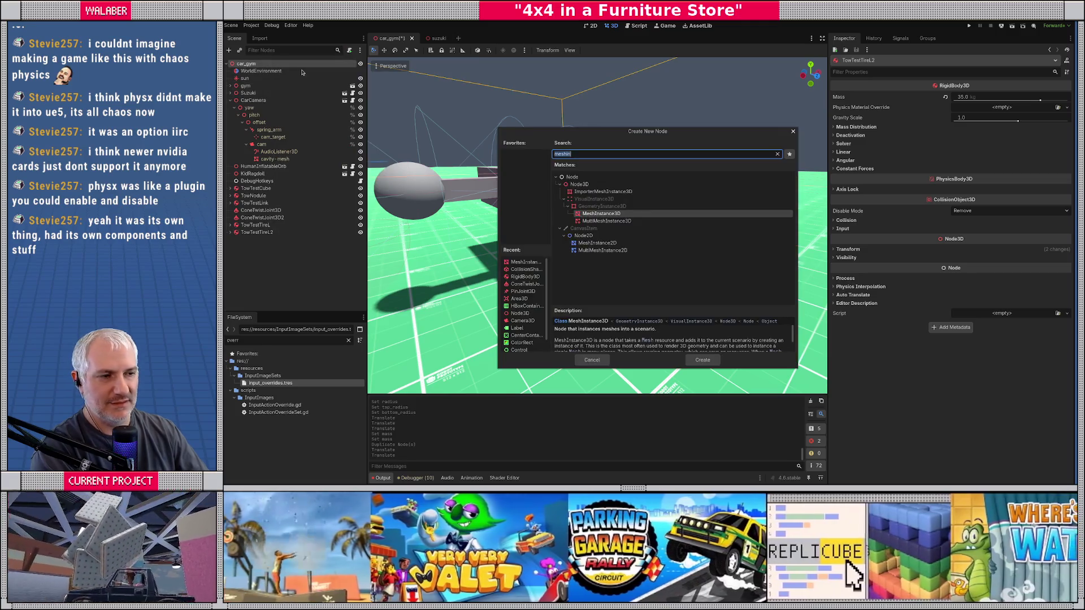
# Create a HingeJoint3D under car_gym named TowAxleL.
pyautogui.write('hinge')
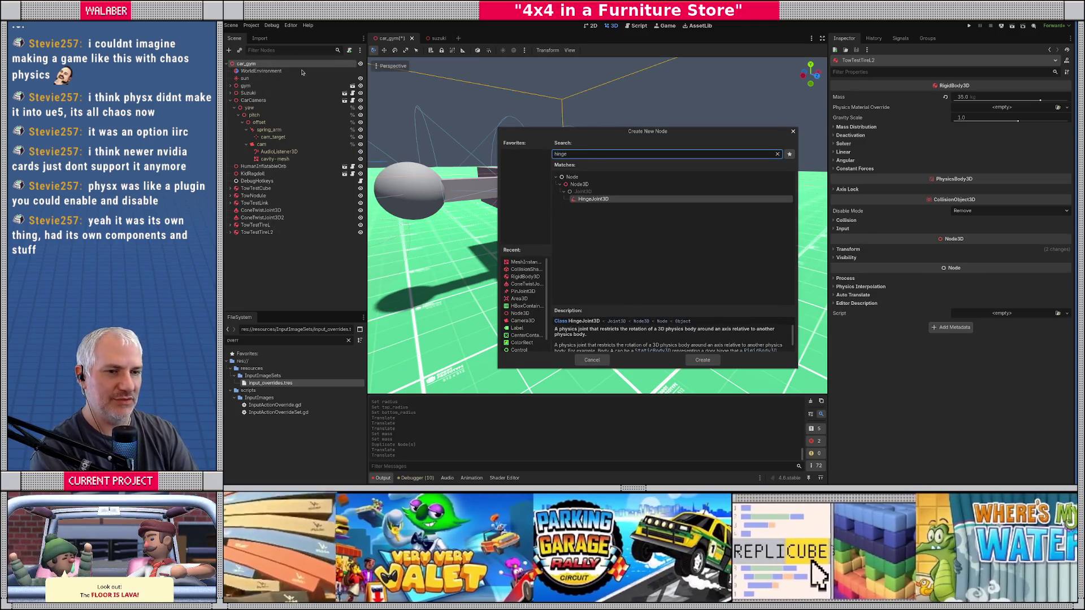
pyautogui.press('Return')
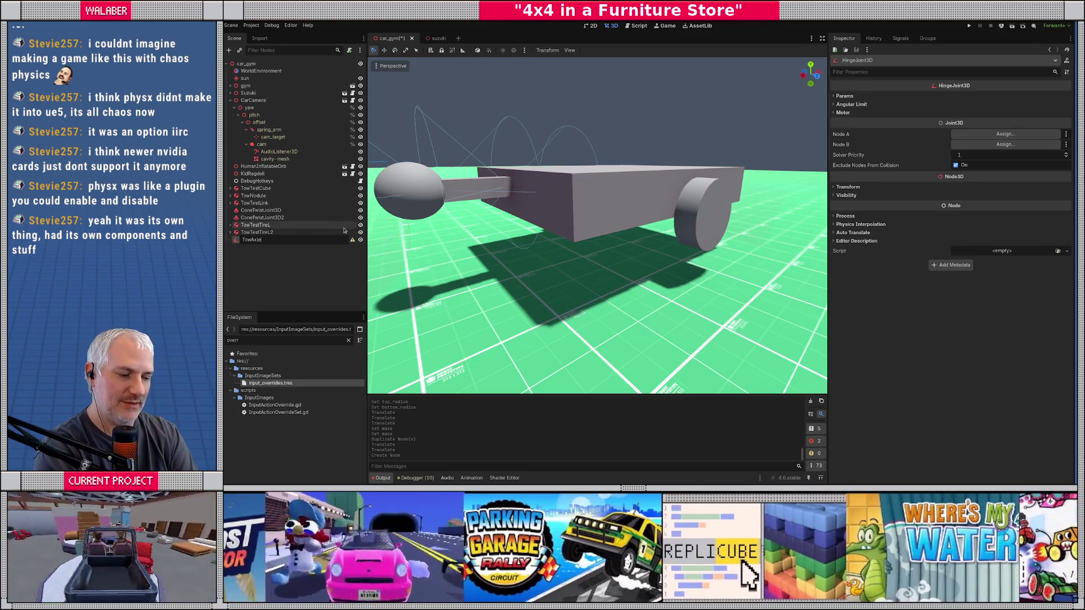
pyautogui.write('L')
pyautogui.press('Return')
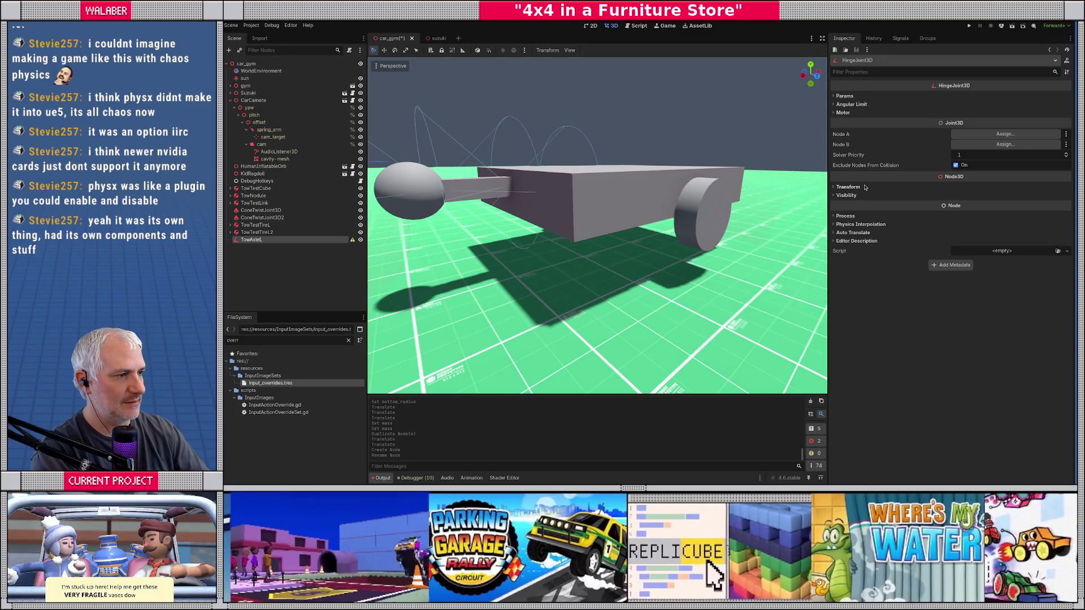
# Move the TowAxleL joint along X toward the trailer.
pyautogui.click(864, 187)
pyautogui.click(1029, 206)
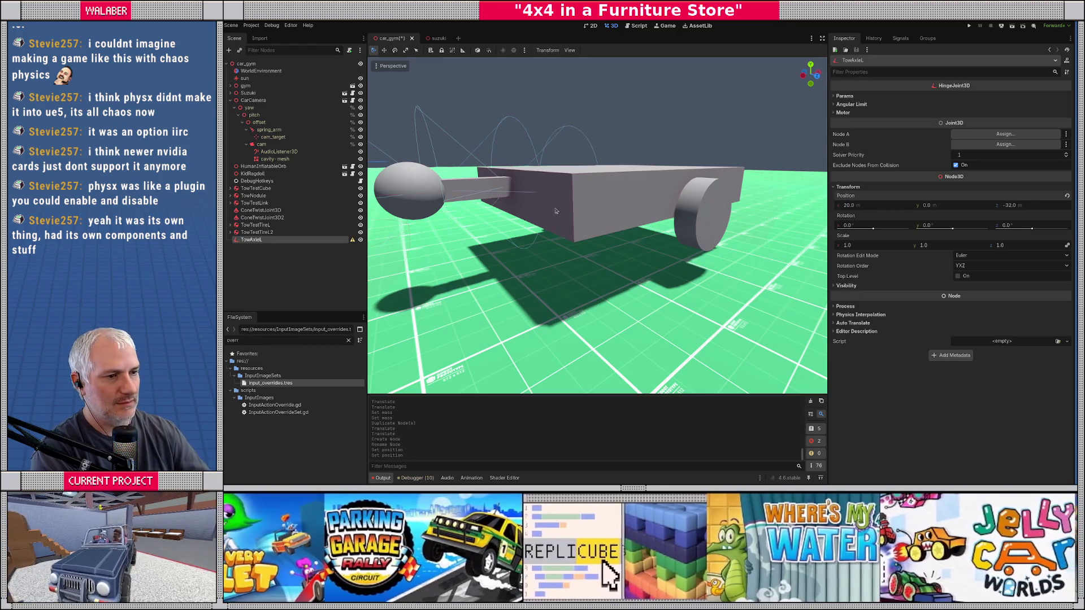
pyautogui.doubleClick(252, 240)
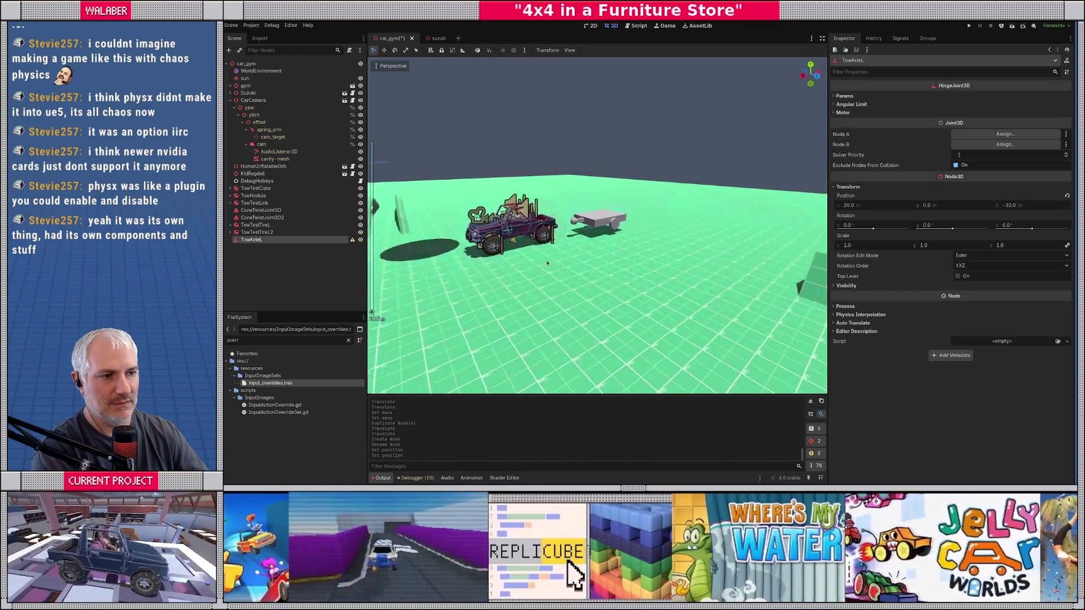
pyautogui.scroll(-10, 495, 286)
pyautogui.moveTo(493, 229); pyautogui.dragTo(628, 232)
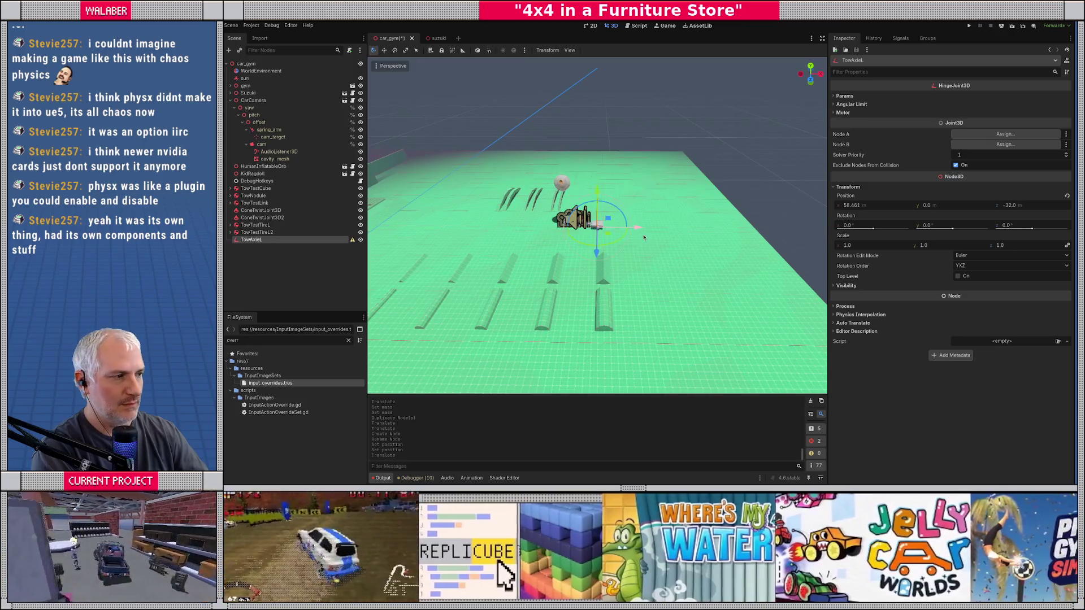
pyautogui.scroll(15, 635, 242)
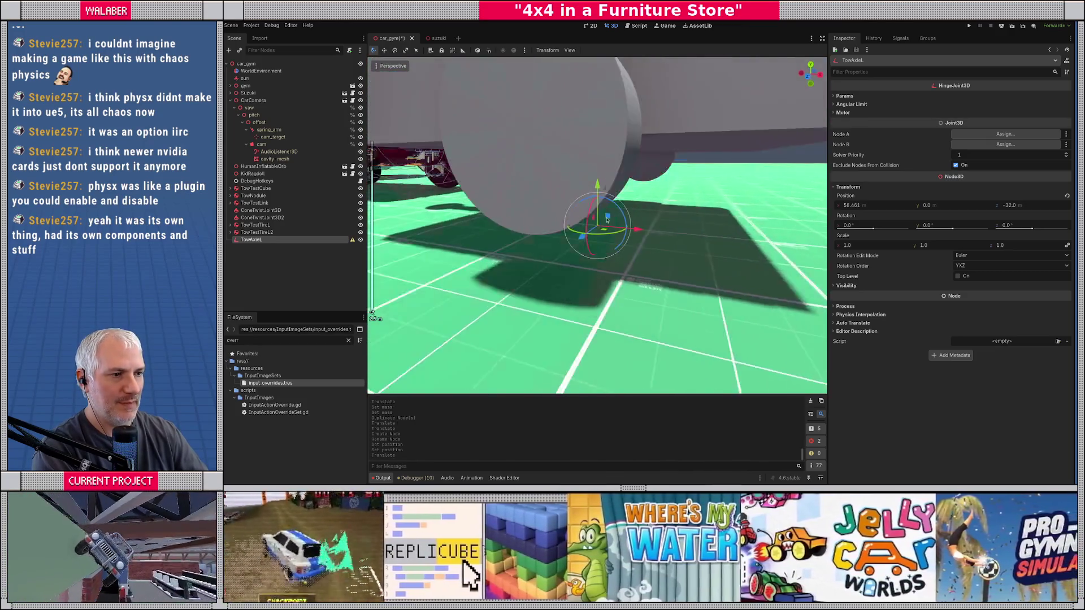
pyautogui.moveTo(588, 224); pyautogui.dragTo(535, 223)
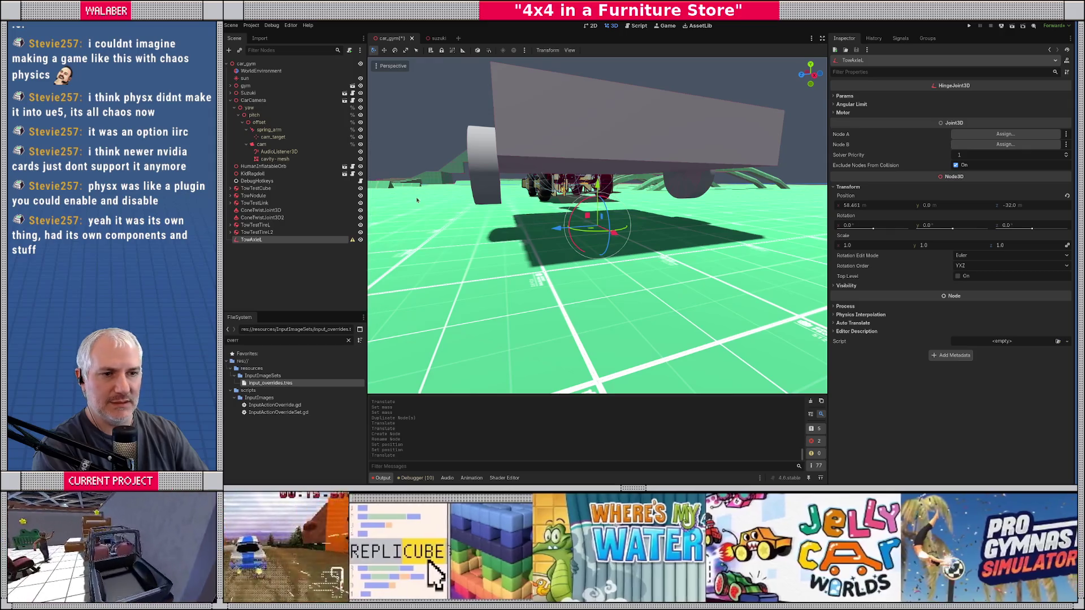
# Rename TowTestTireL2 to TowTestTireR.
pyautogui.click(266, 226)
pyautogui.click(264, 232)
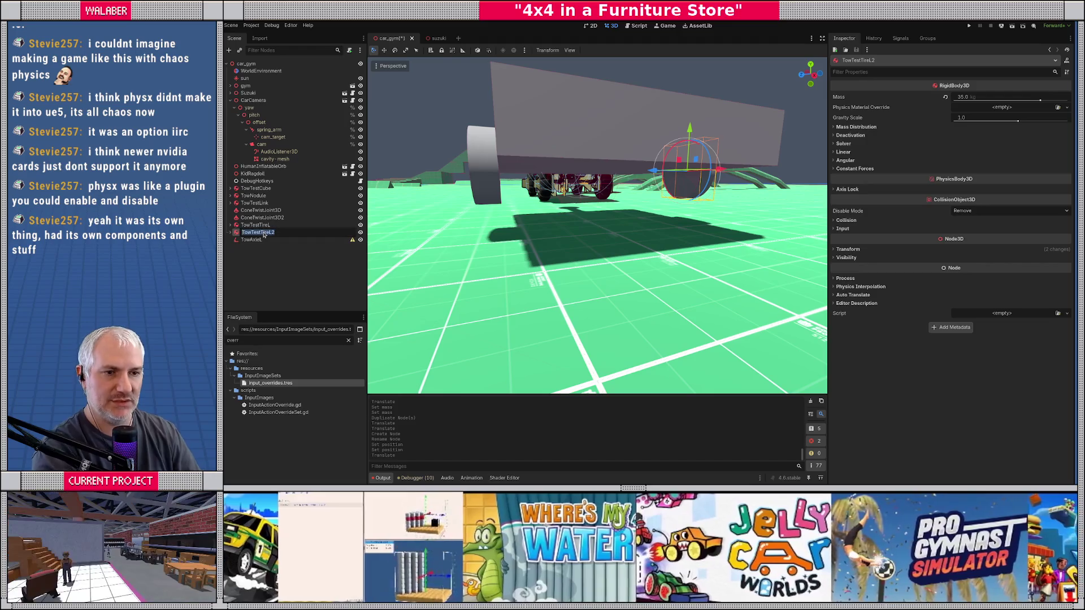
pyautogui.press('BackSpace')
pyautogui.write('R')
pyautogui.press('Return')
# Paste TowTestTireL's position (58.708, 0.769, -30.623) onto TowAxleL.
pyautogui.click(255, 225)
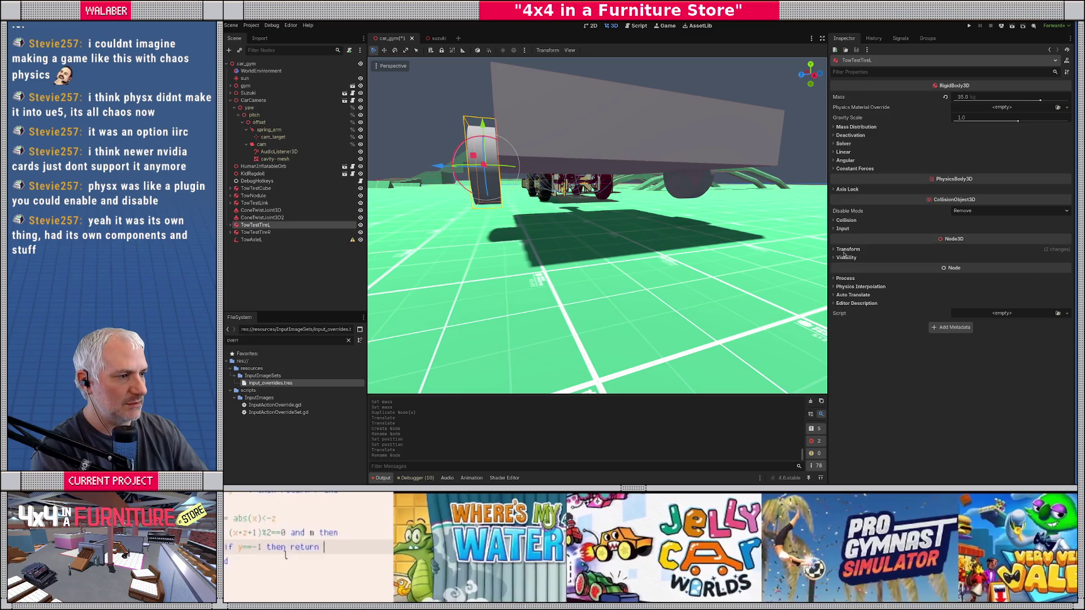
pyautogui.click(848, 249)
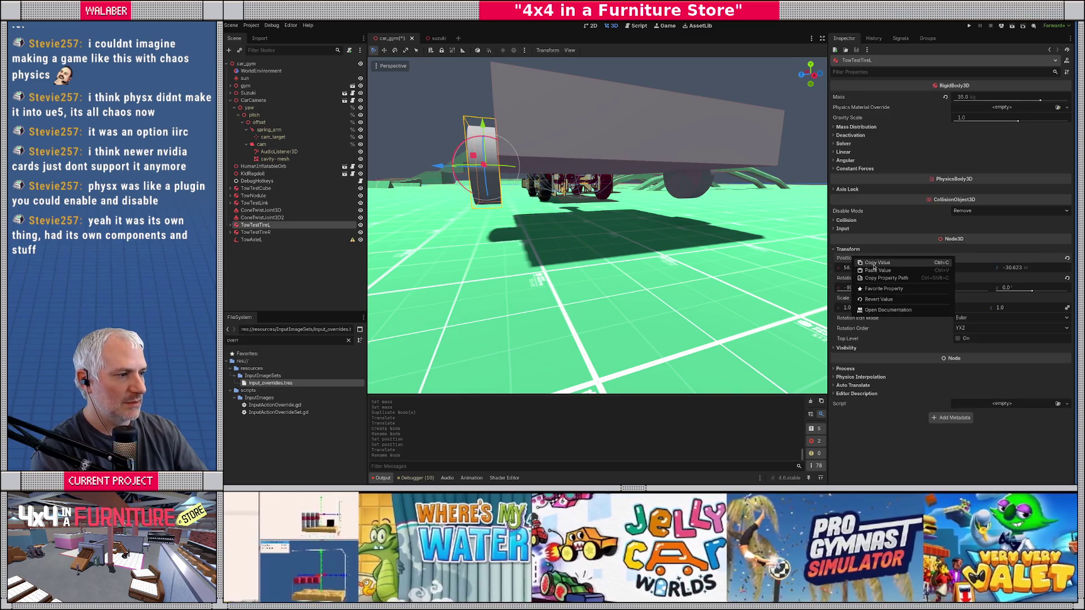
pyautogui.click(252, 240)
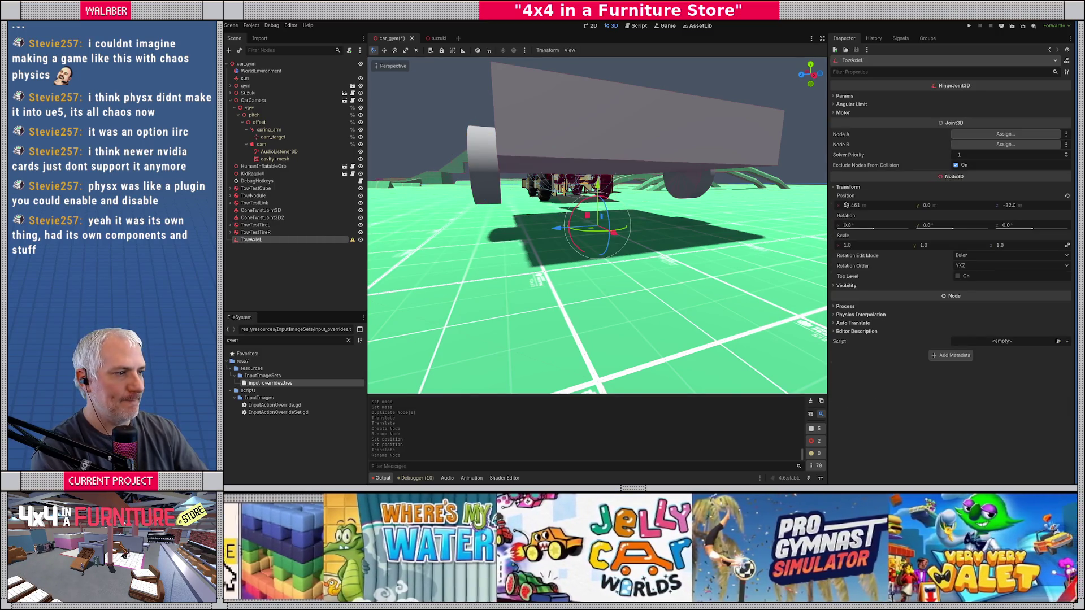
pyautogui.rightClick(846, 204)
pyautogui.click(865, 222)
# Link TowAxleL's hinge between TowTestCube and TowTestTireL.
pyautogui.press('f')
pyautogui.moveTo(635, 252); pyautogui.dragTo(937, 141)
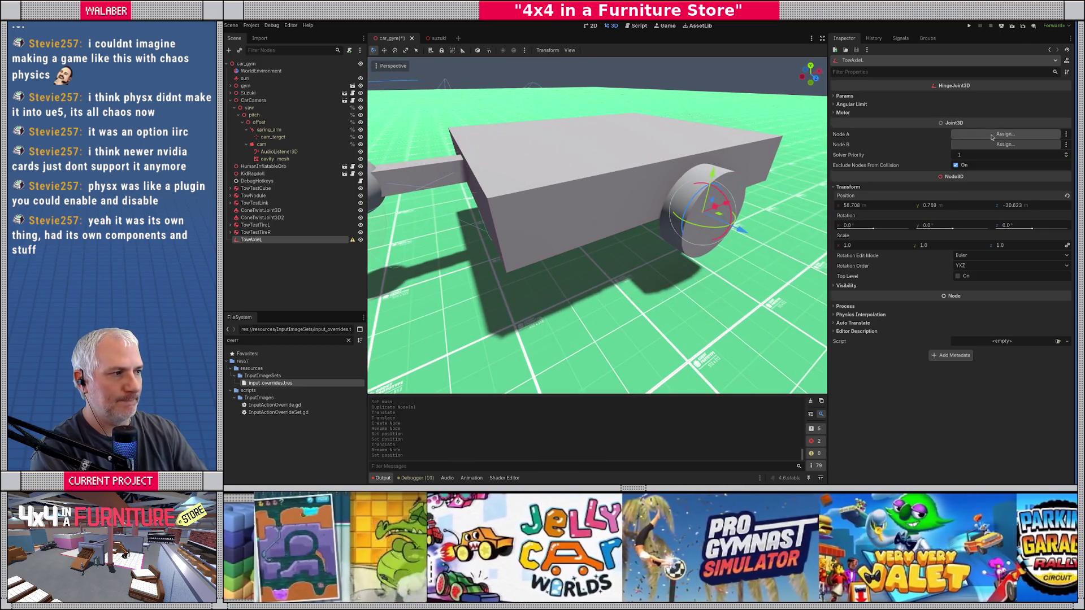
pyautogui.click(992, 137)
pyautogui.write('cu')
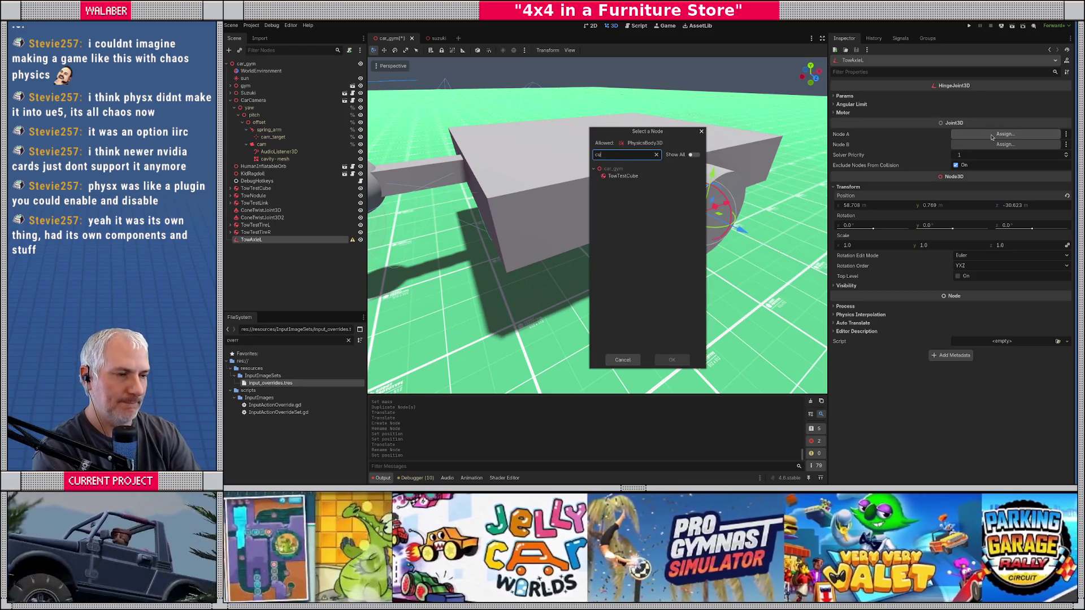
pyautogui.press('Return')
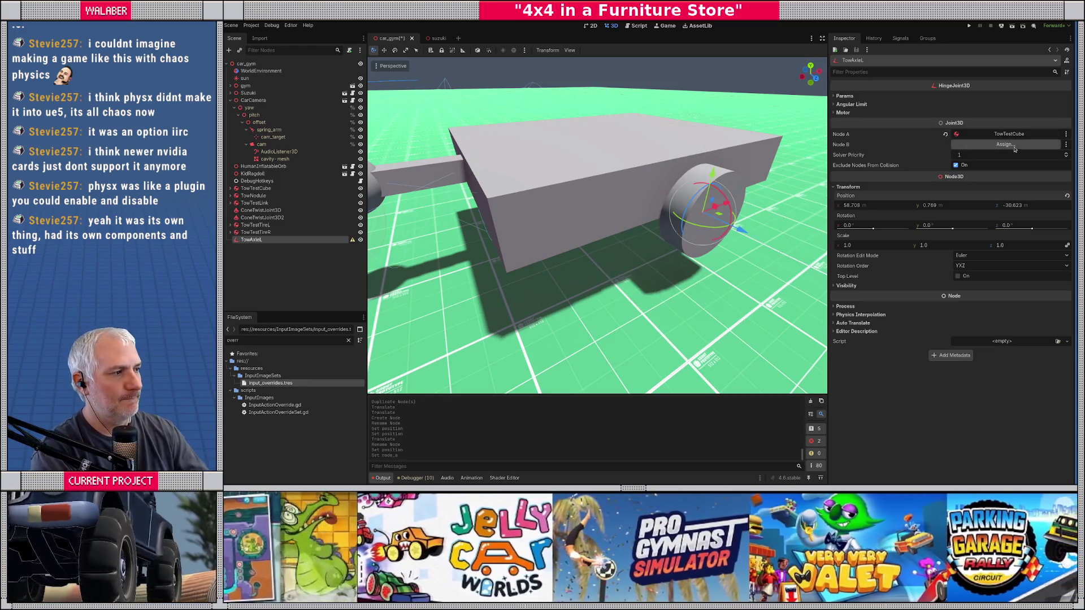
pyautogui.click(1011, 146)
pyautogui.write('tire')
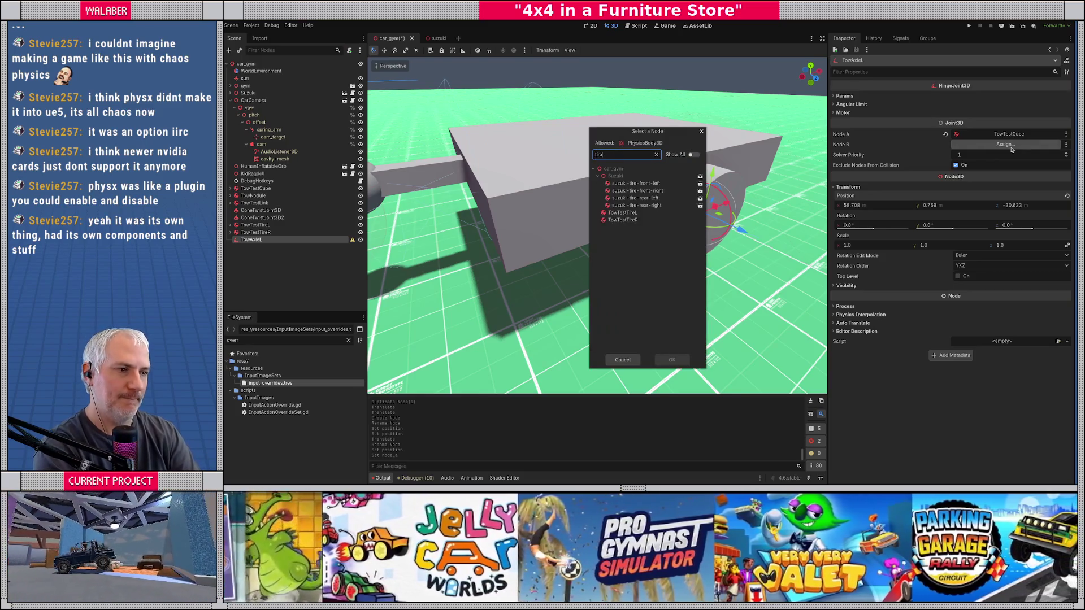
pyautogui.write('L')
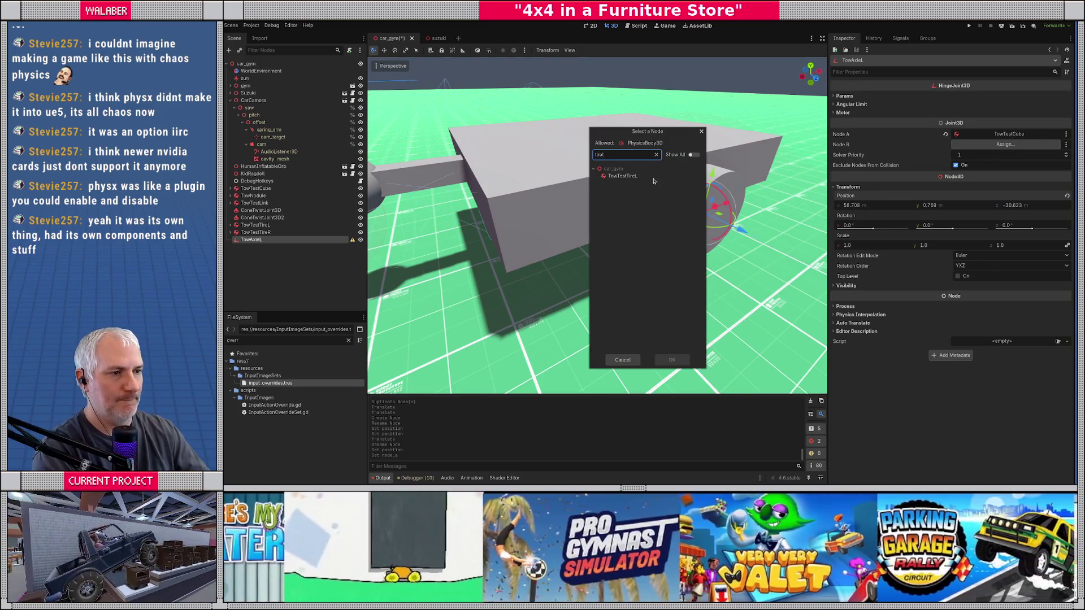
pyautogui.click(642, 178)
pyautogui.doubleClick(624, 176)
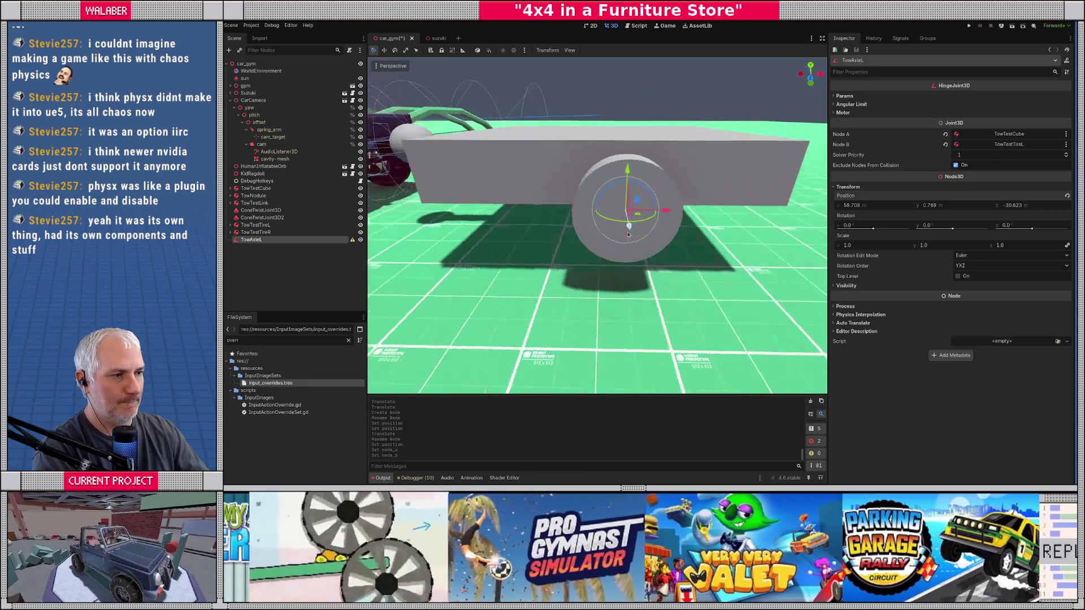
pyautogui.scroll(3, 634, 238)
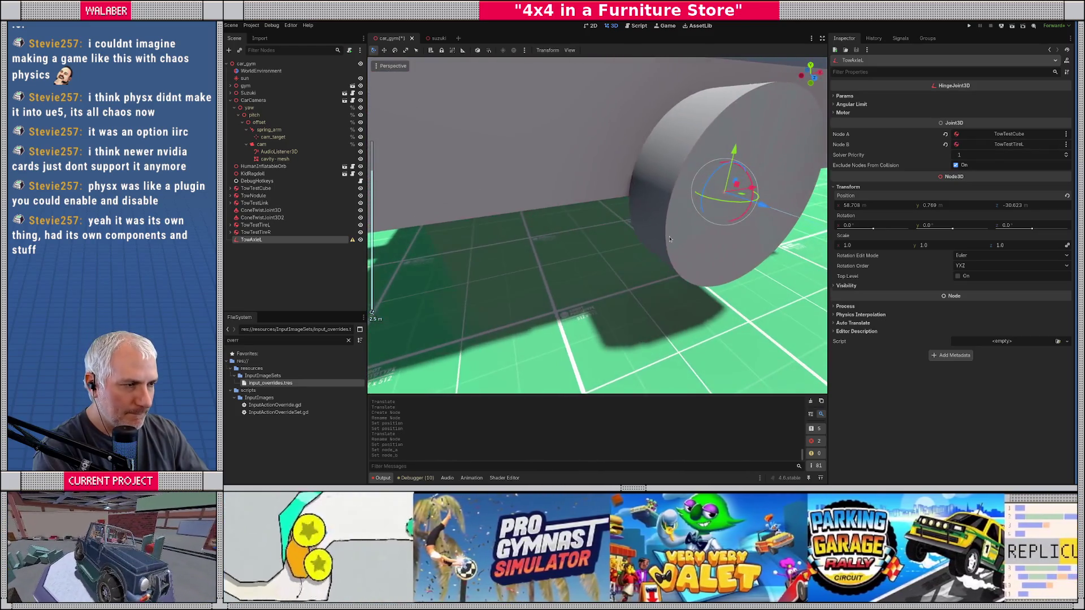
pyautogui.scroll(-4, 635, 237)
pyautogui.scroll(4, 688, 222)
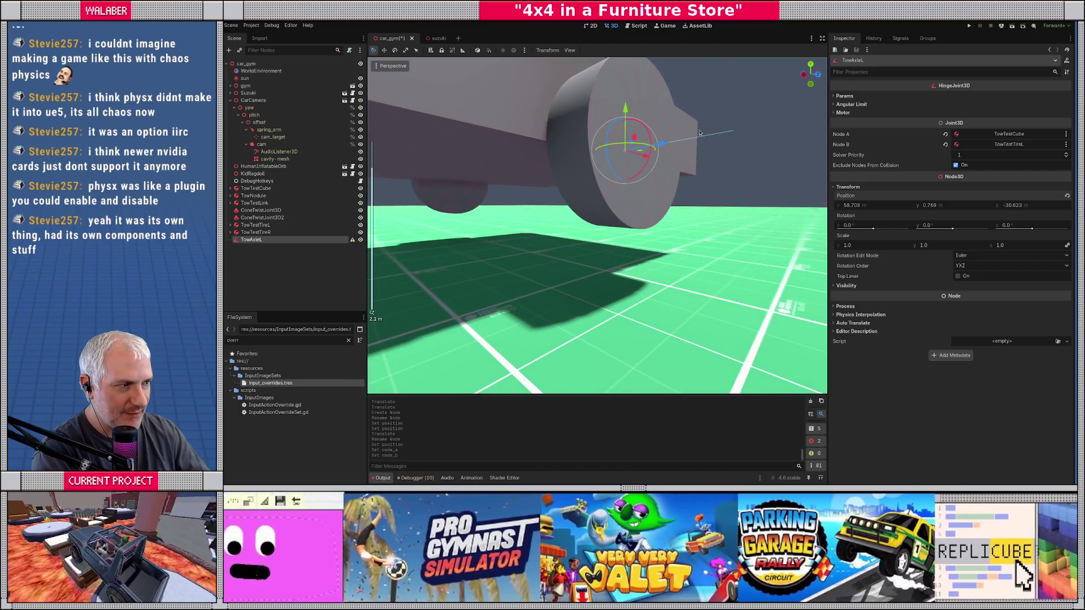
pyautogui.scroll(-4, 700, 132)
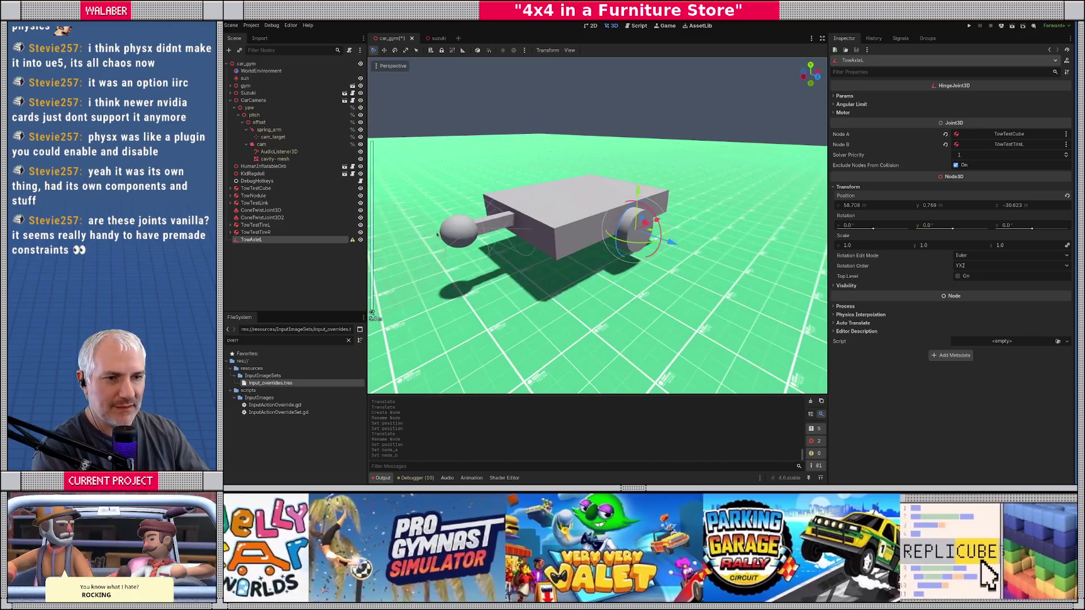
# Duplicate TowAxleL, move the copy to the right wheel and rename it TowAxleR.
pyautogui.click(274, 232)
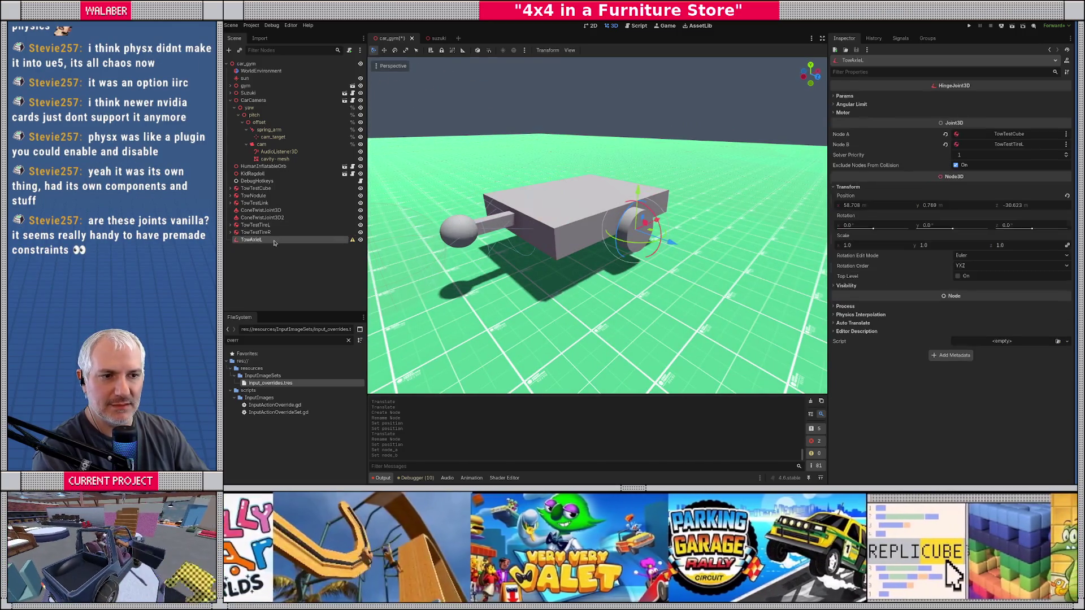
pyautogui.click(275, 240)
pyautogui.hotkey('ctrl', 'd')
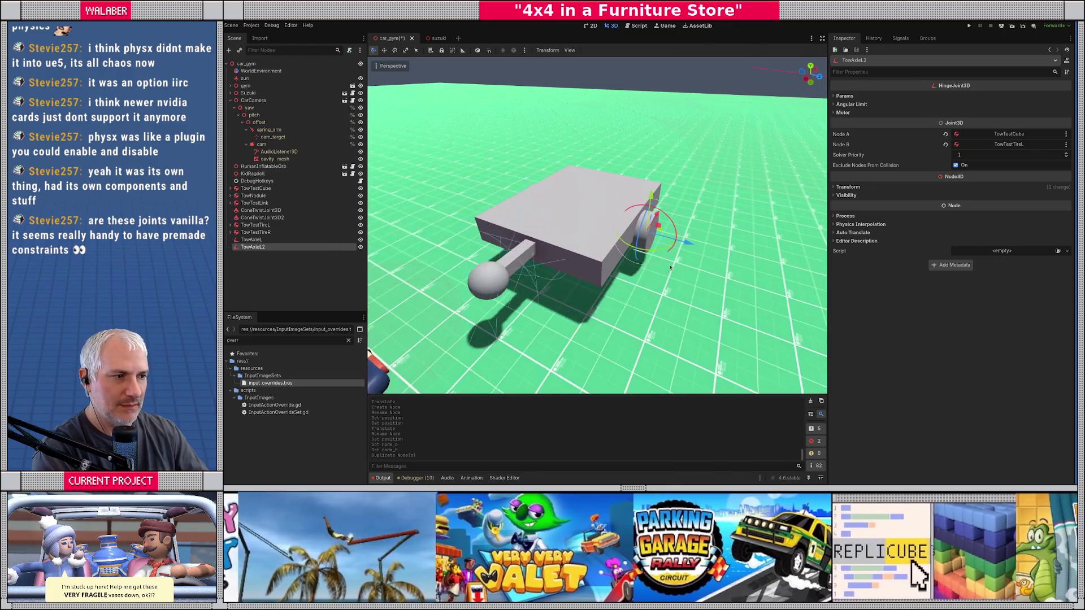
pyautogui.moveTo(668, 243); pyautogui.dragTo(603, 238)
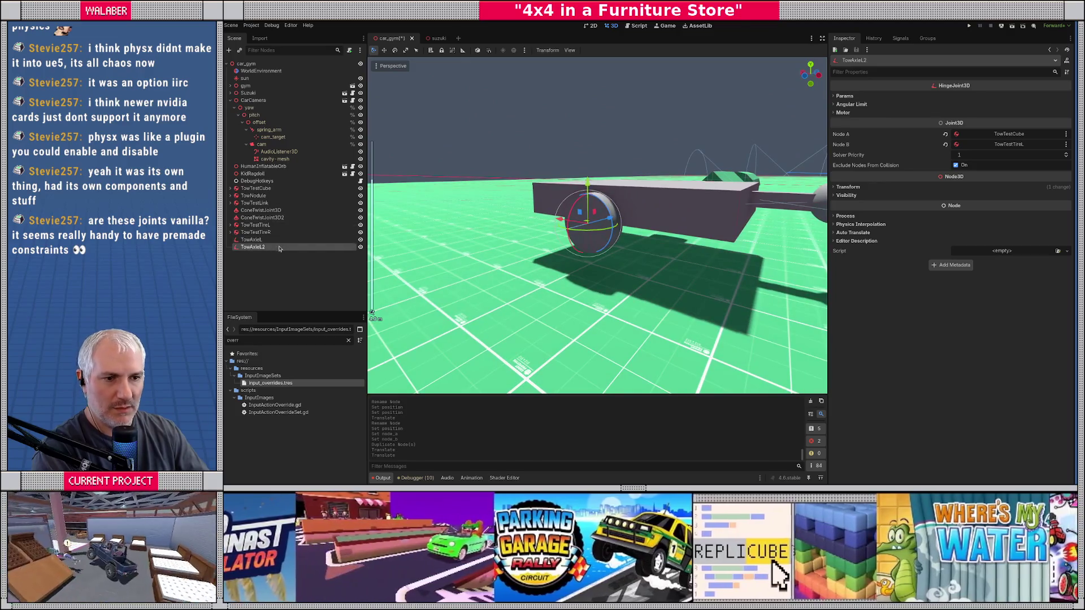
pyautogui.doubleClick(280, 247)
pyautogui.press('BackSpace')
pyautogui.write('R')
pyautogui.press('Return')
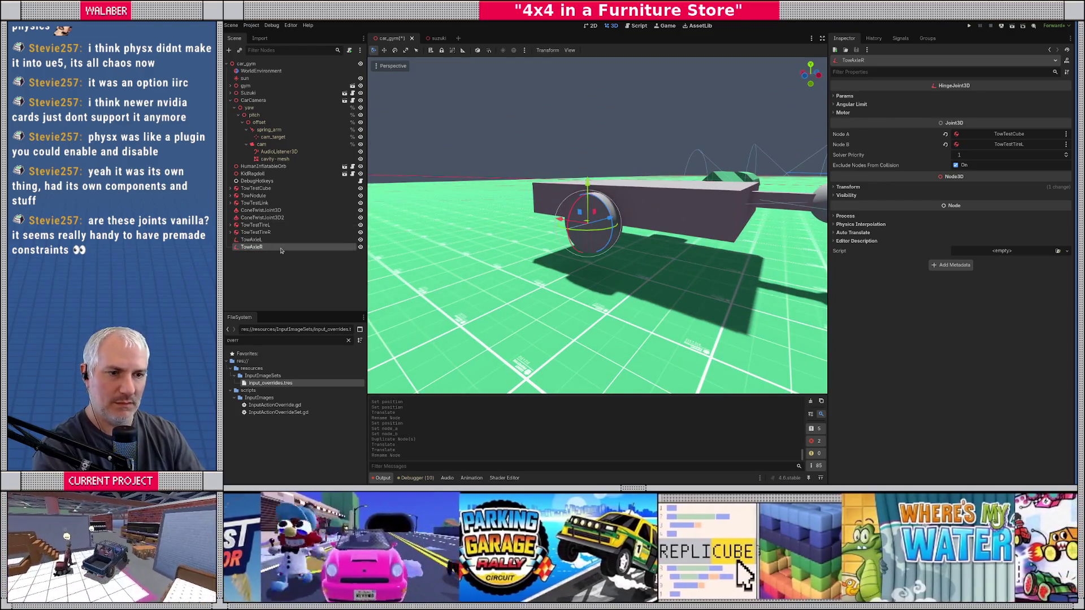
# Set TowAxleR's second connected body to TowTestTireR.
pyautogui.click(1001, 146)
pyautogui.write('ireR')
pyautogui.press('Return')
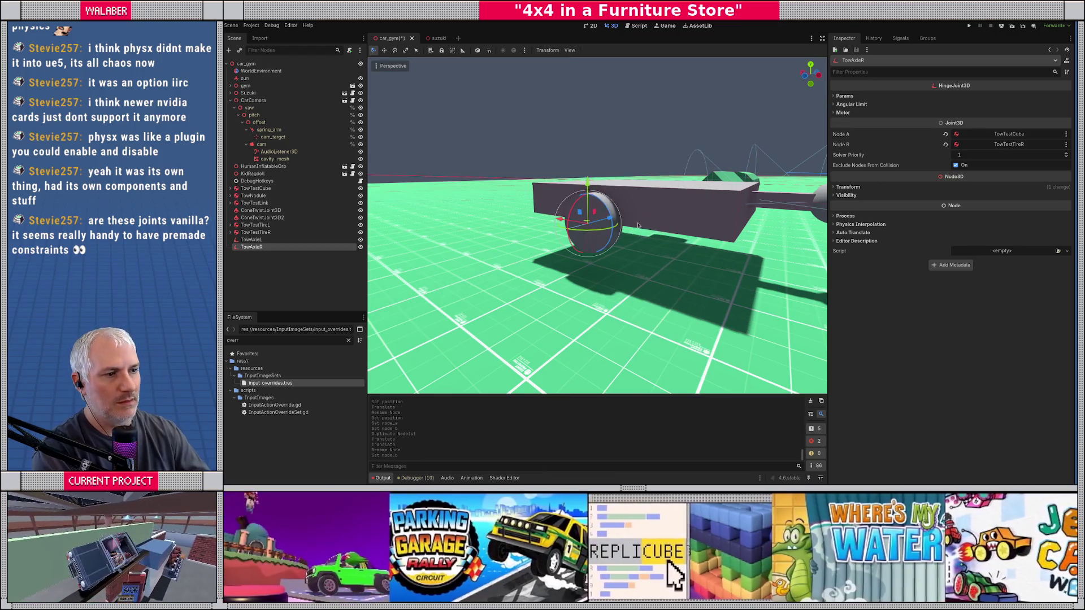
pyautogui.click(394, 261)
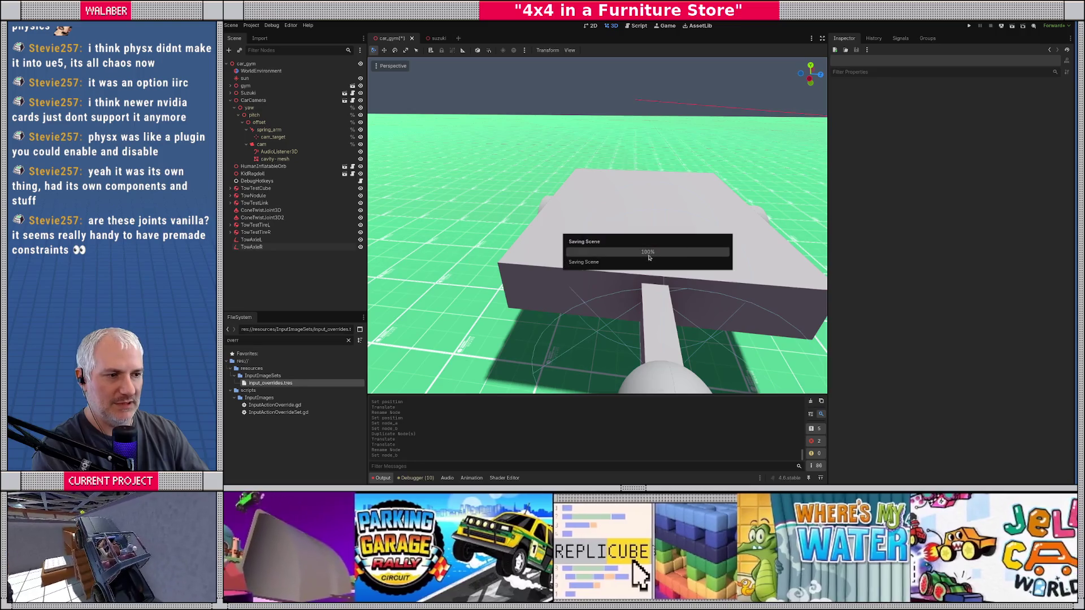
# End the test drive of the jeep towing the two-wheeled trailer.
pyautogui.scroll(-5, 621, 254)
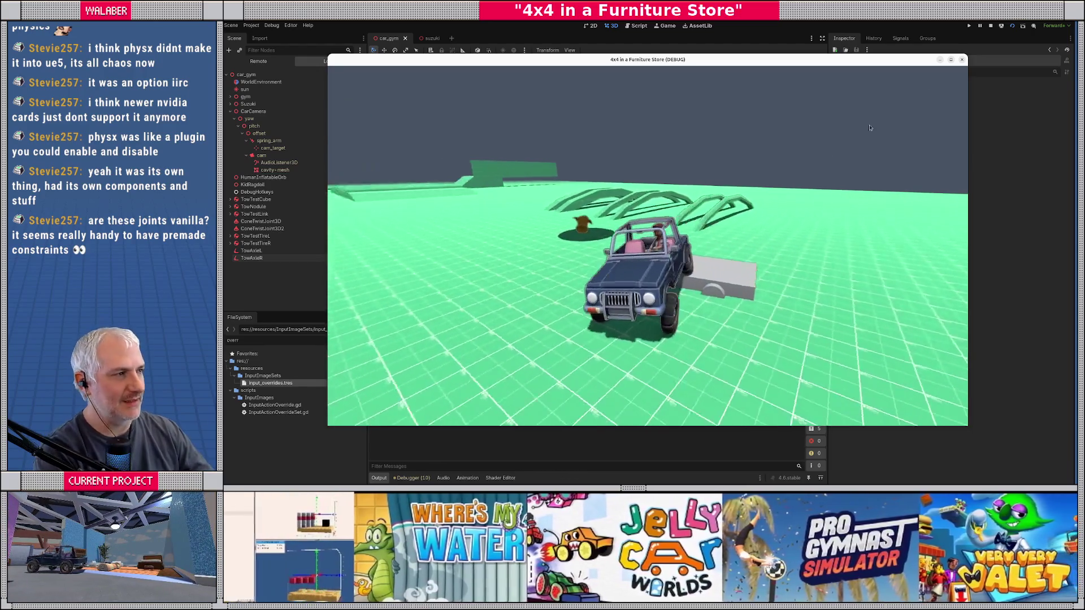
pyautogui.press('F8')
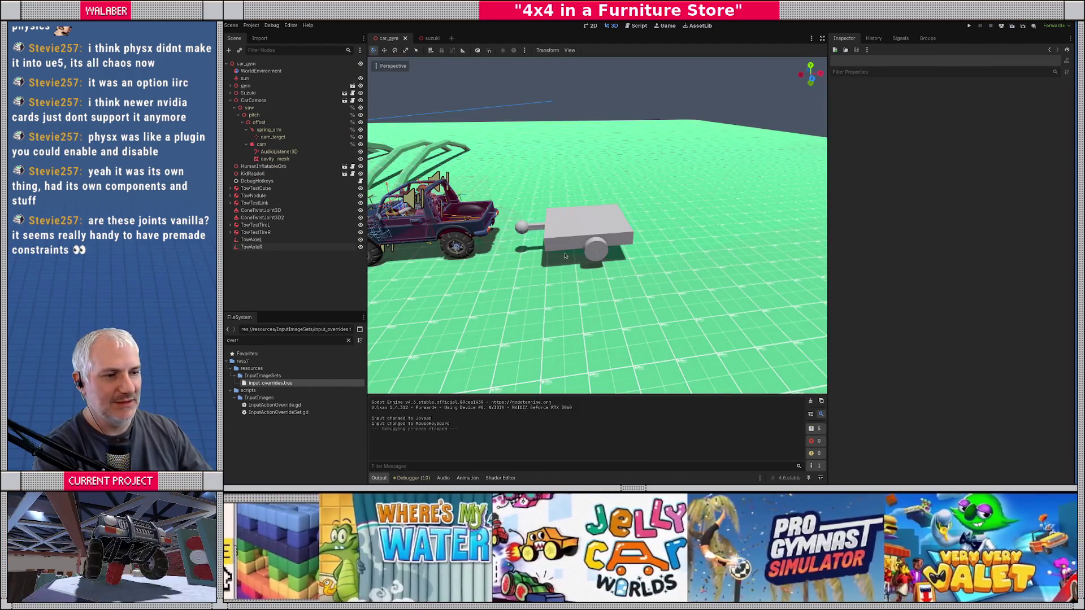
# Select both trailer tires, TowTestTireL and TowTestTireR, in the scene tree.
pyautogui.scroll(5, 565, 256)
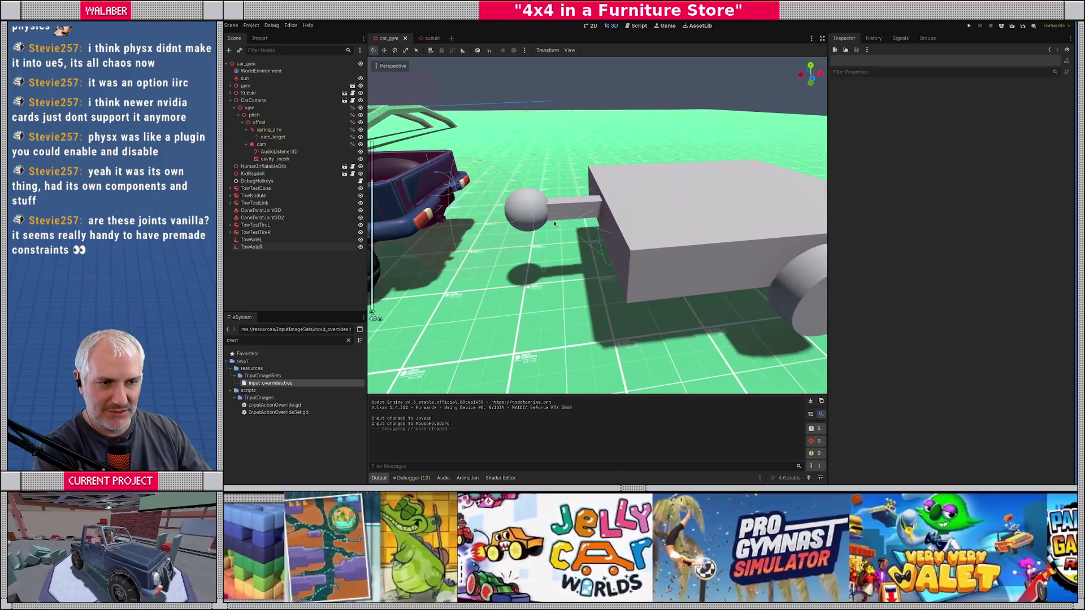
pyautogui.click(303, 218)
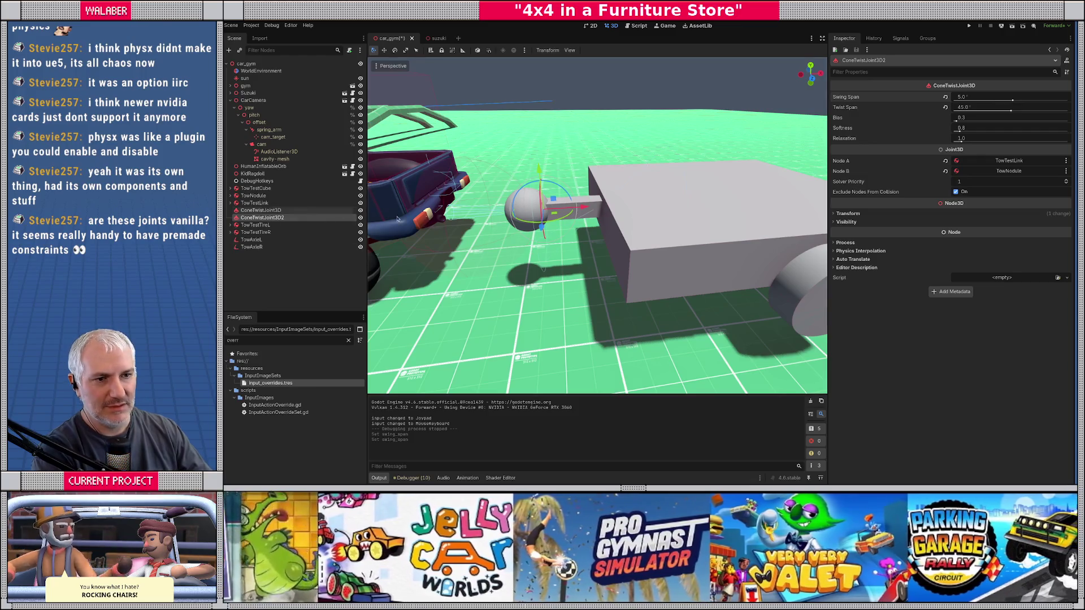
pyautogui.scroll(-3, 656, 248)
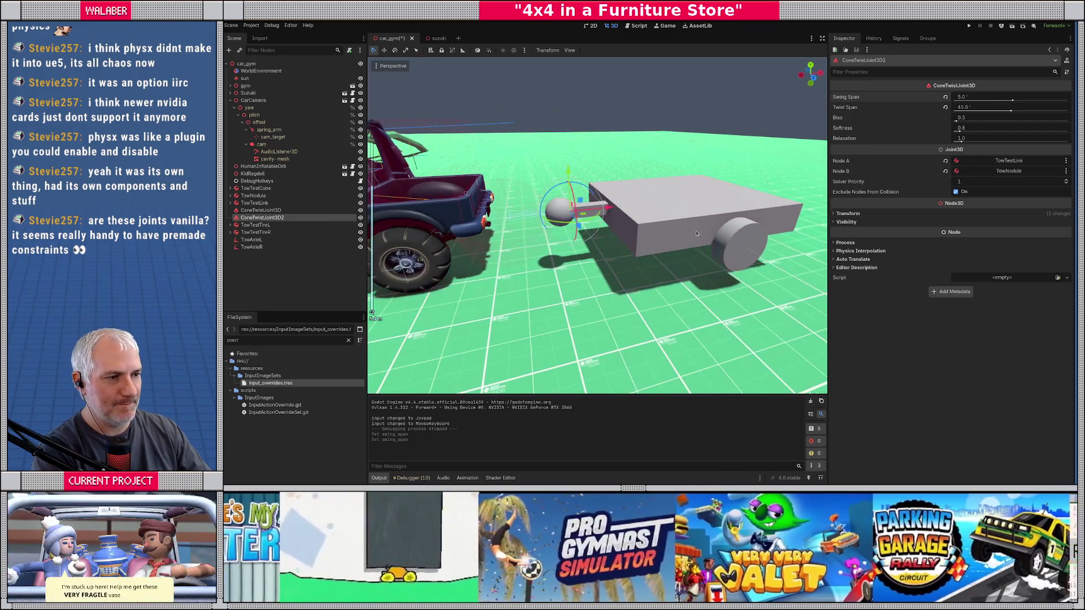
pyautogui.click(740, 243)
pyautogui.click(243, 226)
pyautogui.click(231, 225)
pyautogui.keyDown('shift'); pyautogui.click(260, 233); pyautogui.keyUp('shift')
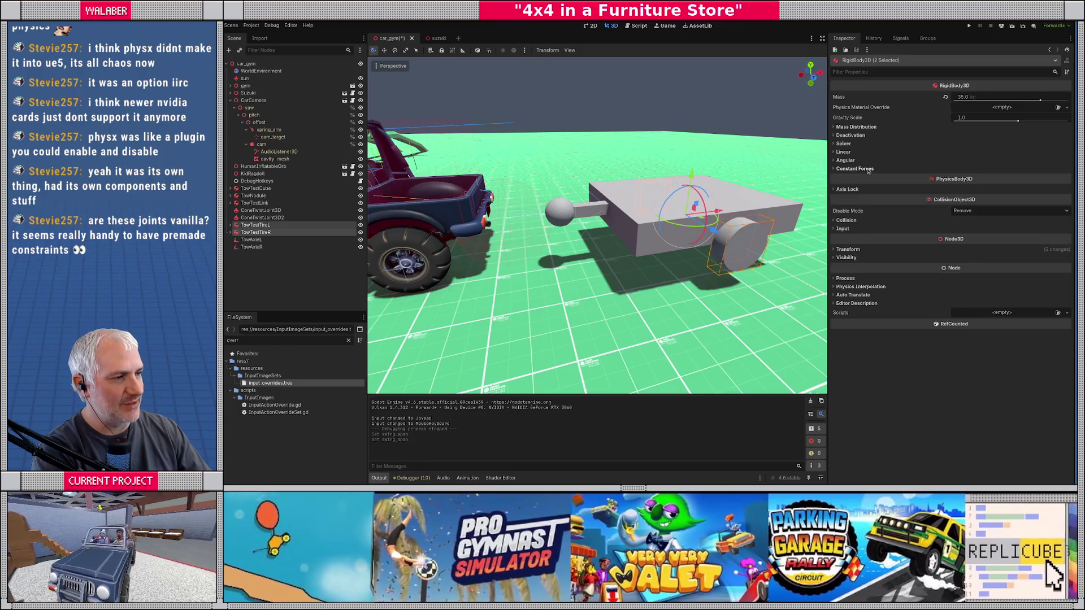
# Tick CarBody, CarTire, Walls, Ground, CarAxle and NPC in both tires' collision mask.
pyautogui.click(845, 220)
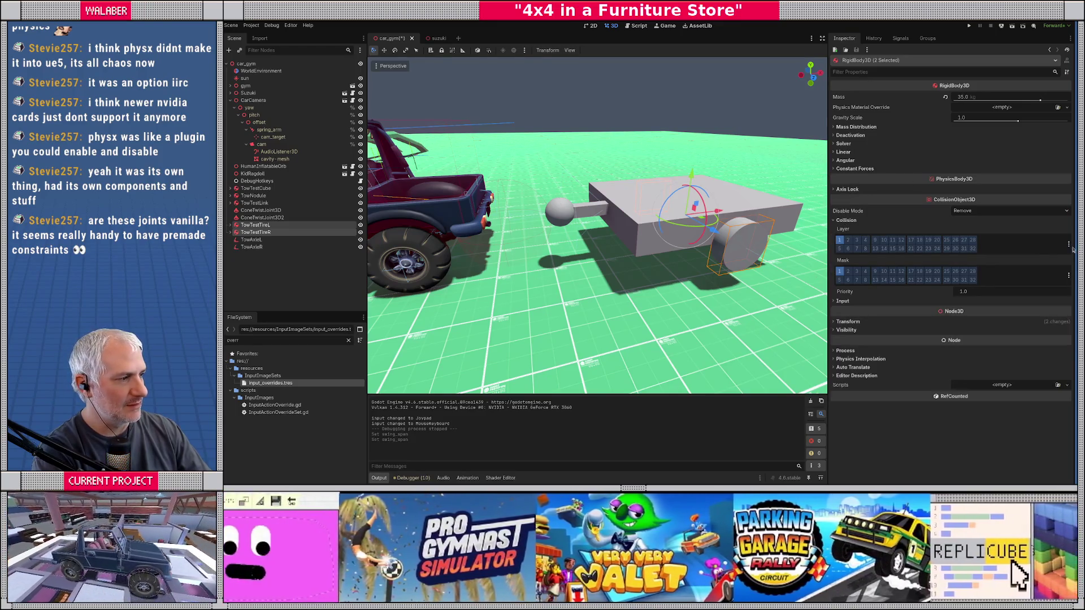
pyautogui.click(1068, 245)
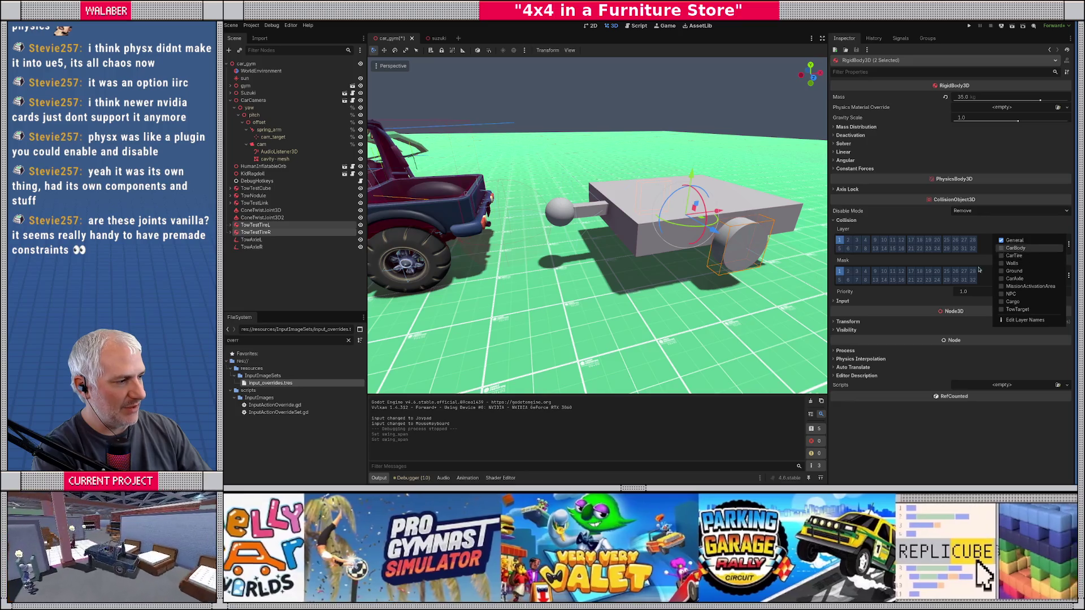
pyautogui.click(1074, 276)
pyautogui.click(1069, 275)
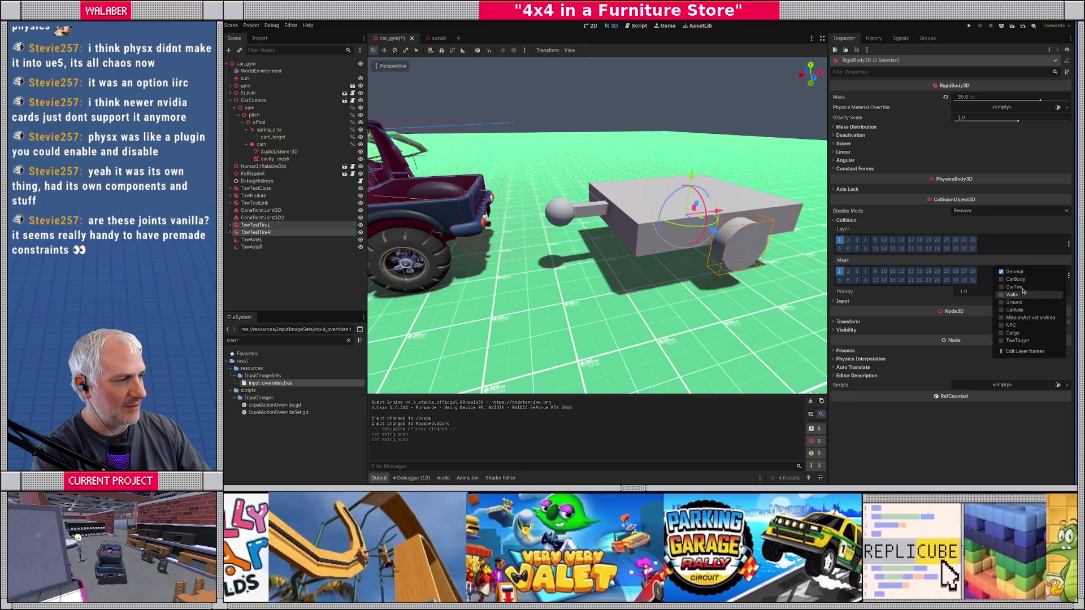
pyautogui.click(1006, 279)
pyautogui.click(1007, 286)
pyautogui.click(1006, 295)
pyautogui.click(1003, 302)
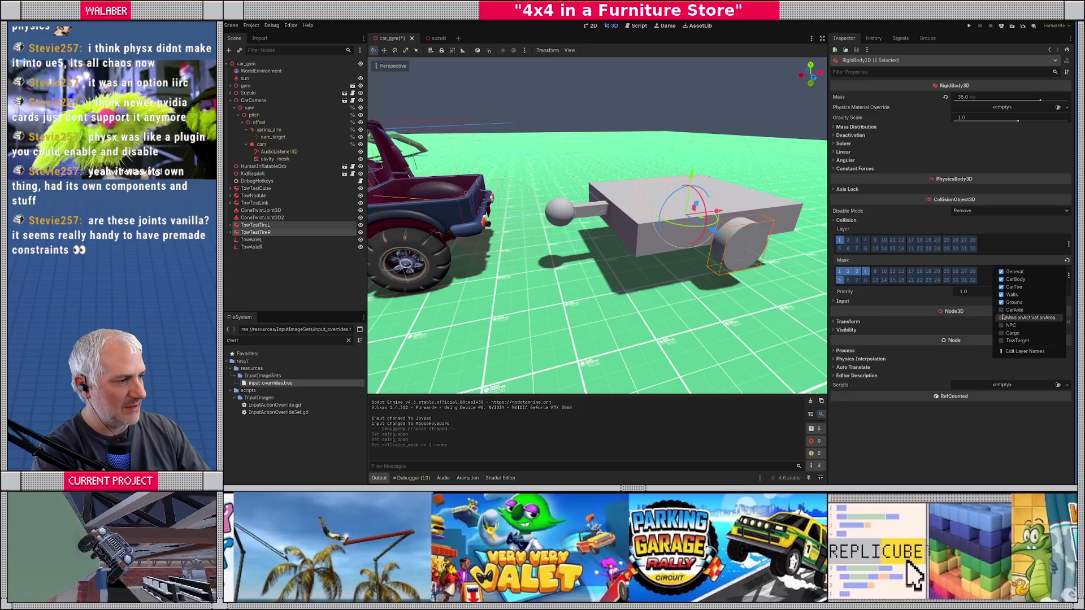
pyautogui.click(1002, 309)
pyautogui.click(1002, 325)
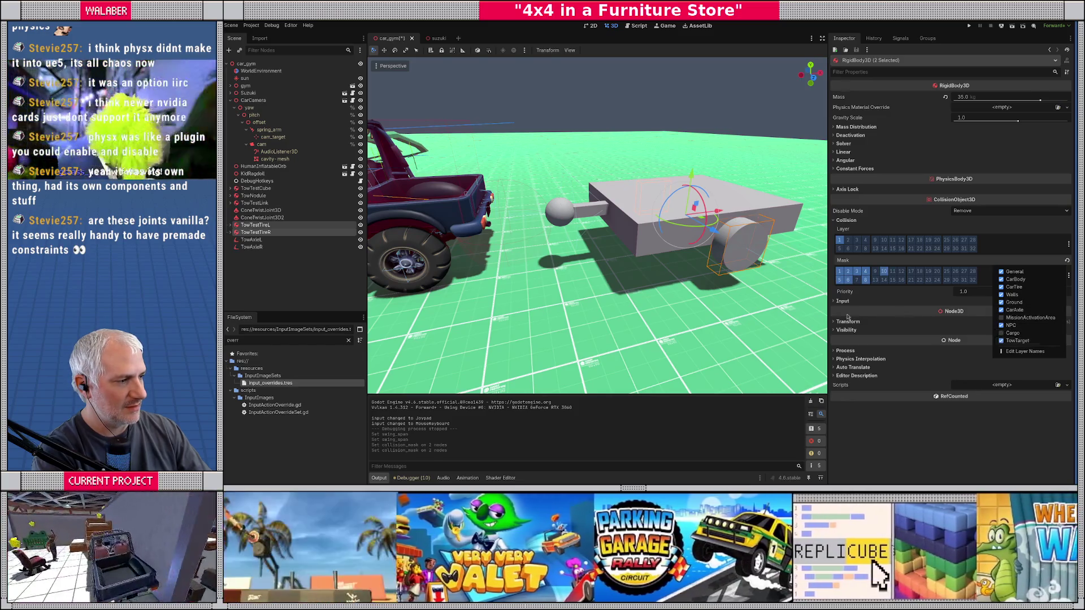
pyautogui.click(630, 242)
# Add the Cargo layer to the right trailer tire's collision mask.
pyautogui.click(631, 242)
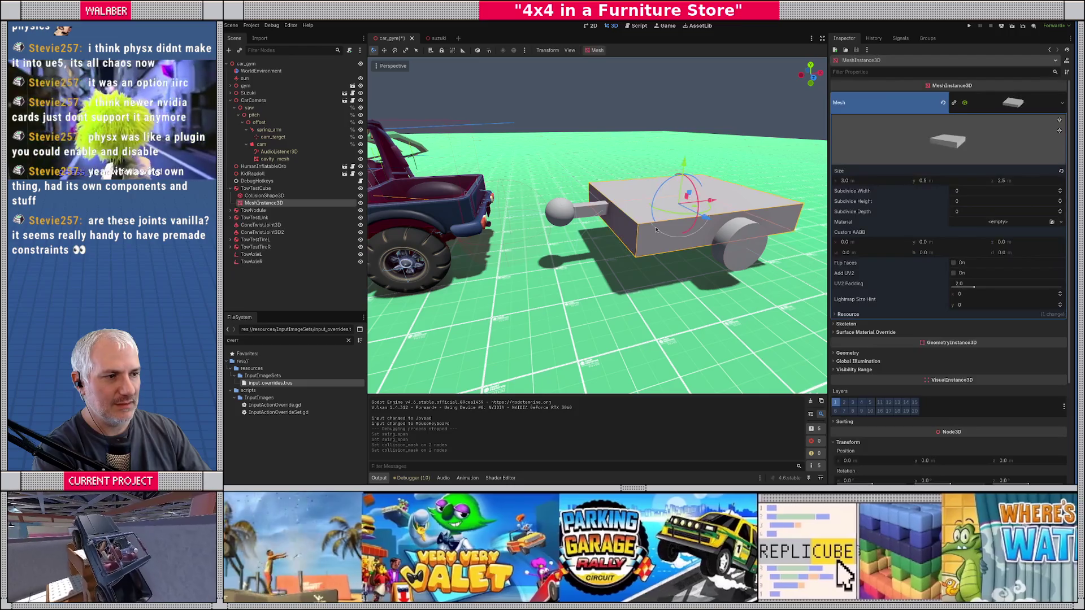
pyautogui.click(255, 188)
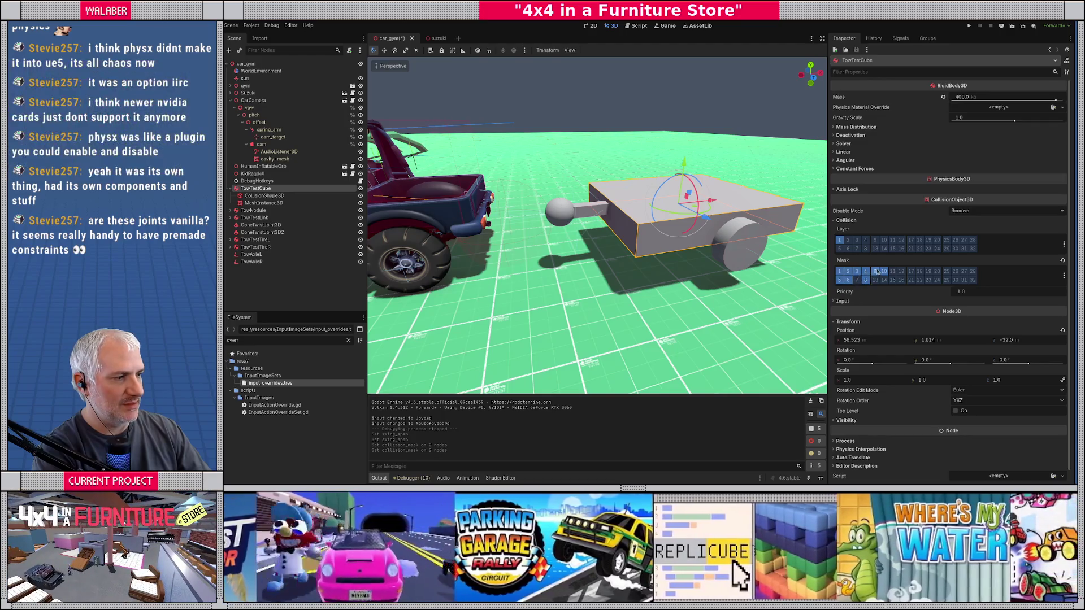
pyautogui.click(258, 248)
pyautogui.click(843, 221)
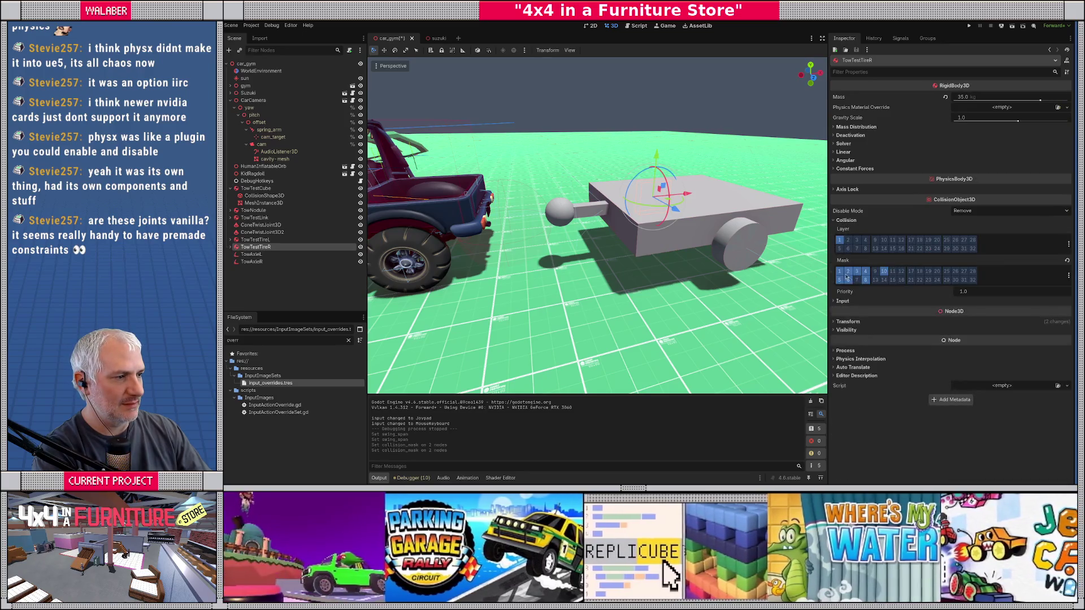
pyautogui.click(1069, 276)
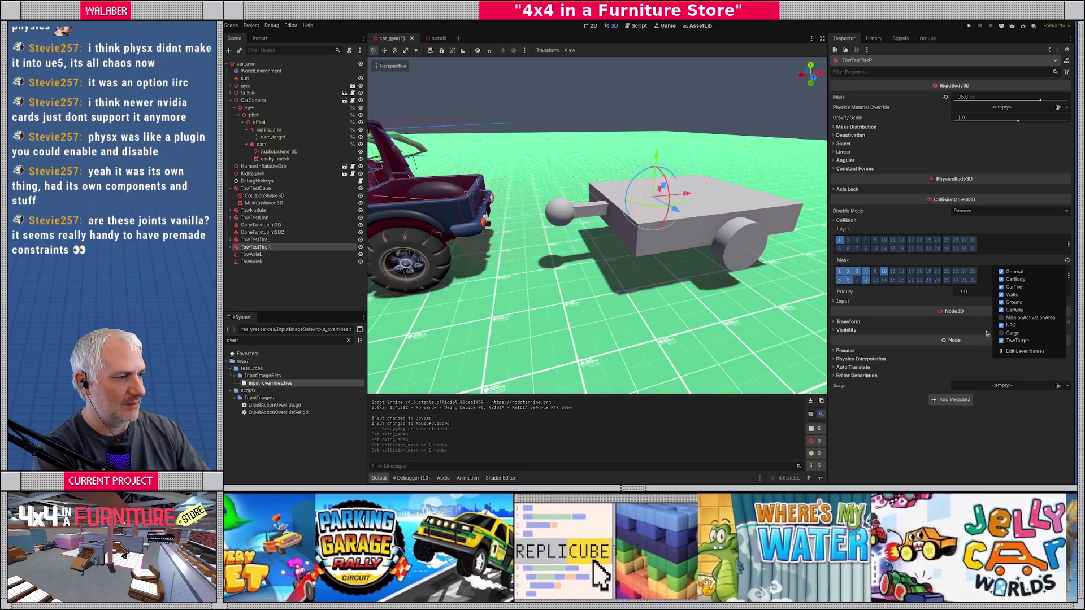
pyautogui.click(1002, 333)
# Save the scene and launch it with F6 for a test run.
pyautogui.click(255, 240)
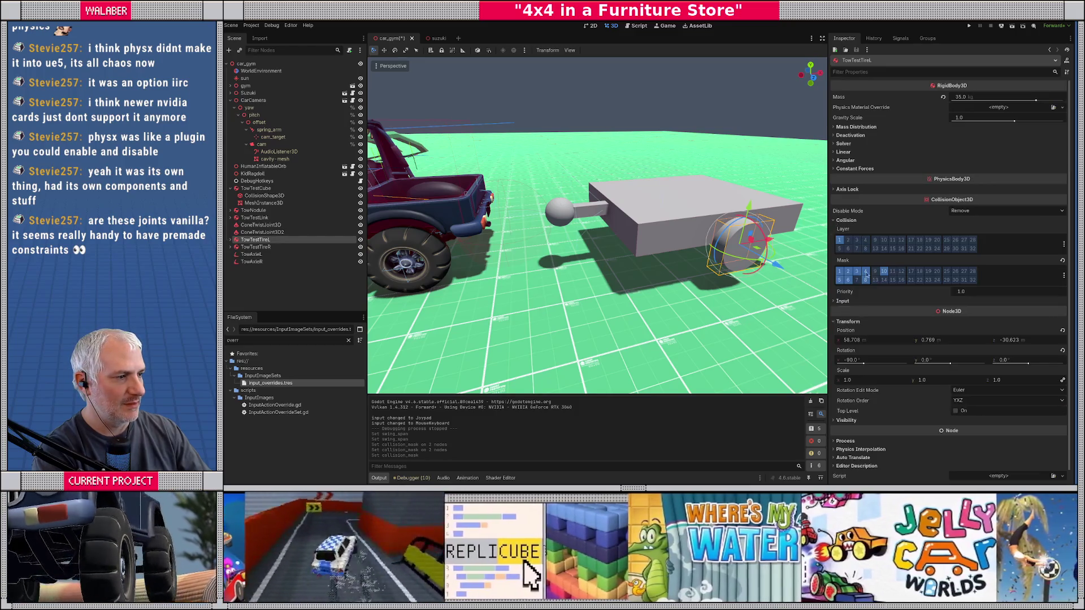
pyautogui.click(299, 277)
pyautogui.hotkey('ctrl', 's')
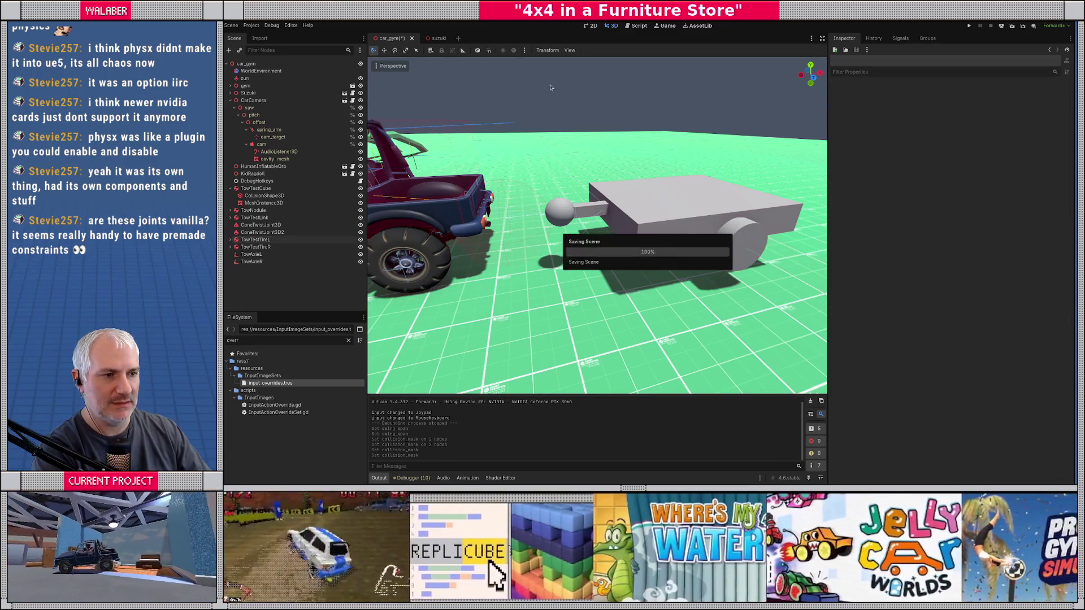
pyautogui.press('F6')
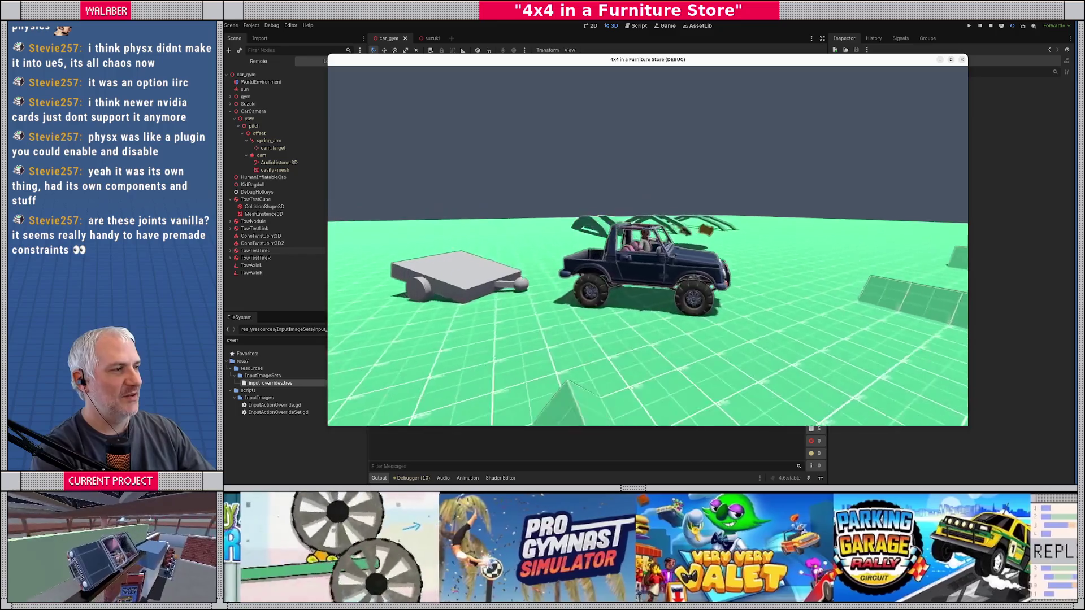
# Stop the running game with F8 to return to the editor.
pyautogui.press('F8')
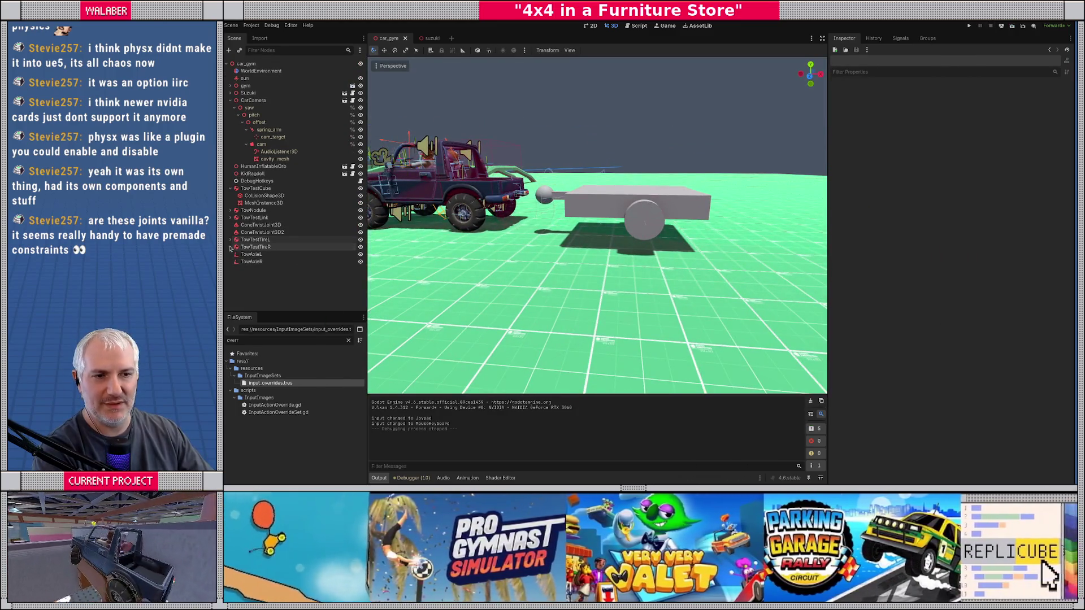
# Move the trailer tires and axle joints together as one selection.
pyautogui.click(248, 240)
pyautogui.keyDown('shift'); pyautogui.click(266, 262); pyautogui.keyUp('shift')
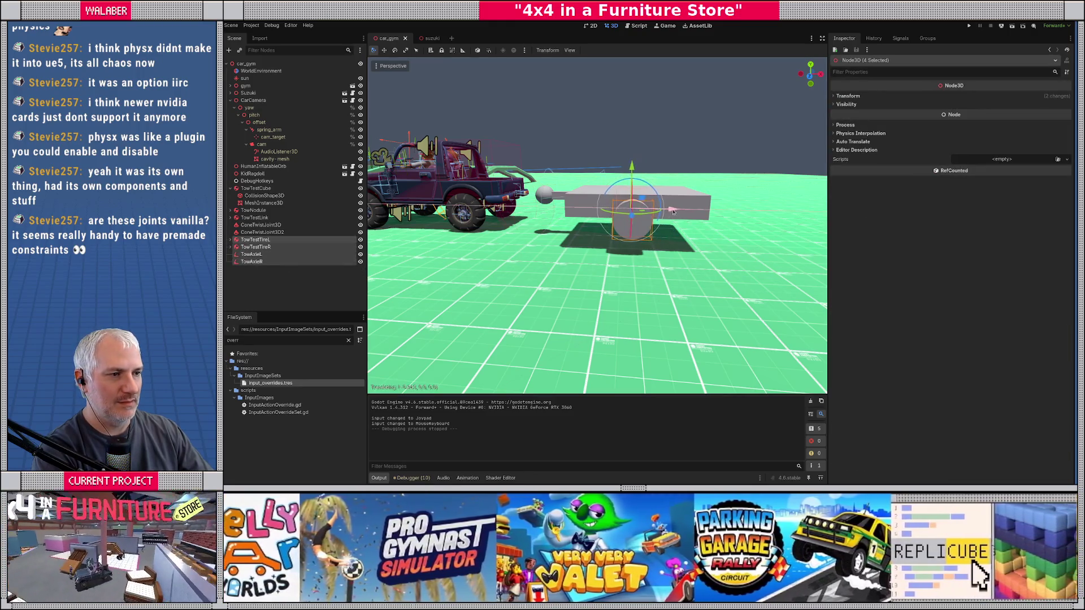
pyautogui.moveTo(669, 212); pyautogui.dragTo(597, 219)
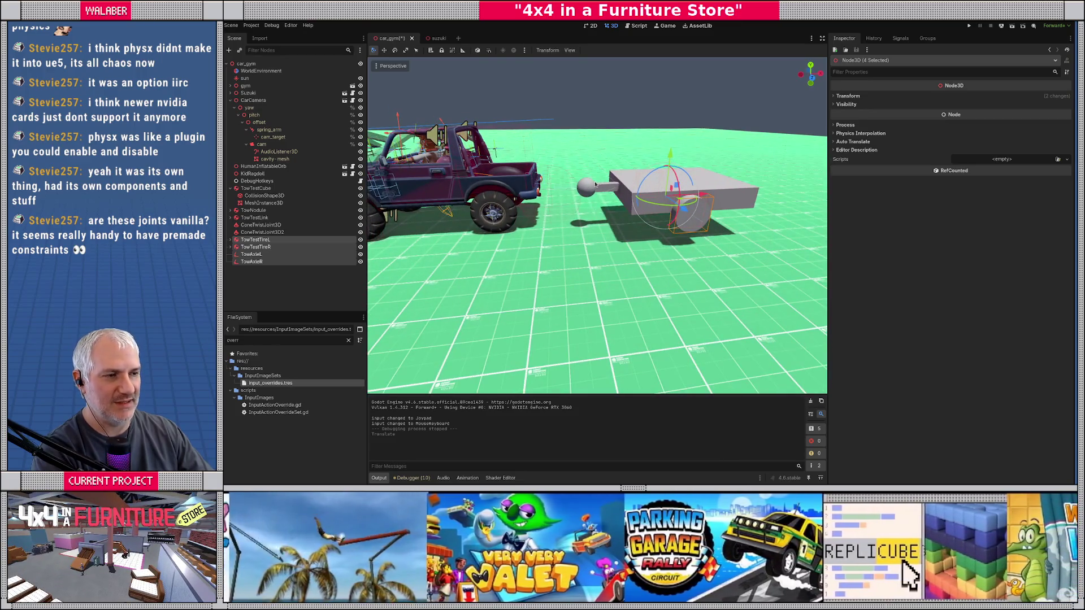
pyautogui.moveTo(679, 219)
pyautogui.mouseDown()
pyautogui.moveTo(620, 277)
pyautogui.moveTo(616, 192)
pyautogui.mouseUp()
# Set TowTestLink's mass to 10 kg and change TowNodule's mass as well.
pyautogui.click(616, 186)
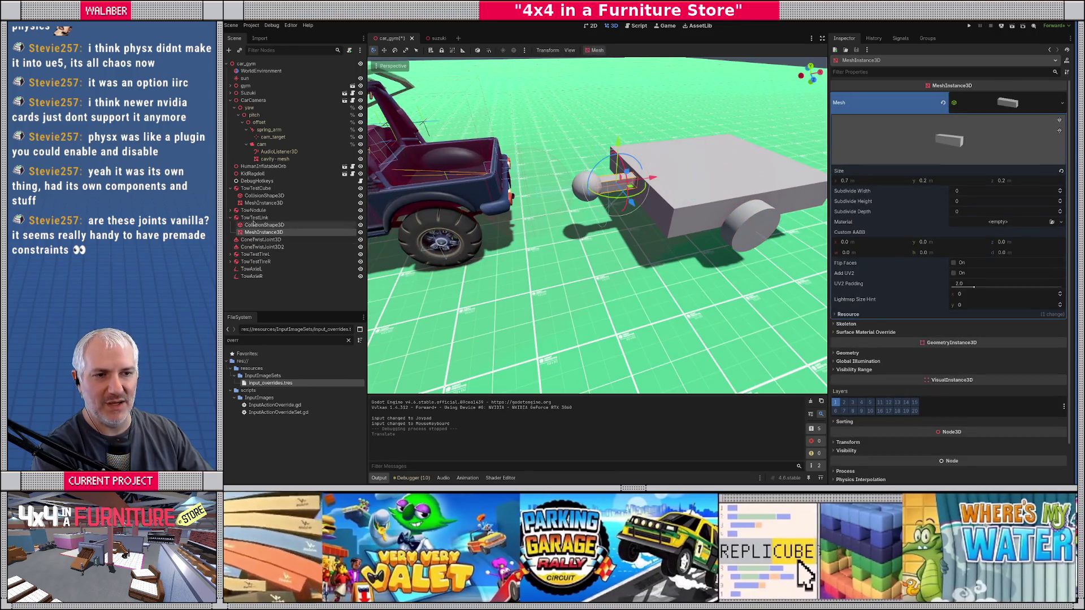
pyautogui.click(694, 215)
pyautogui.click(982, 97)
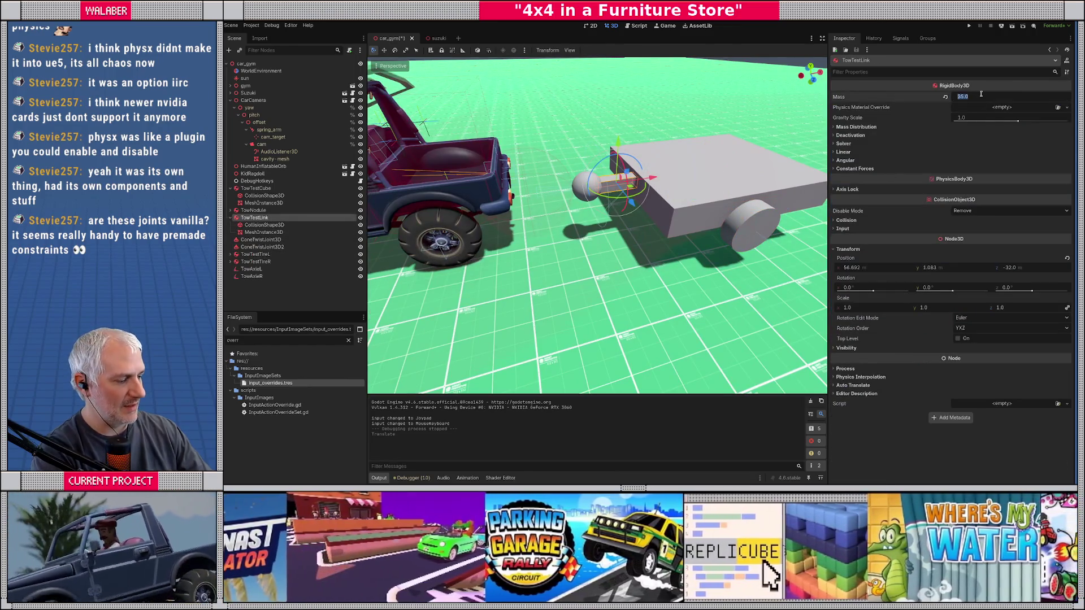
pyautogui.press('Return')
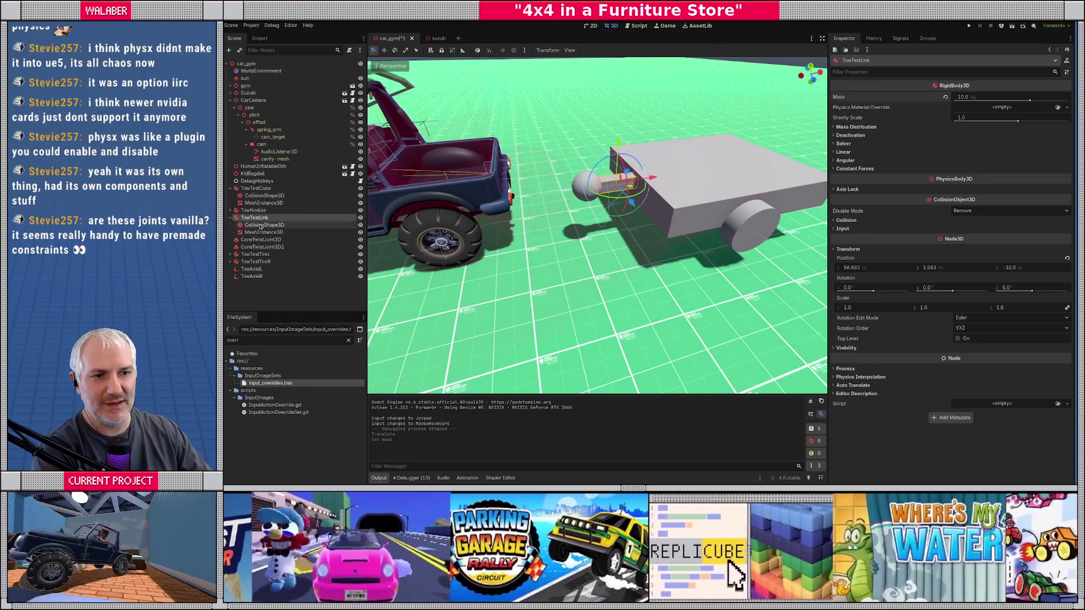
pyautogui.click(254, 210)
pyautogui.click(994, 97)
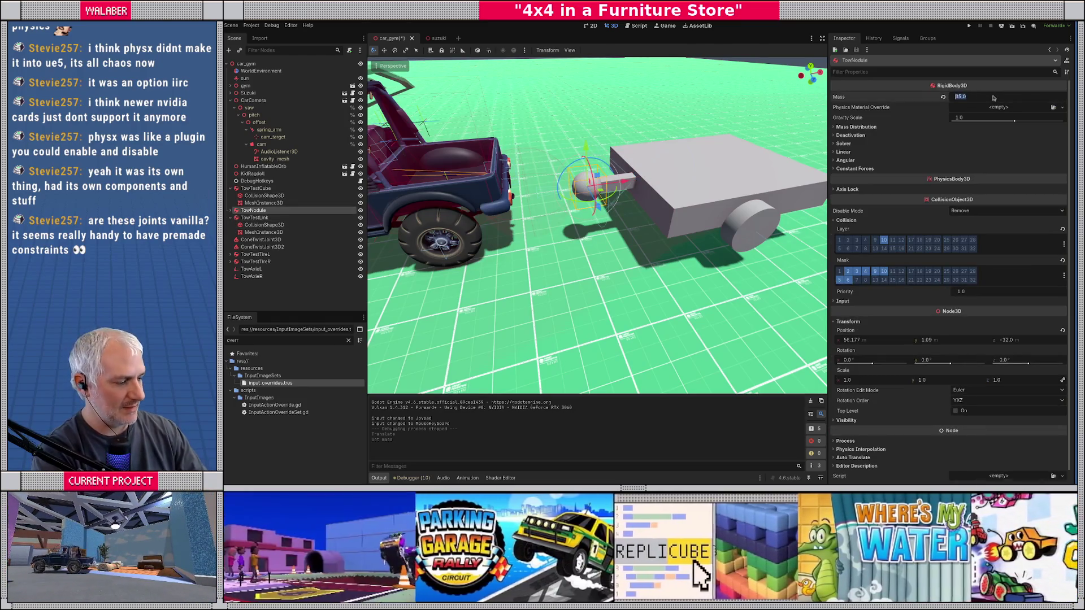
pyautogui.click(284, 295)
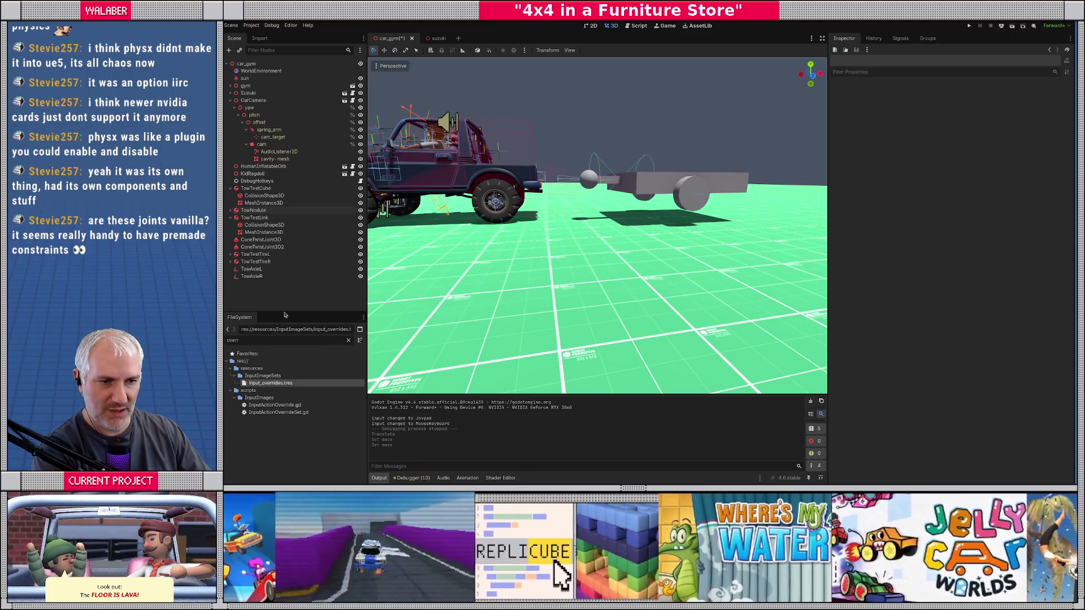
# Save the car_gym scene and select the trailer's left wheel mesh.
pyautogui.hotkey('ctrl', 's')
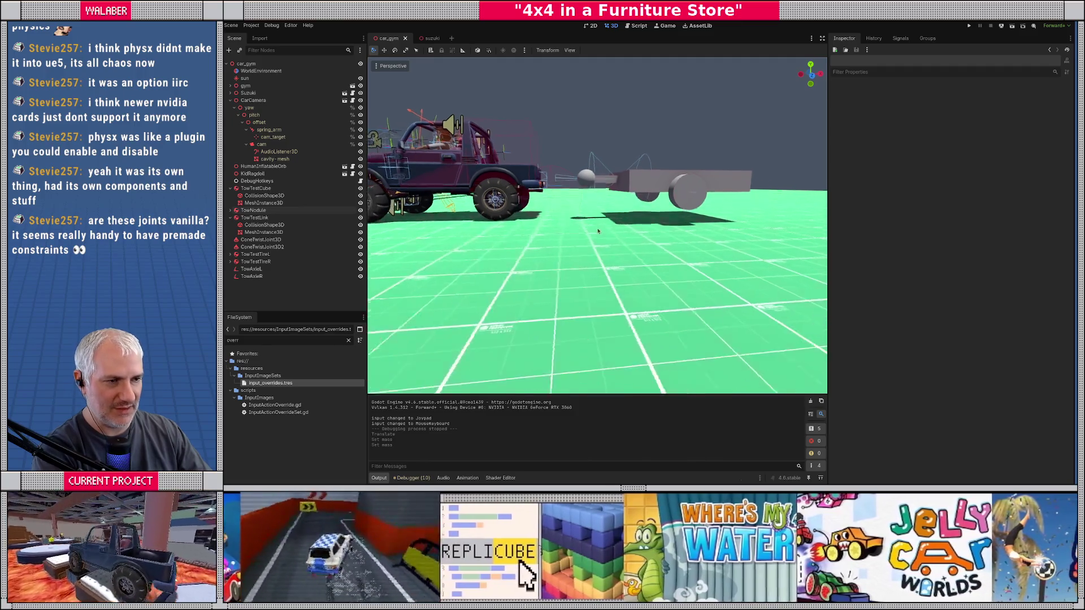
pyautogui.moveTo(595, 240); pyautogui.dragTo(588, 202)
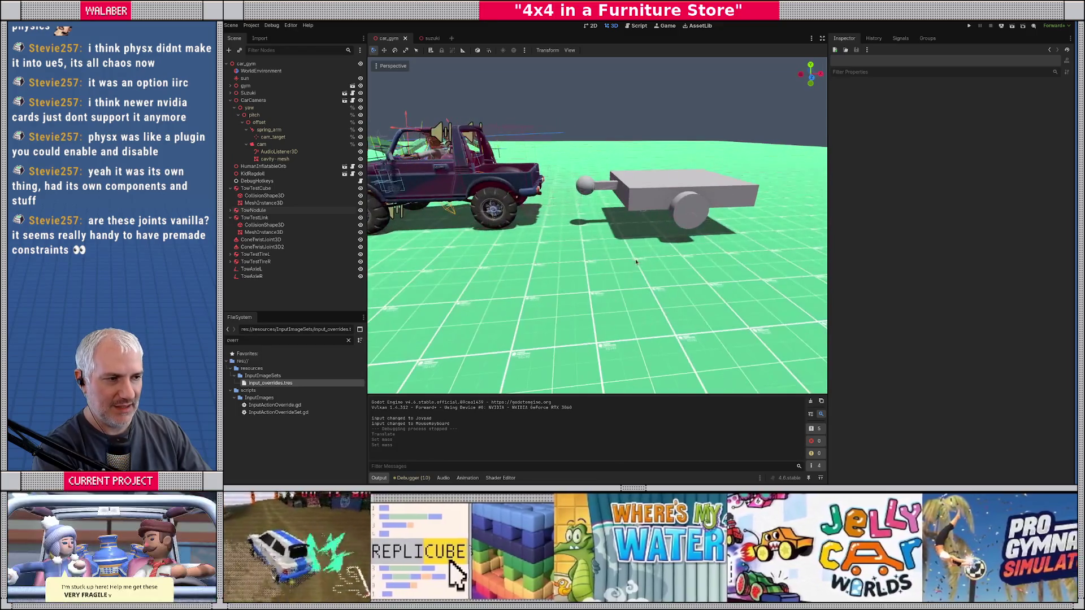
pyautogui.click(611, 255)
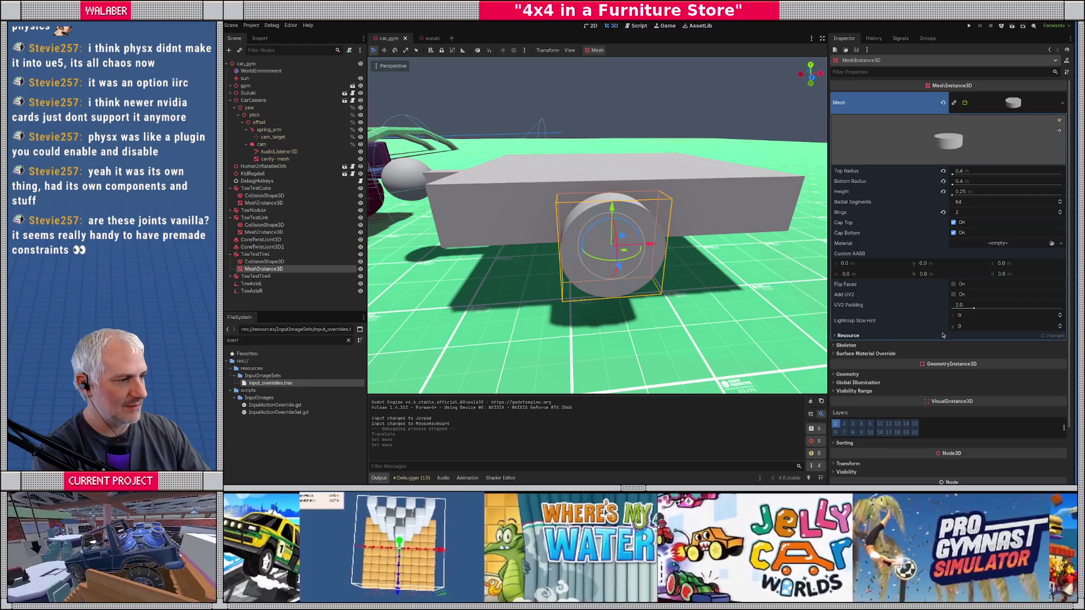
# Give the left tire a new StandardMaterial3D override with the grid_red albedo texture.
pyautogui.click(885, 354)
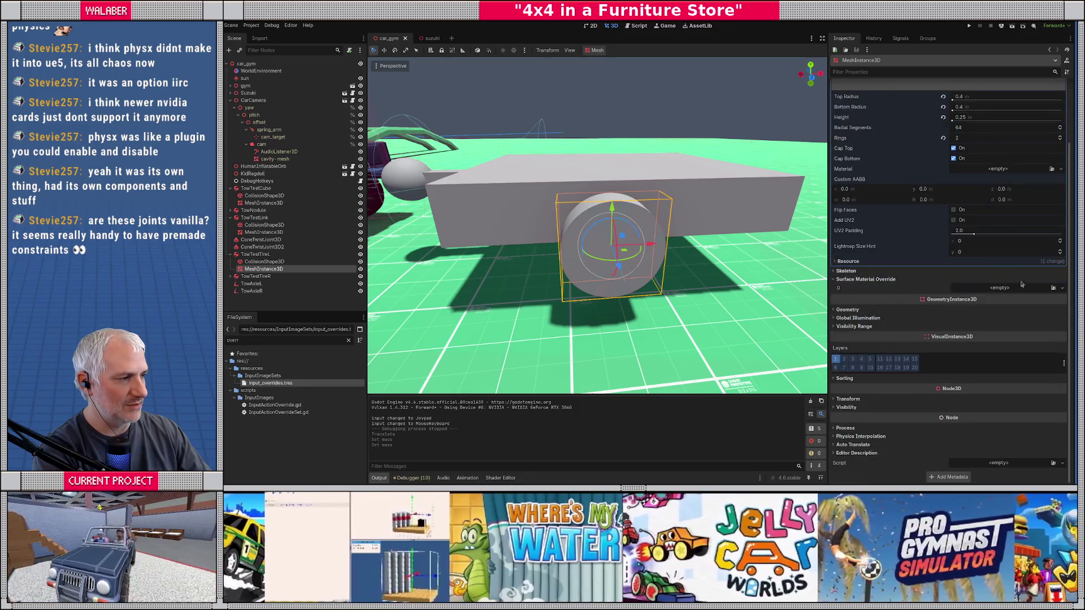
pyautogui.click(1029, 289)
pyautogui.click(1019, 310)
pyautogui.click(1009, 289)
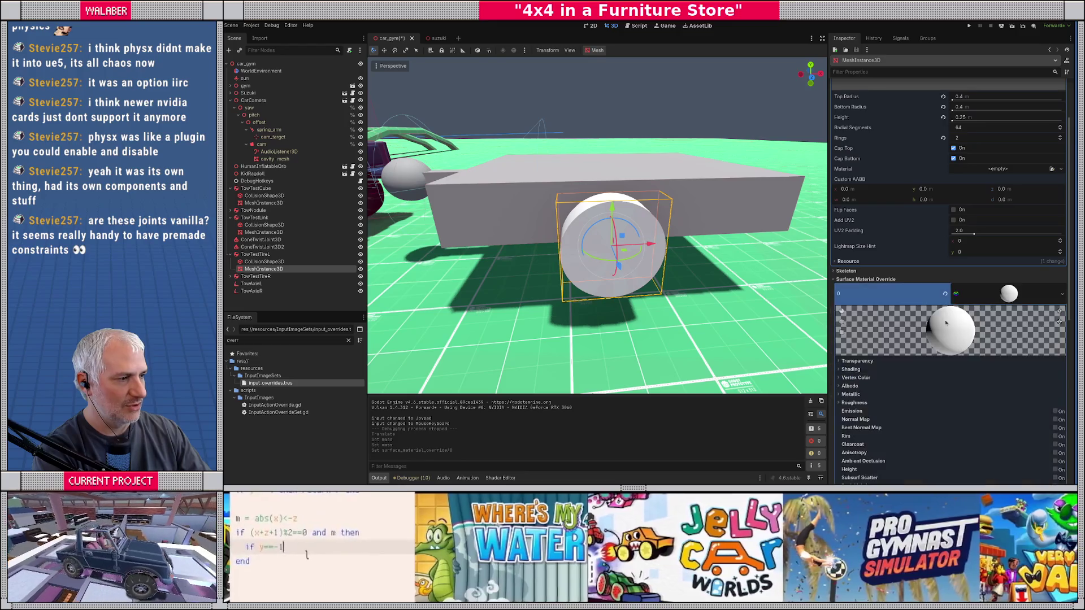
pyautogui.scroll(-4, 929, 320)
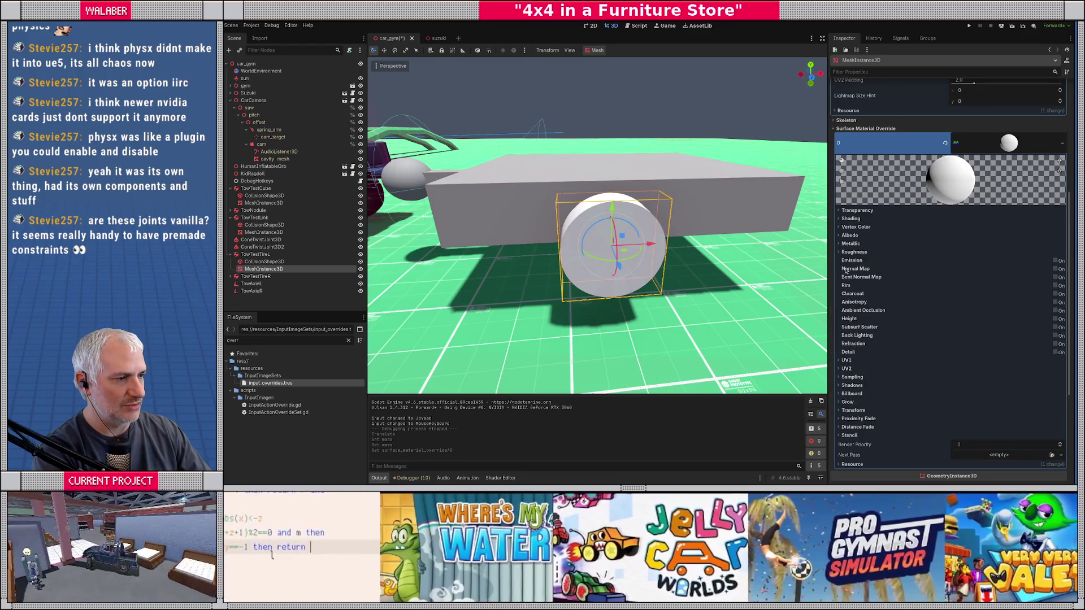
pyautogui.click(841, 236)
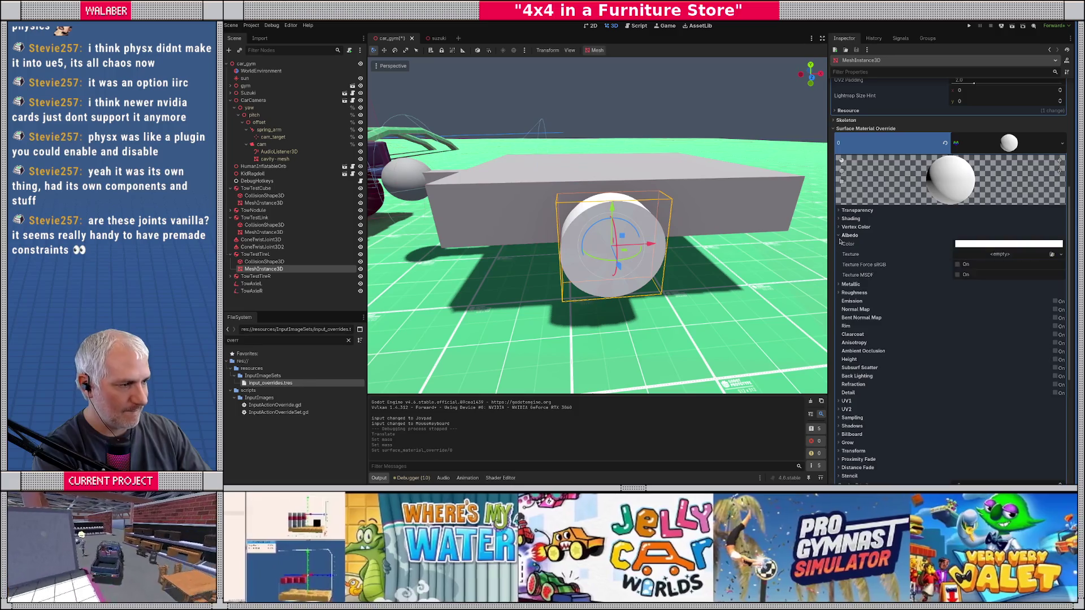
pyautogui.click(983, 257)
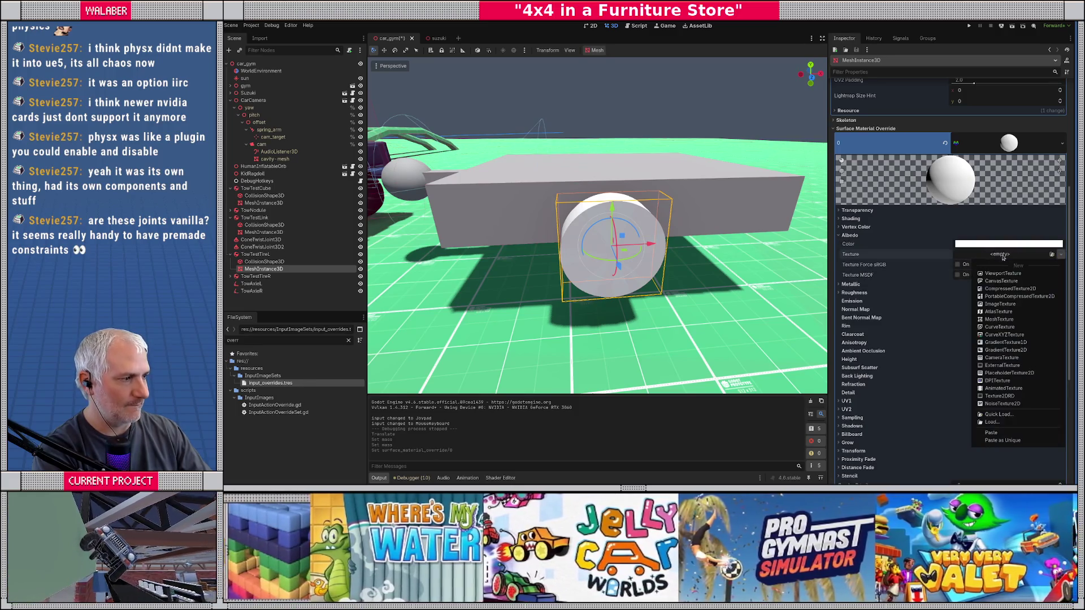
pyautogui.click(1011, 416)
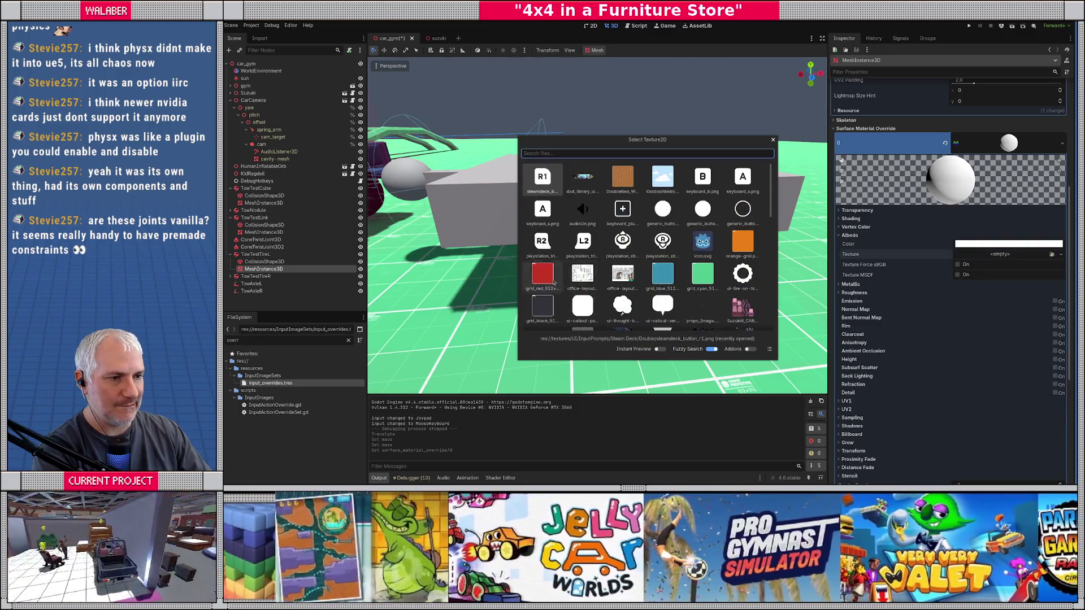
pyautogui.click(544, 277)
# Enable UV1 triplanar mapping on the left tire's red material.
pyautogui.scroll(-5, 878, 364)
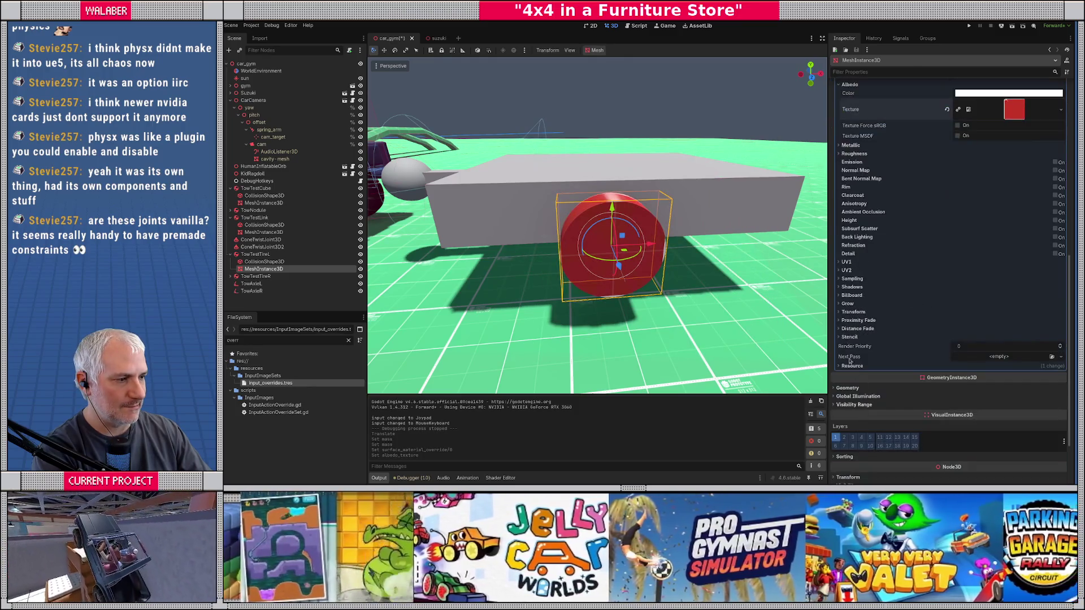
pyautogui.click(842, 264)
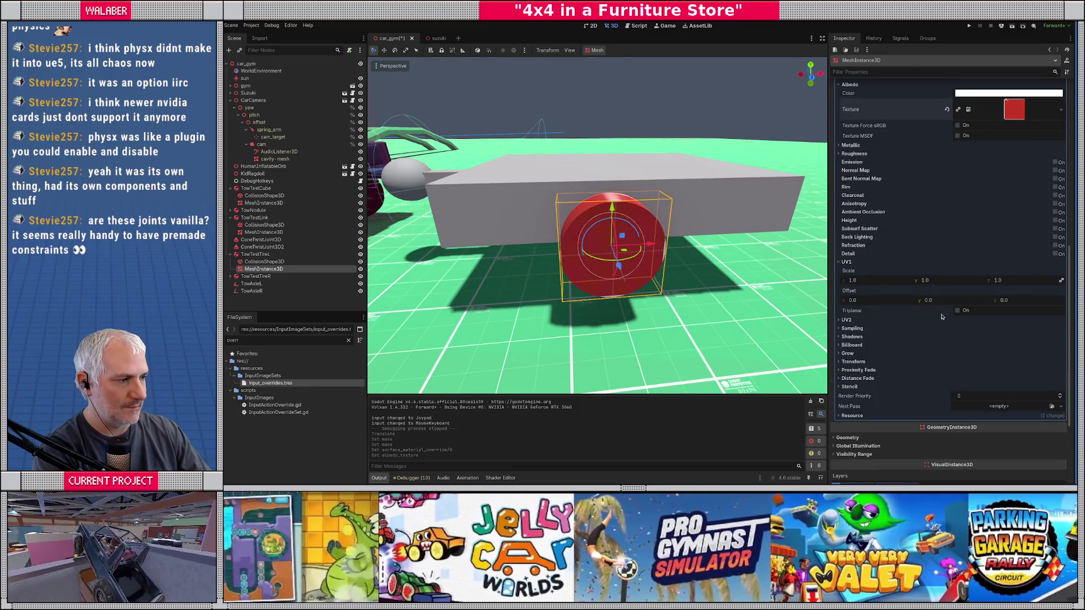
pyautogui.click(957, 311)
pyautogui.moveTo(602, 225)
pyautogui.mouseDown()
pyautogui.moveTo(577, 294)
pyautogui.moveTo(735, 254)
pyautogui.mouseUp()
pyautogui.hotkey('ctrl', 'z')
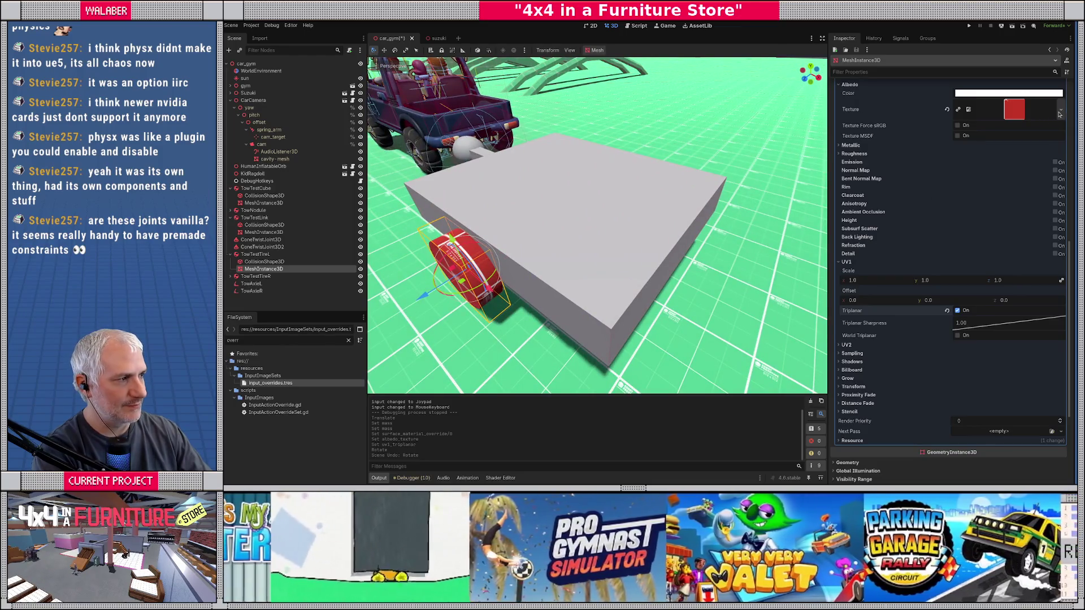
pyautogui.click(1060, 112)
pyautogui.click(991, 343)
# Copy the red material from the left tire's surface material override.
pyautogui.moveTo(735, 255); pyautogui.dragTo(565, 226)
pyautogui.click(651, 202)
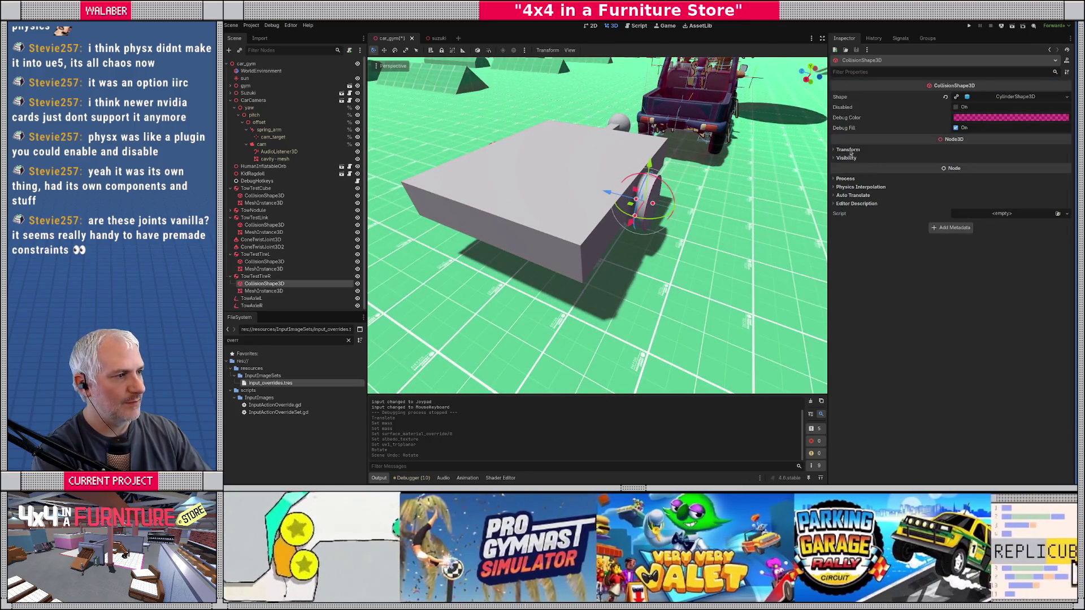
pyautogui.click(264, 291)
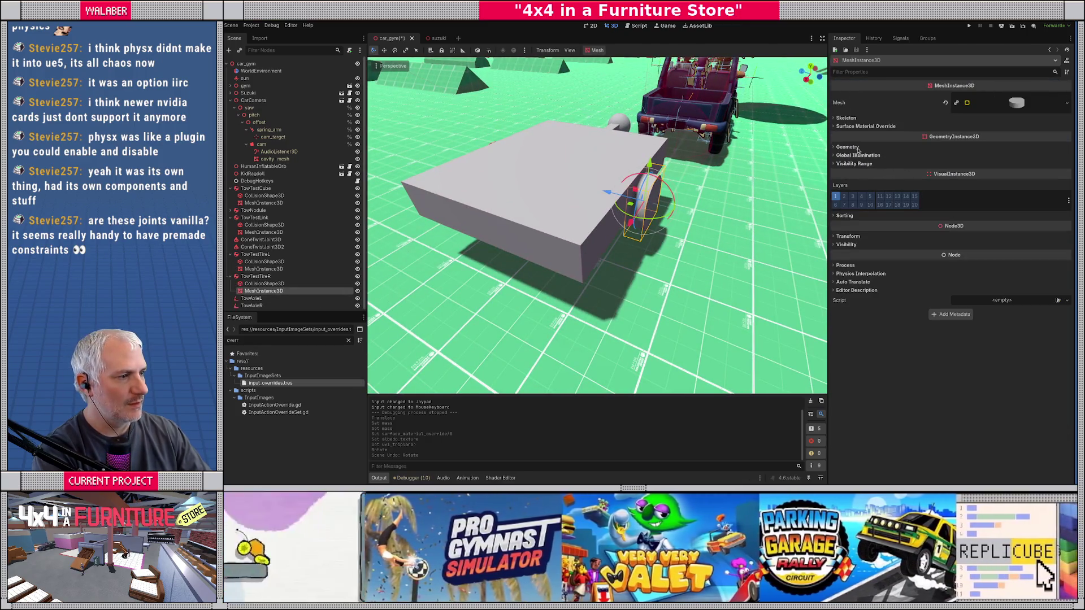
pyautogui.click(861, 126)
pyautogui.click(1066, 136)
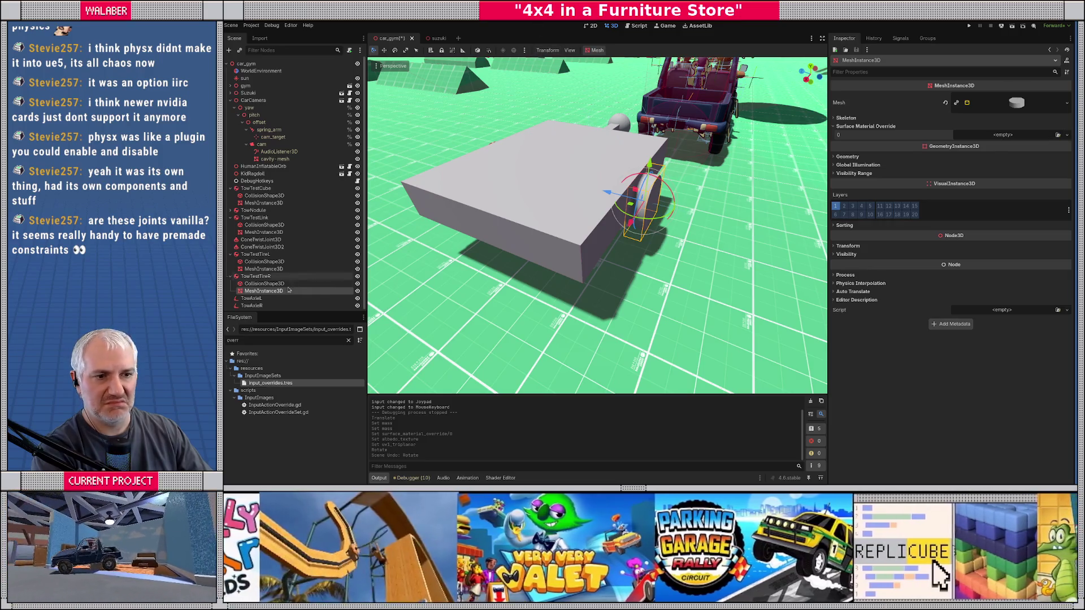
pyautogui.click(256, 270)
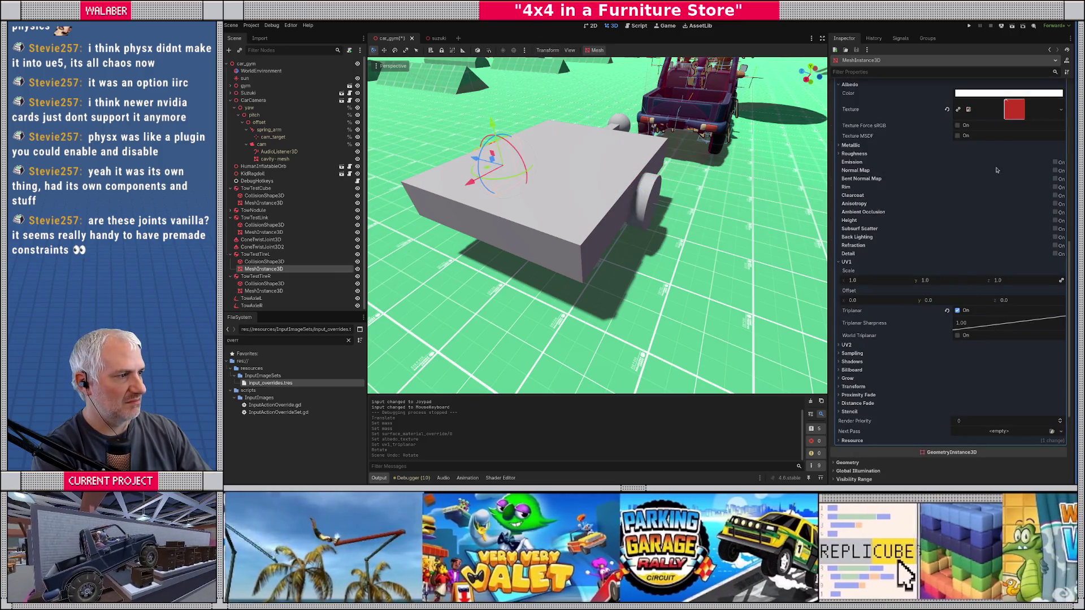
pyautogui.scroll(1, 997, 170)
pyautogui.scroll(2, 1037, 130)
pyautogui.click(1059, 145)
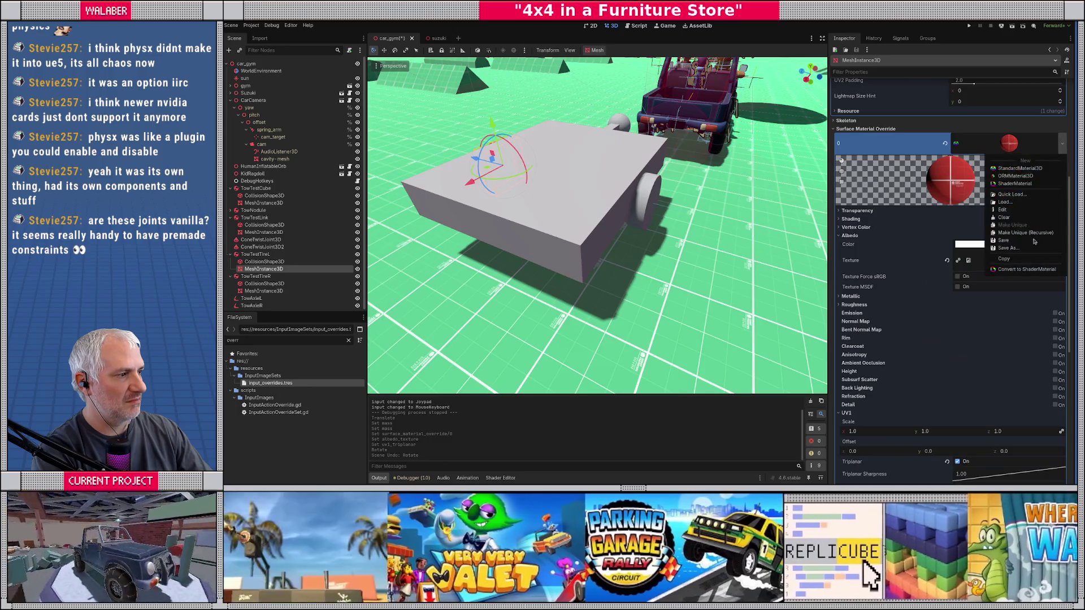
pyautogui.click(453, 298)
# Paste the red material onto the right tire's mesh, save car_gym and run it.
pyautogui.press('Down')
pyautogui.press('Down')
pyautogui.press('Down')
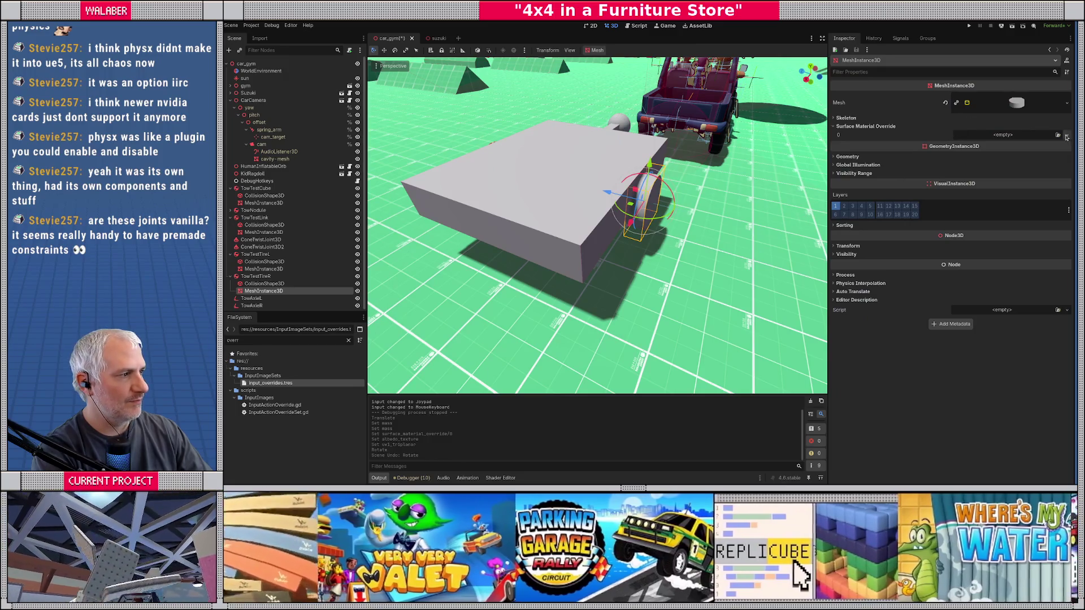
pyautogui.click(1066, 137)
pyautogui.click(1034, 206)
pyautogui.moveTo(547, 123); pyautogui.dragTo(533, 208)
pyautogui.hotkey('ctrl', 's')
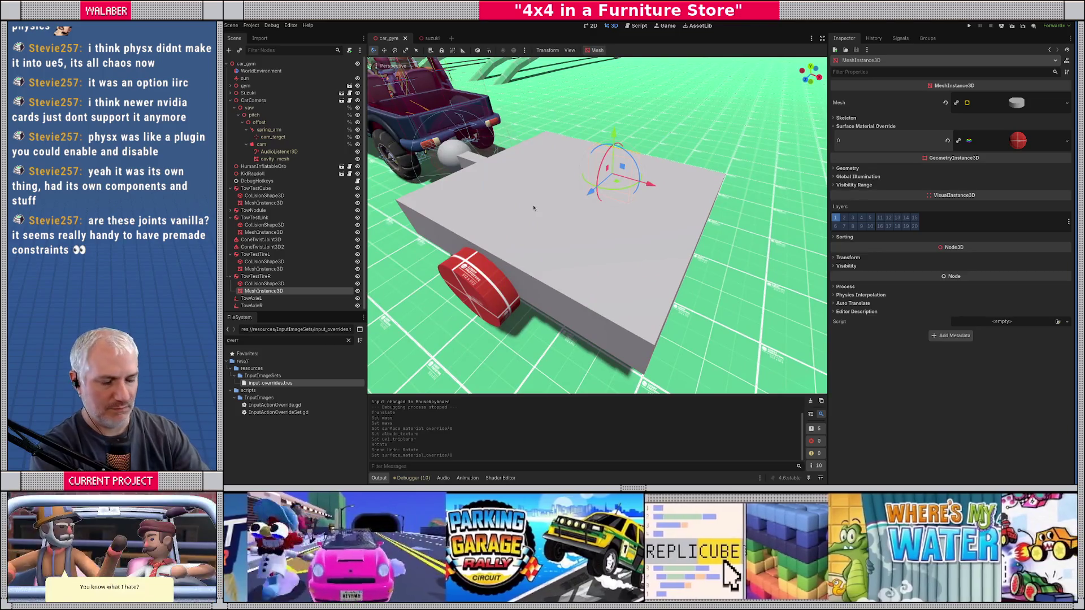
pyautogui.press('F6')
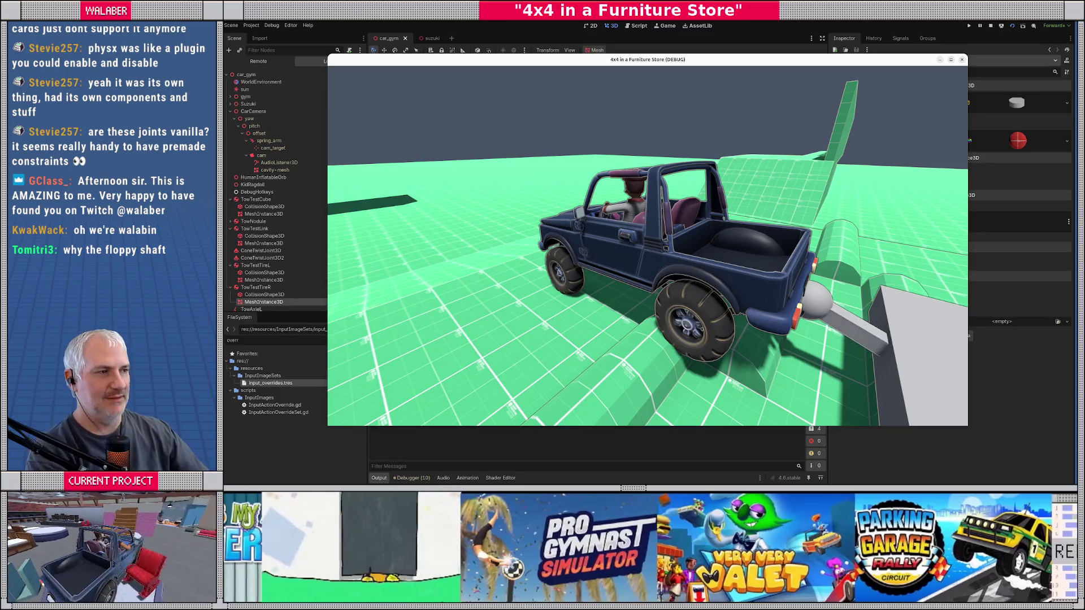
# Close the game window to end the towing test drive.
pyautogui.click(992, 26)
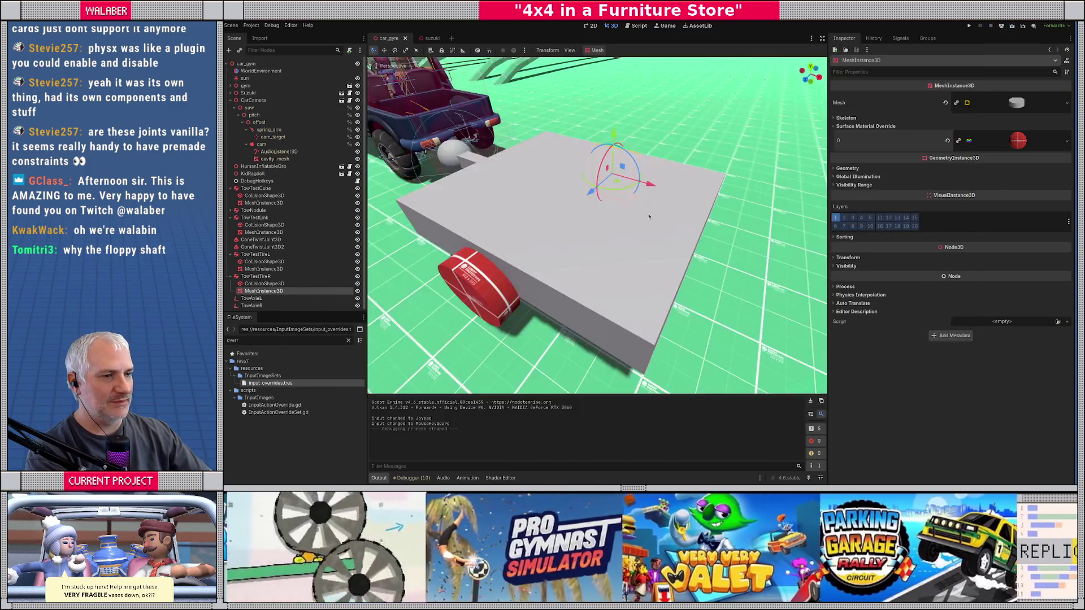
# Move the tow link's CollisionShape3D and MeshInstance3D under TowTestCube.
pyautogui.scroll(5, 712, 242)
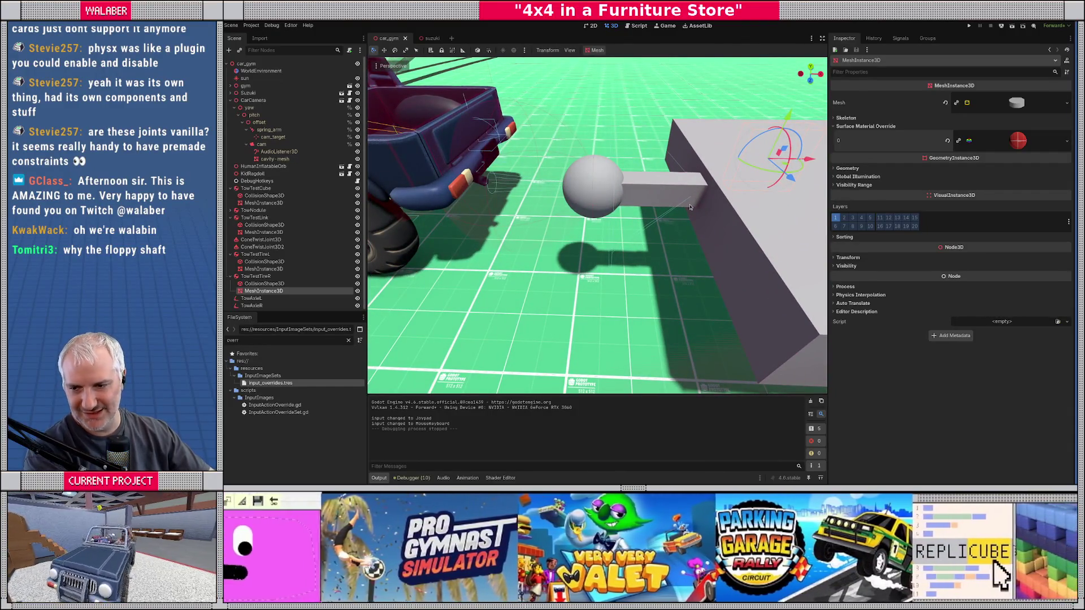
pyautogui.scroll(1, 664, 230)
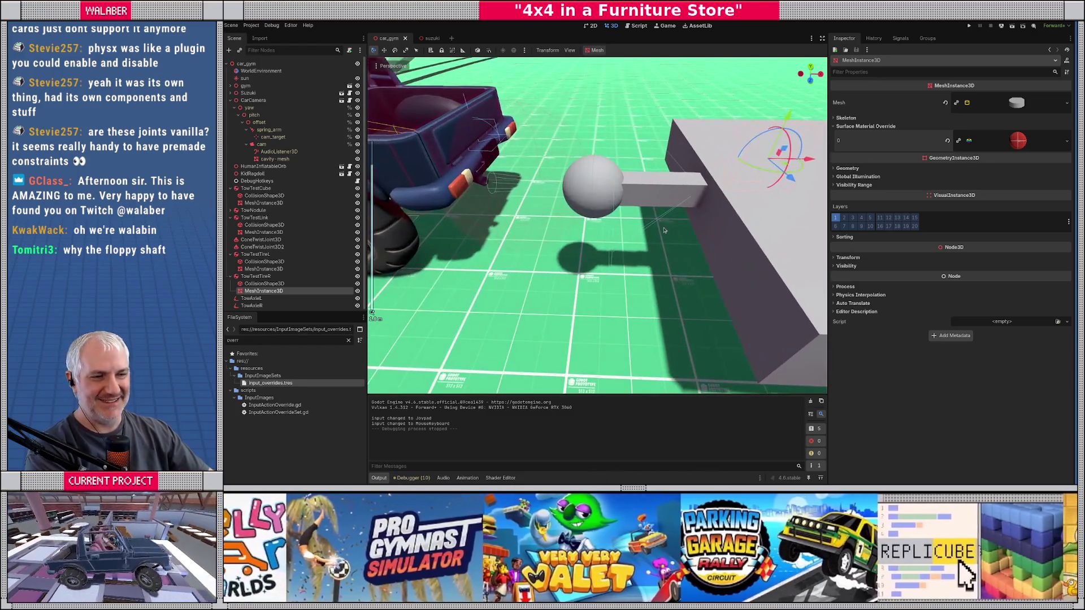
pyautogui.moveTo(656, 232); pyautogui.dragTo(626, 235)
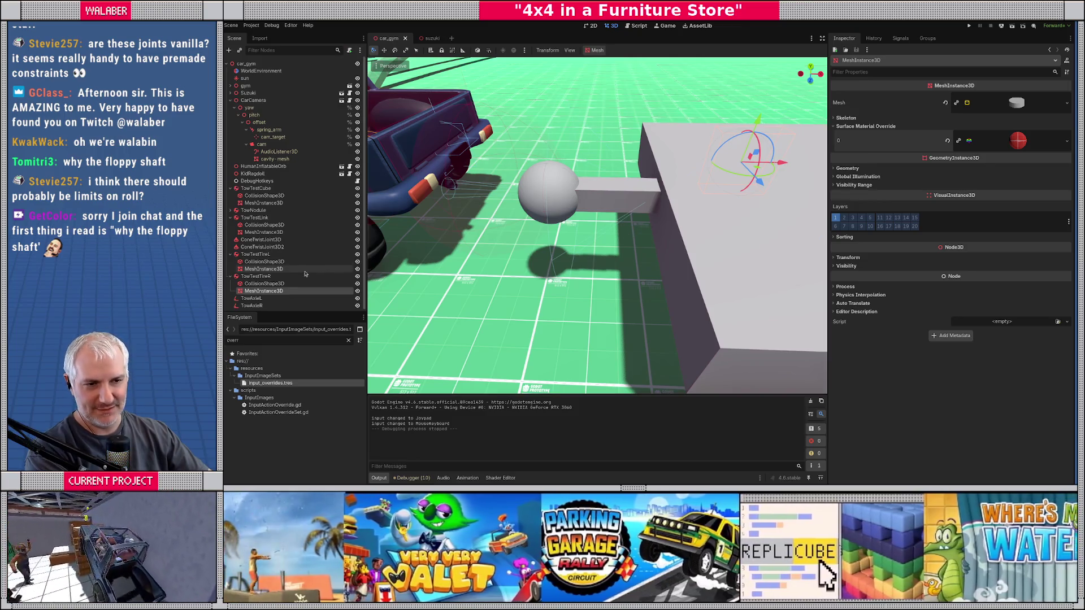
pyautogui.click(627, 187)
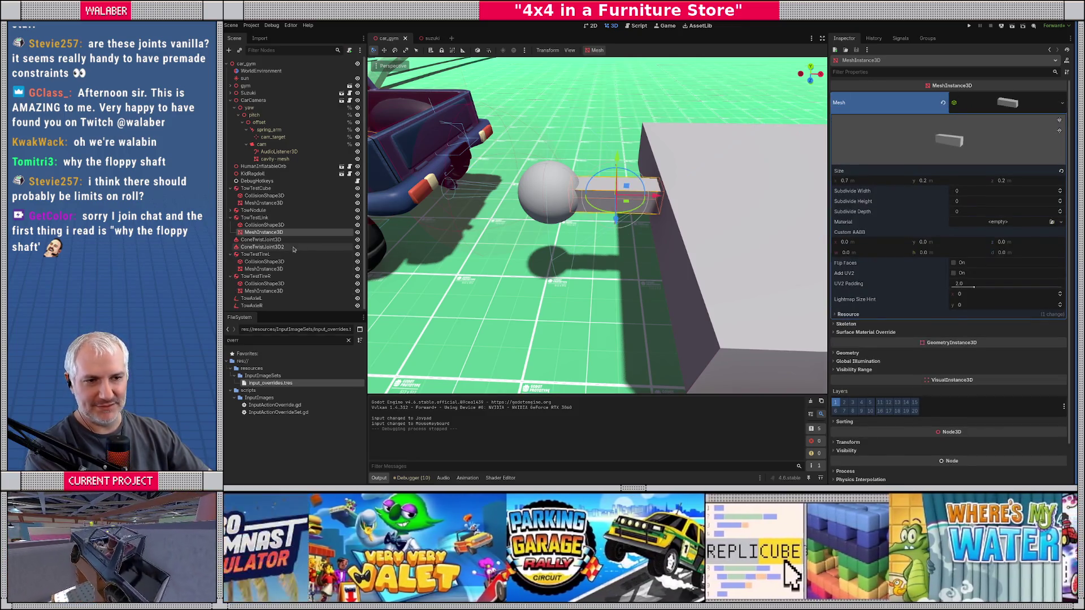
pyautogui.keyDown('ctrl'); pyautogui.click(262, 225); pyautogui.keyUp('ctrl')
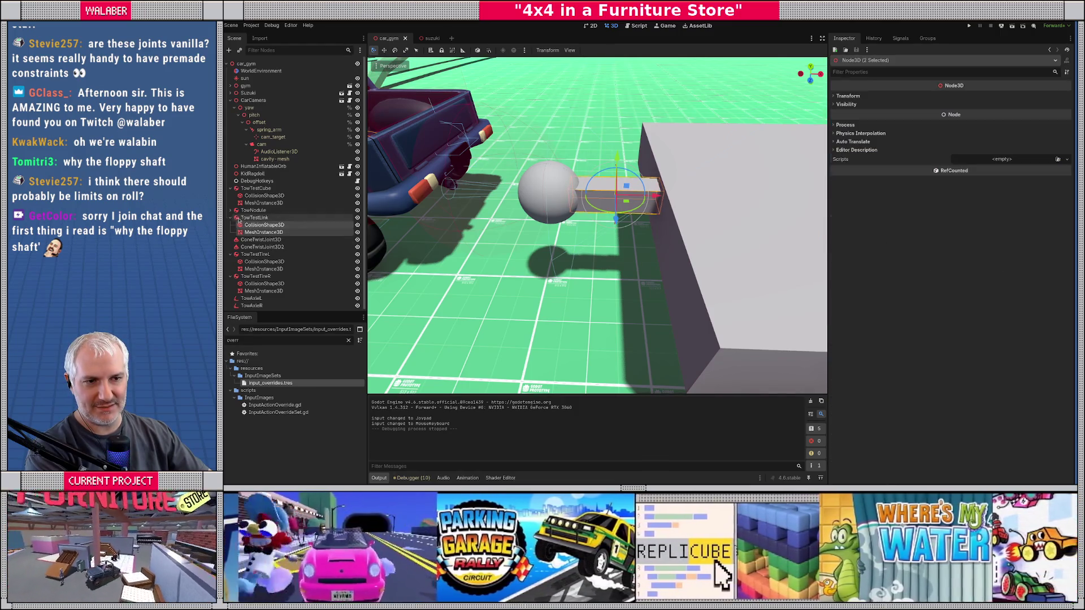
pyautogui.moveTo(247, 227); pyautogui.dragTo(254, 190)
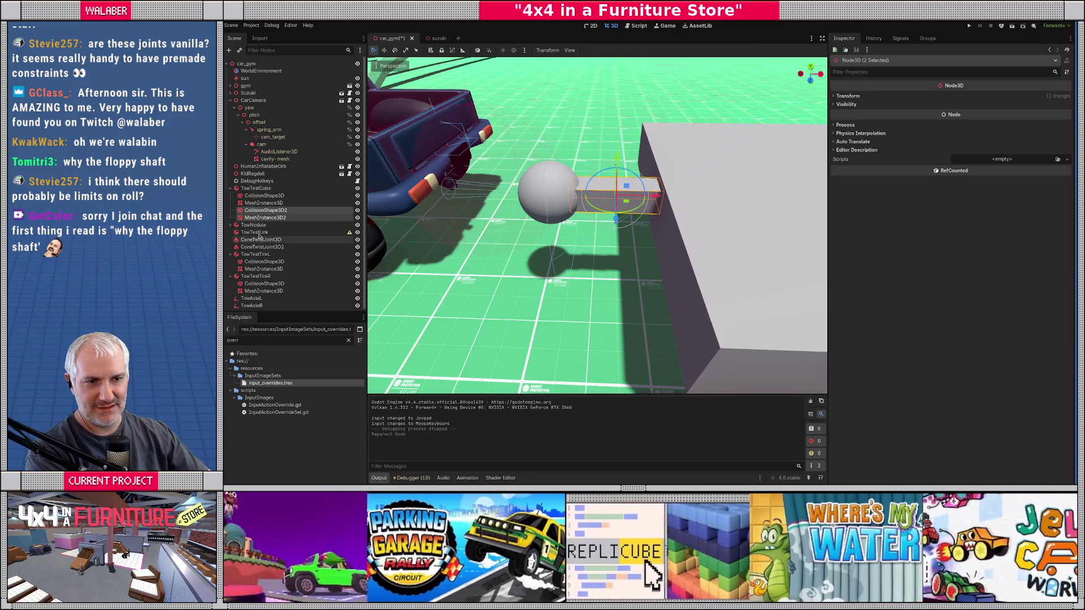
# Delete the TowTestLink and ConeTwistJoint3D nodes, confirming each removal.
pyautogui.click(257, 233)
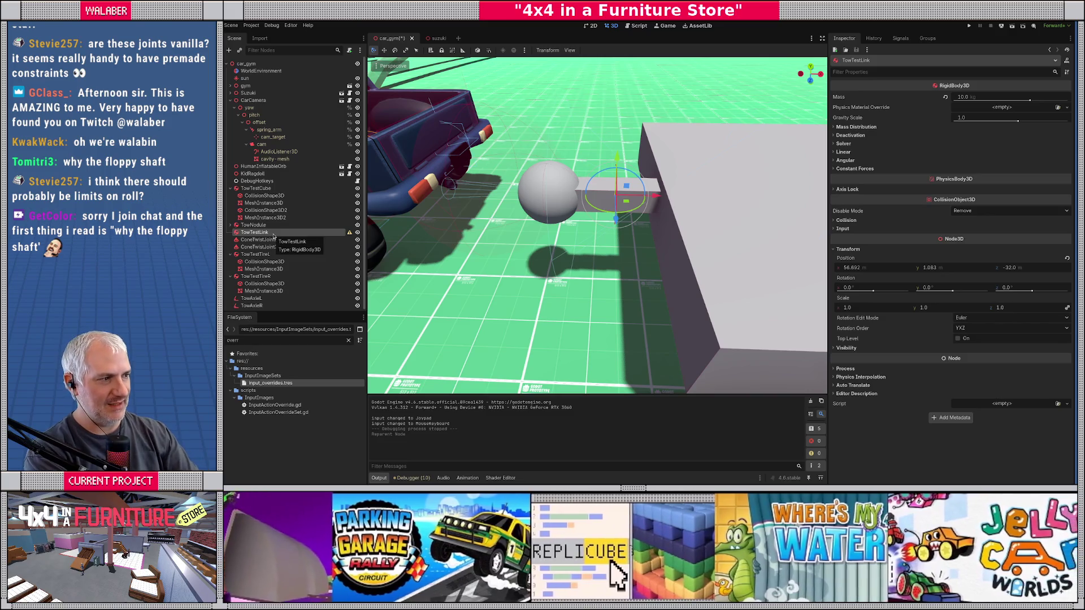
pyautogui.press('Delete')
pyautogui.press('Return')
pyautogui.click(275, 235)
pyautogui.press('Delete')
pyautogui.press('Return')
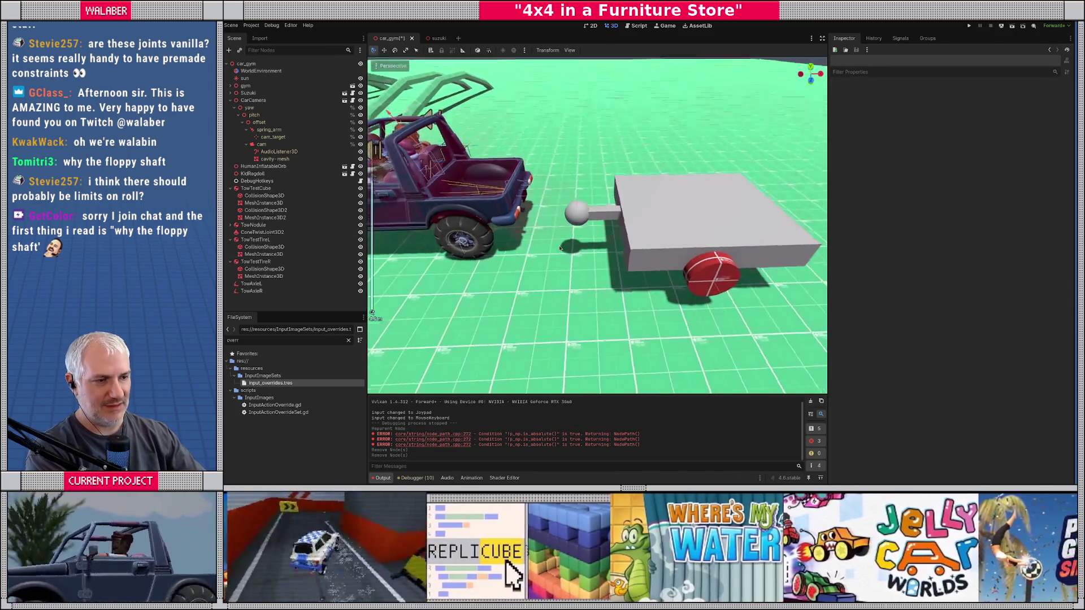
# Run the scene with F6 and stop it after a brief check.
pyautogui.press('F6')
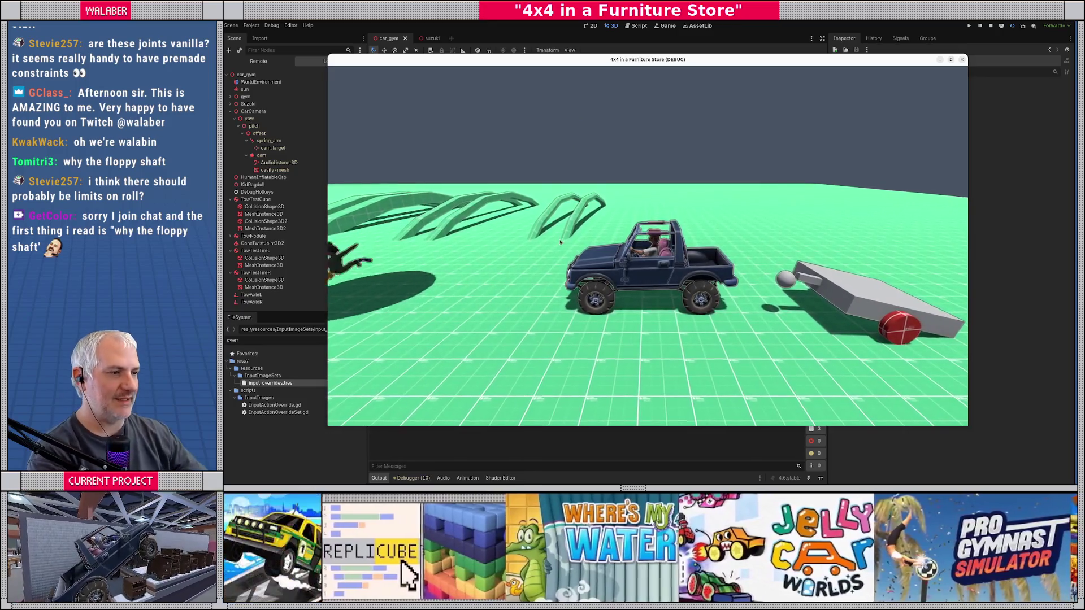
pyautogui.click(990, 27)
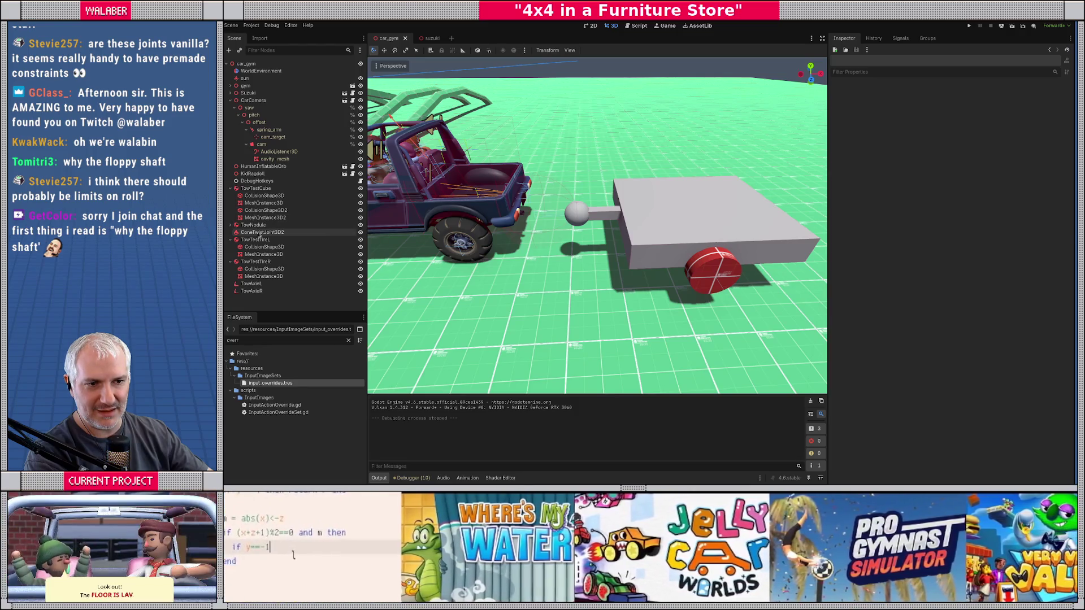
# Assign TowTestCube as ConeTwistJoint3D2's Node A, filtering the node list by 'test'.
pyautogui.click(261, 232)
pyautogui.click(986, 161)
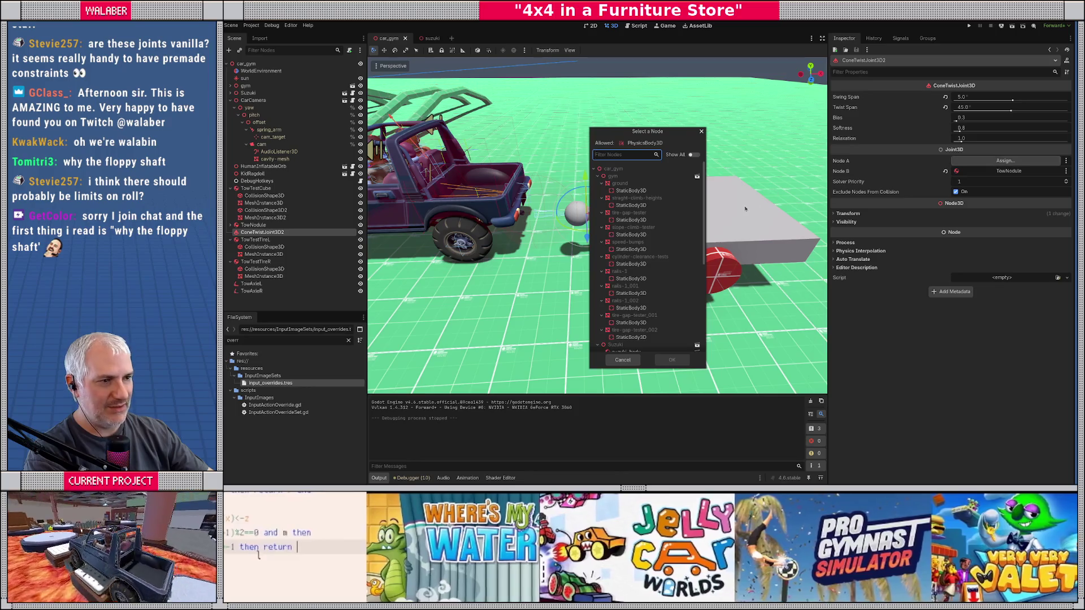
pyautogui.write('test')
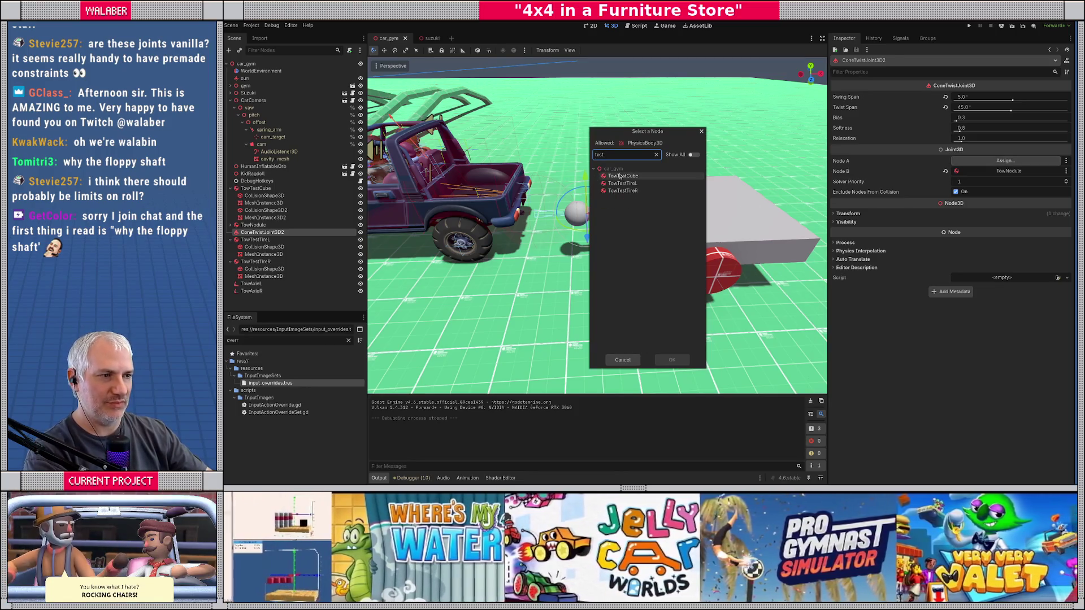
pyautogui.click(624, 178)
pyautogui.doubleClick(624, 178)
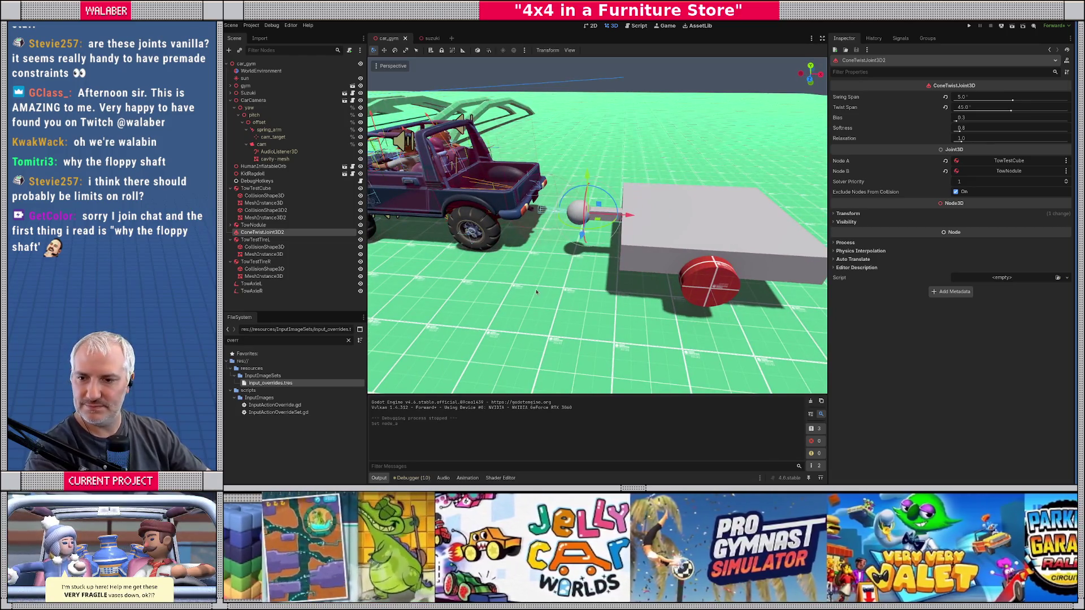
pyautogui.moveTo(511, 310)
pyautogui.mouseDown()
pyautogui.moveTo(537, 274)
pyautogui.moveTo(682, 295)
pyautogui.moveTo(602, 293)
pyautogui.moveTo(614, 299)
pyautogui.mouseUp()
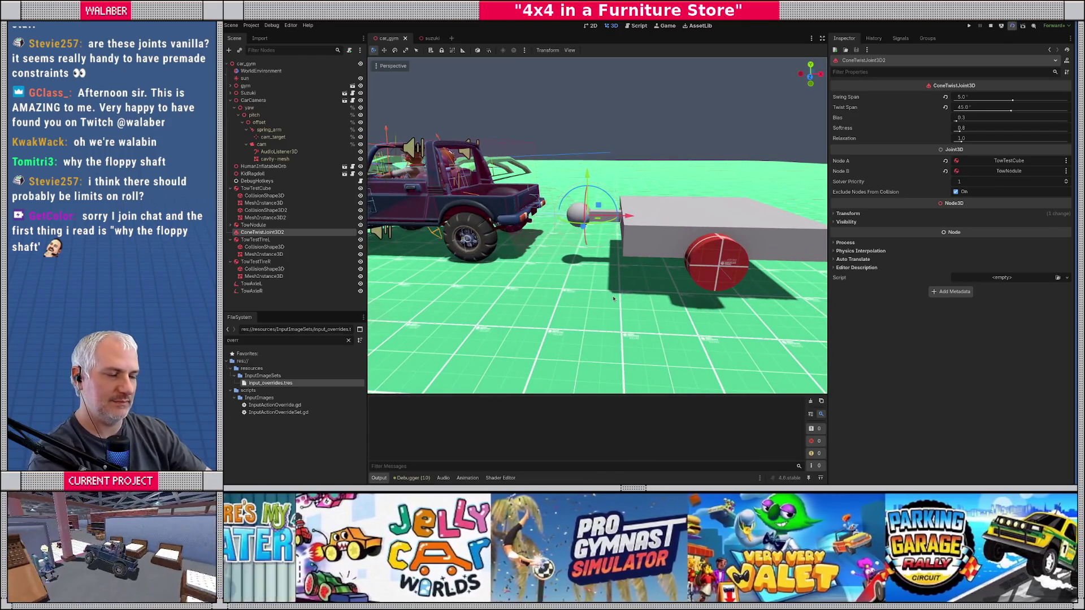
# Run the scene, drive with W, D and A to check the trailer follows, then stop.
pyautogui.press('F6')
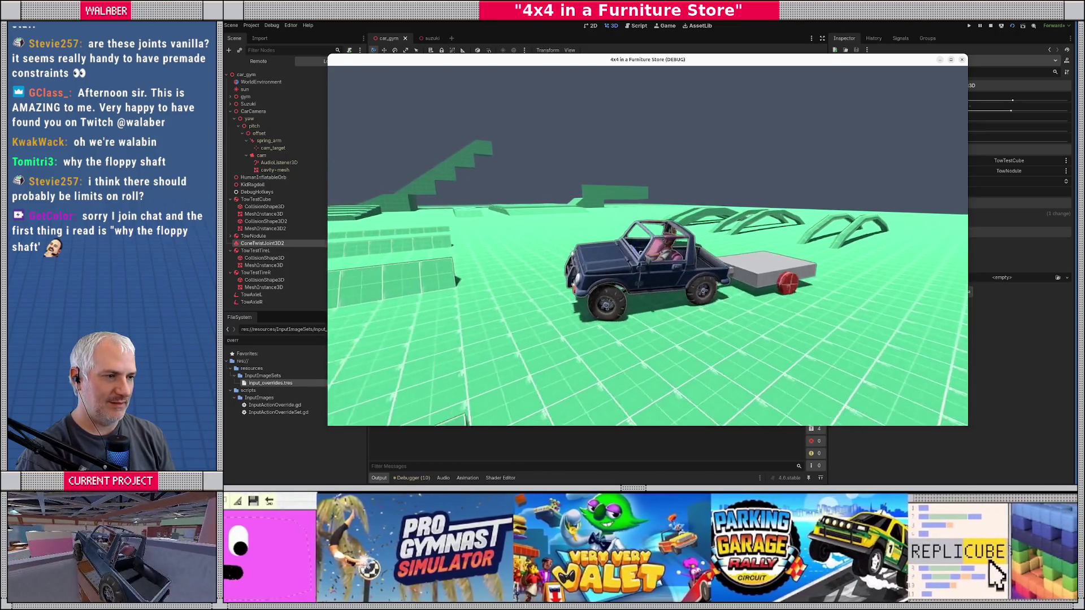
pyautogui.press('w')
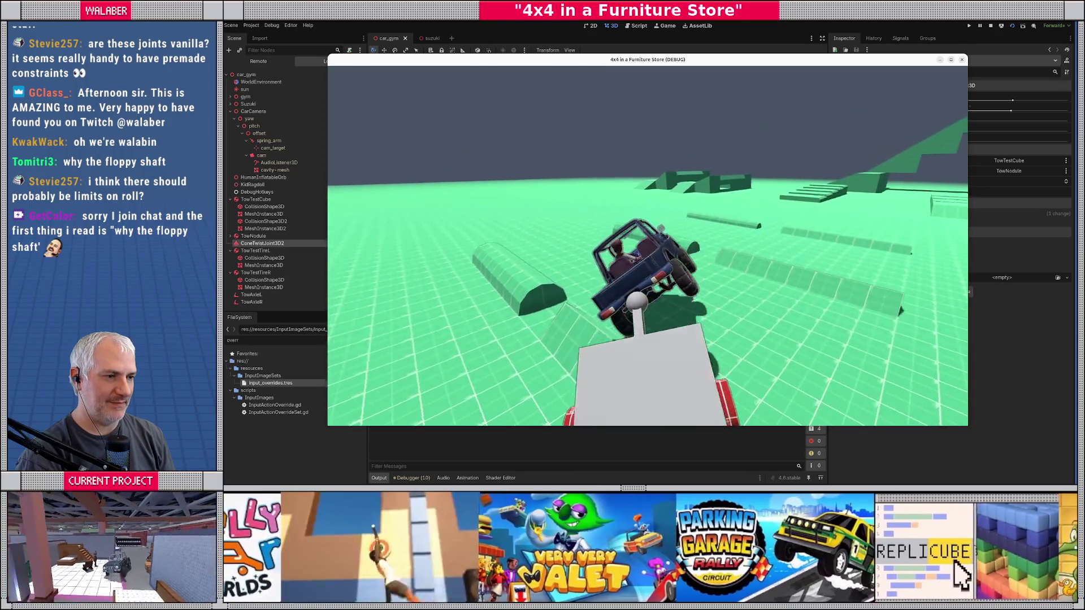
pyautogui.press('d')
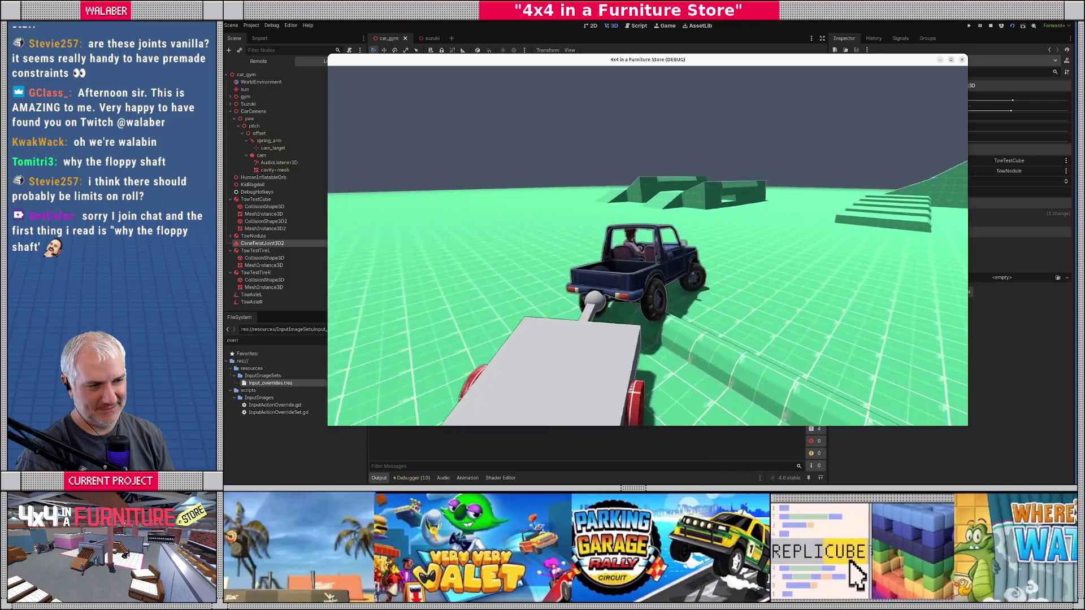
pyautogui.press('d')
pyautogui.press('a')
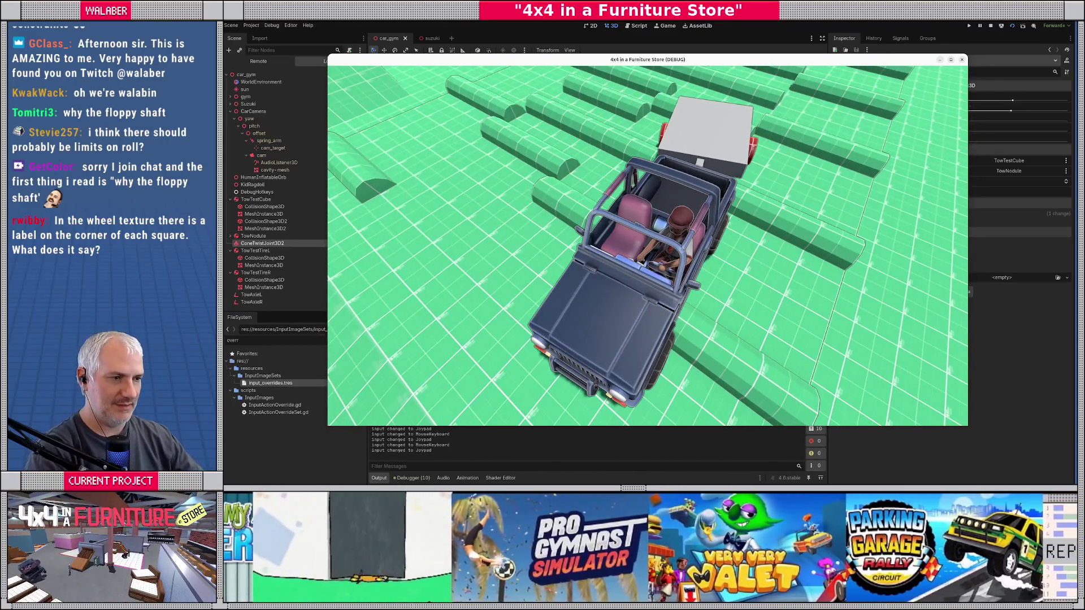
pyautogui.press('F8')
pyautogui.click(990, 26)
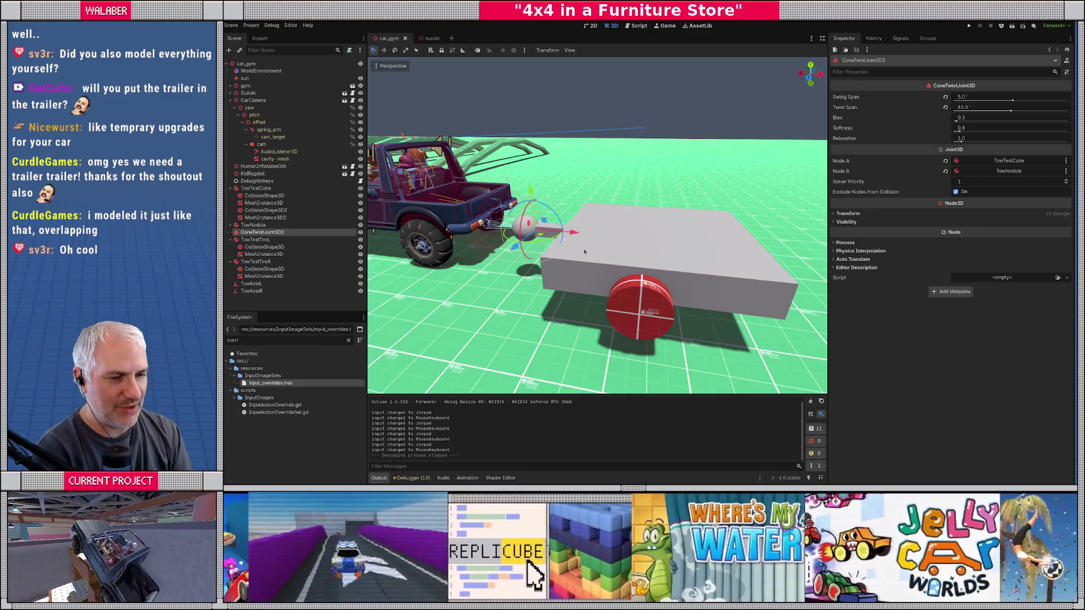
# Clear the 'overr' filter in the FileSystem dock.
pyautogui.click(348, 340)
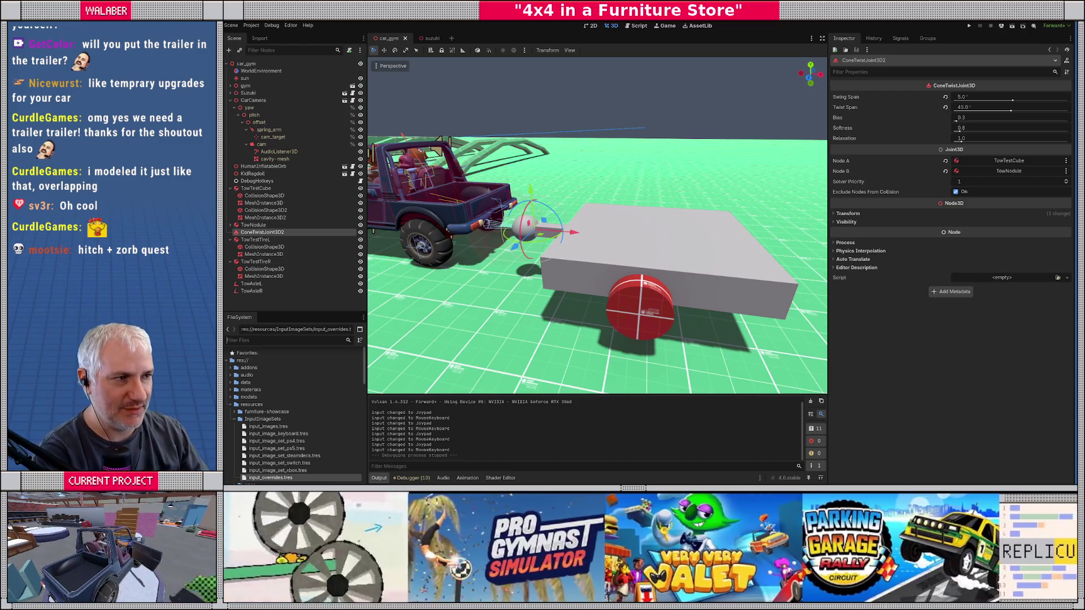
pyautogui.scroll(-5, 661, 148)
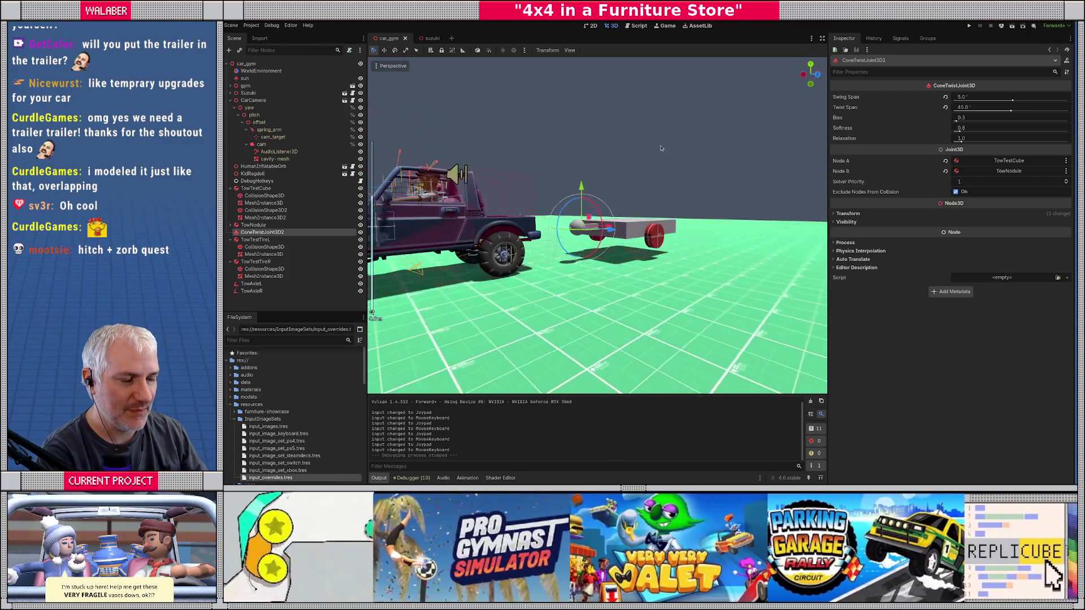
pyautogui.scroll(5, 661, 148)
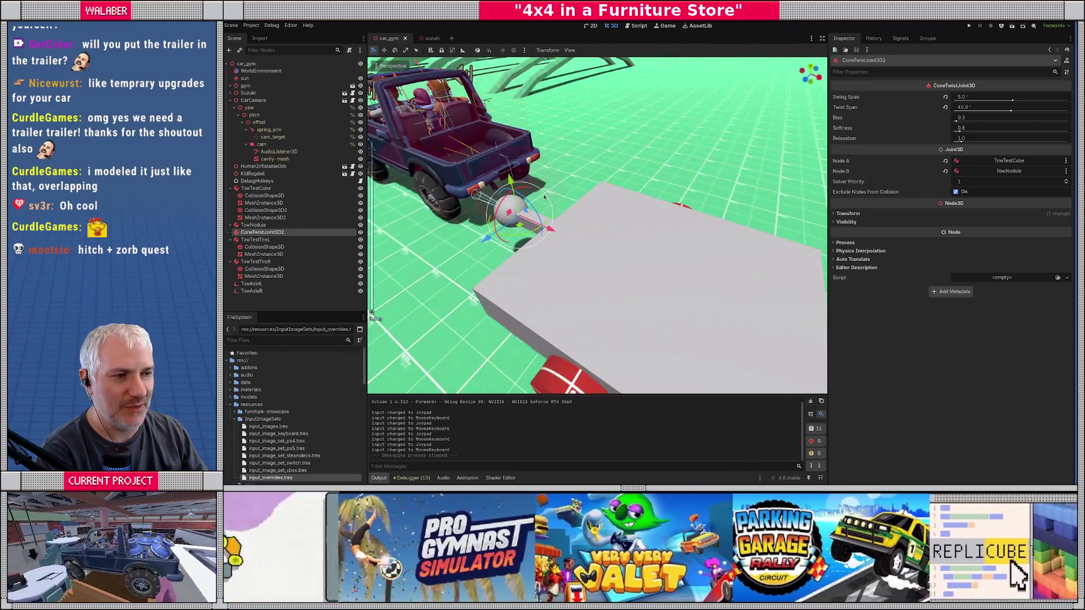
pyautogui.scroll(-5, 544, 196)
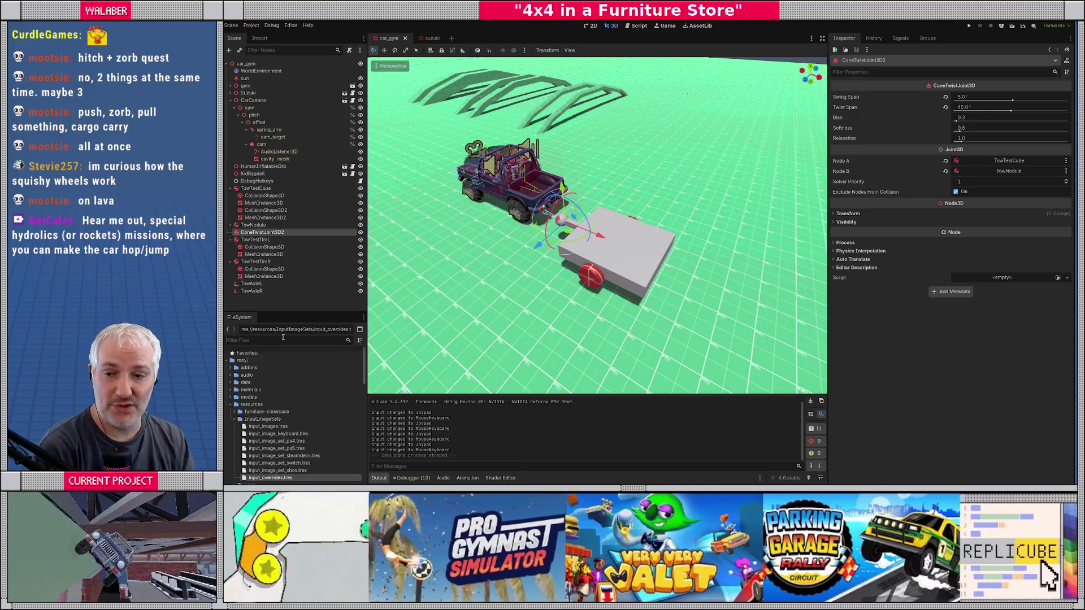
pyautogui.click(283, 337)
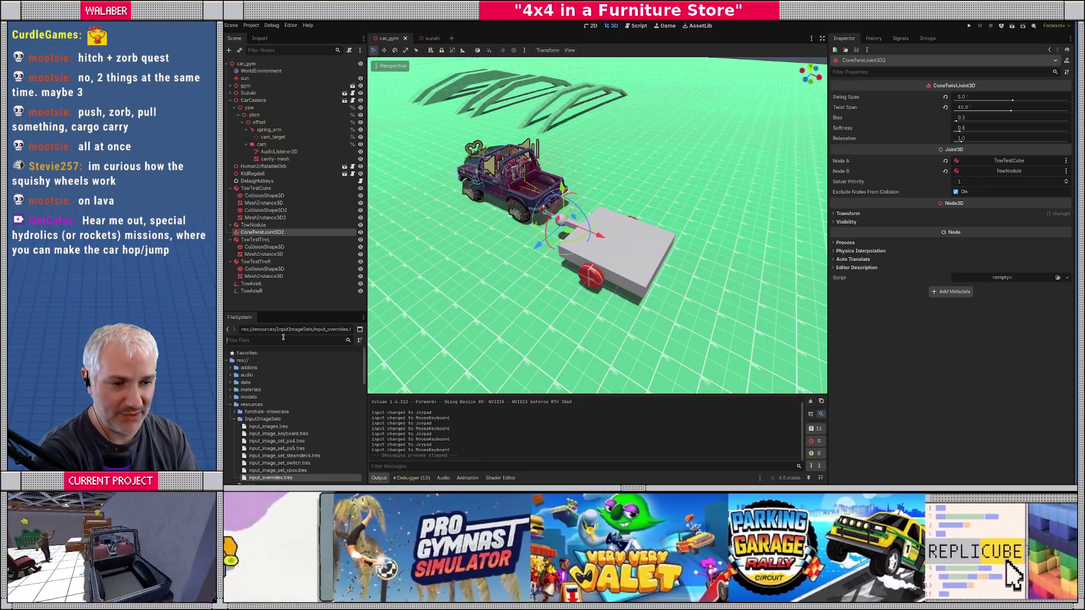
# Filter the FileSystem dock by 'bed', widen it, and locate PullOutBed.glb.
pyautogui.write('bed')
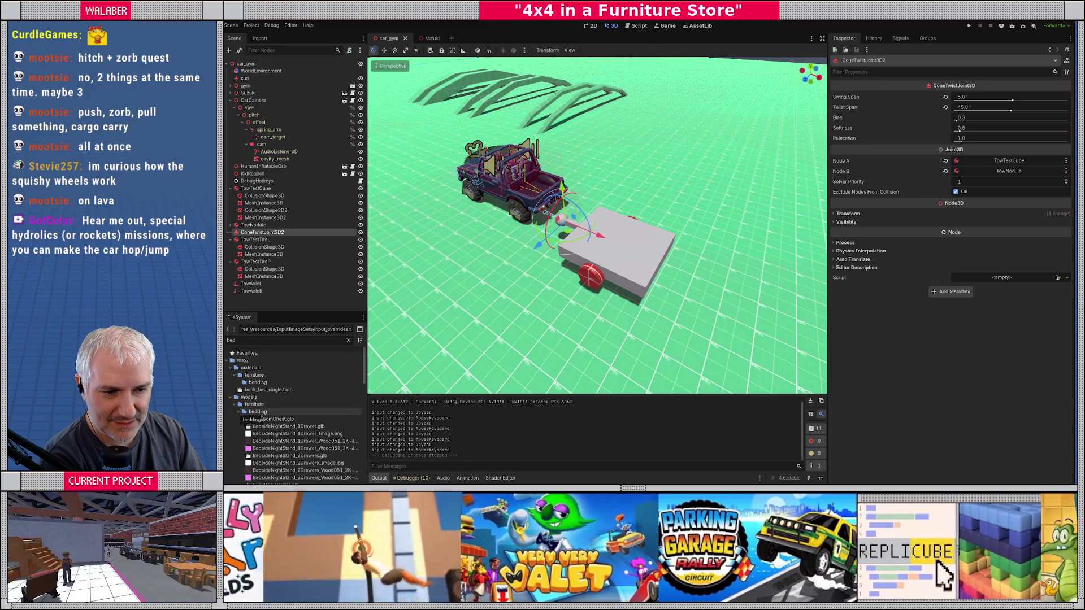
pyautogui.scroll(-5, 258, 418)
pyautogui.moveTo(368, 360); pyautogui.dragTo(409, 361)
pyautogui.scroll(-3, 260, 421)
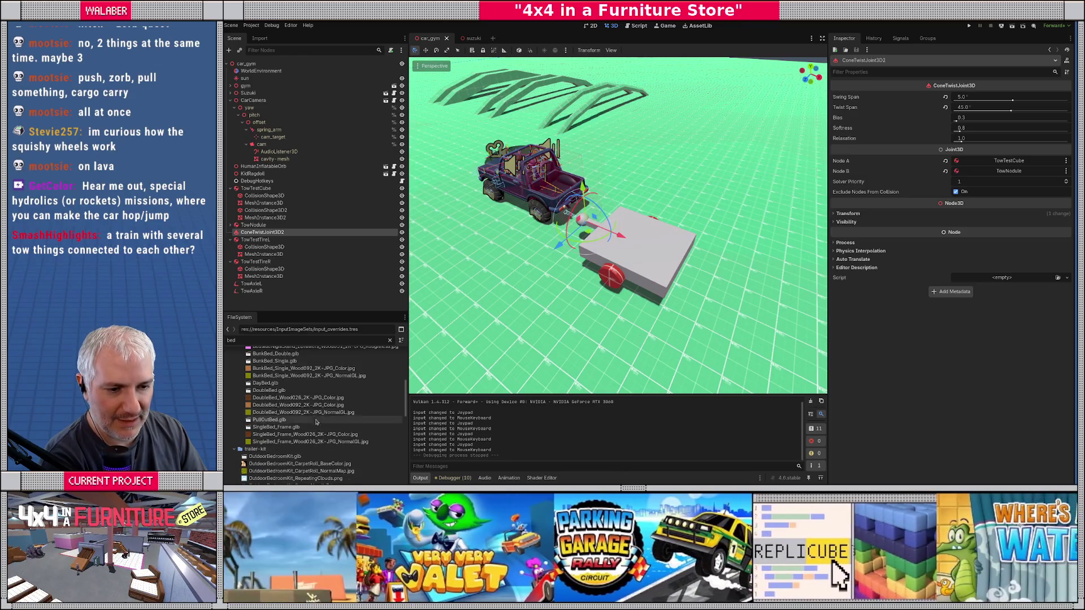
pyautogui.scroll(-8, 317, 418)
pyautogui.scroll(-5, 317, 407)
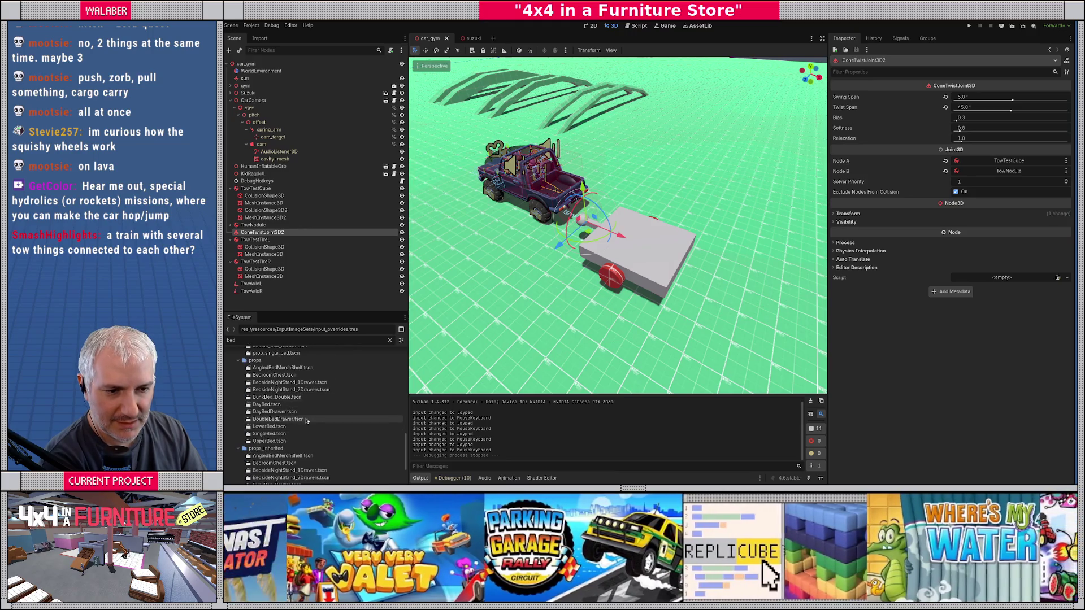
pyautogui.scroll(5, 307, 415)
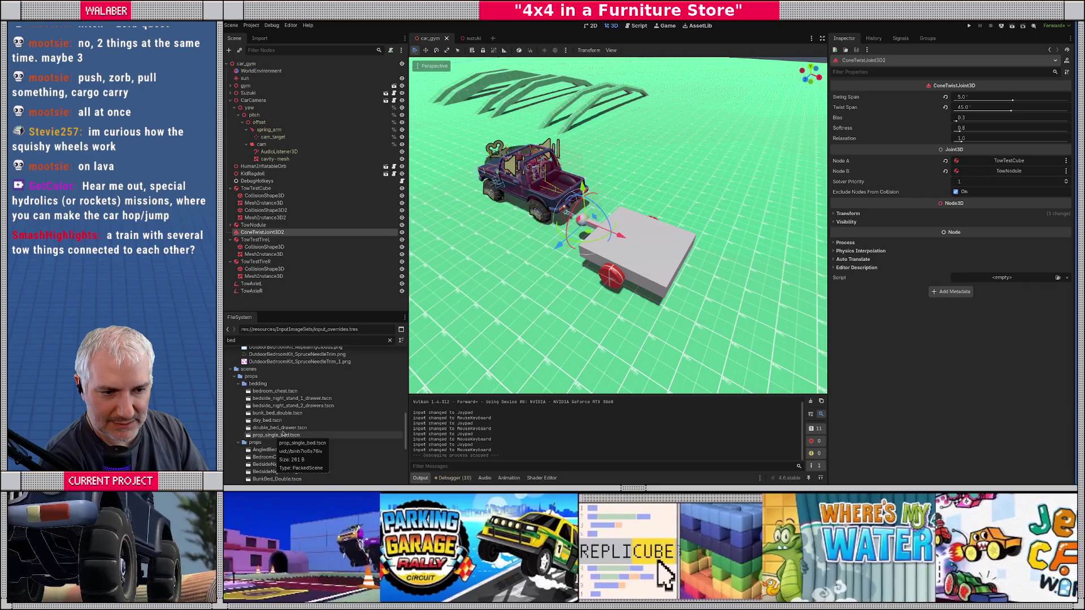
pyautogui.scroll(-5, 283, 434)
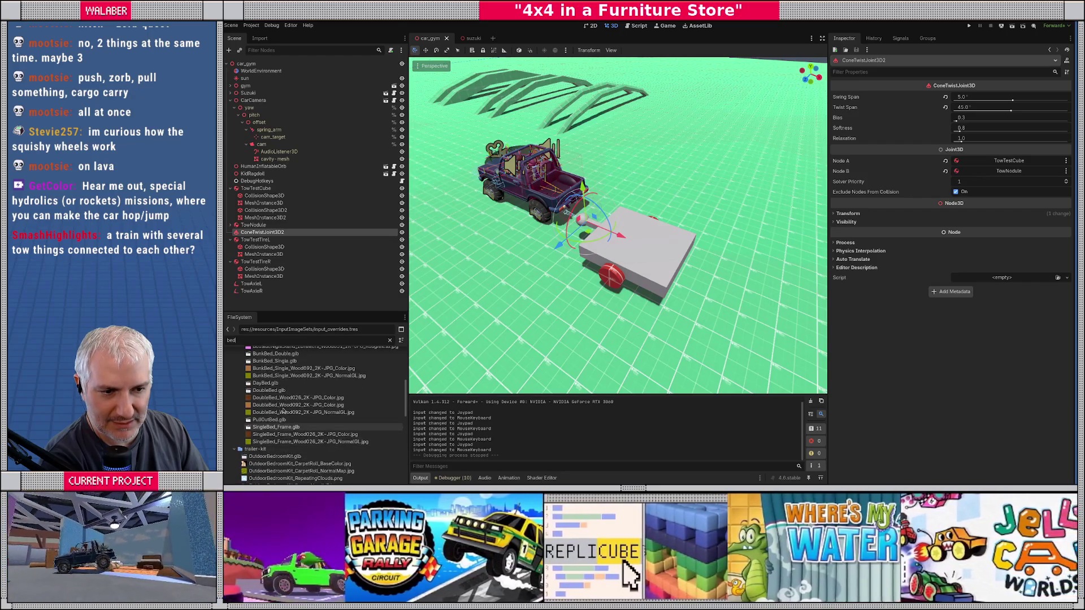
# Open PullOutBed.glb's Advanced Import Settings and rotate the model preview.
pyautogui.doubleClick(269, 419)
pyautogui.moveTo(548, 286)
pyautogui.mouseDown()
pyautogui.moveTo(722, 278)
pyautogui.moveTo(639, 318)
pyautogui.moveTo(627, 337)
pyautogui.mouseUp()
pyautogui.scroll(-1, 640, 318)
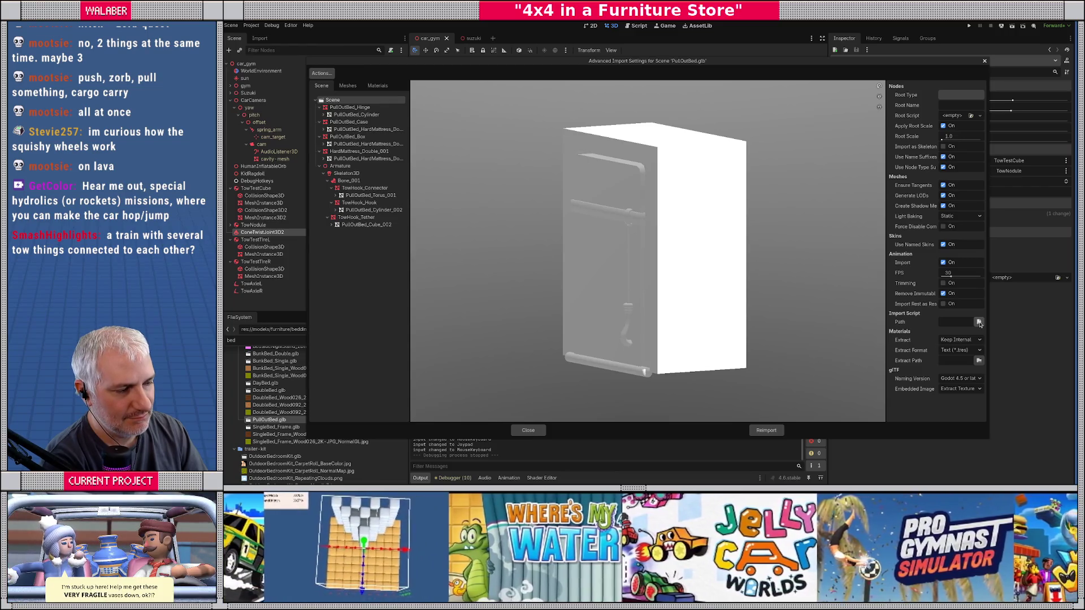
# Close the PullOutBed.glb import settings without choosing an import script or reimporting.
pyautogui.click(979, 322)
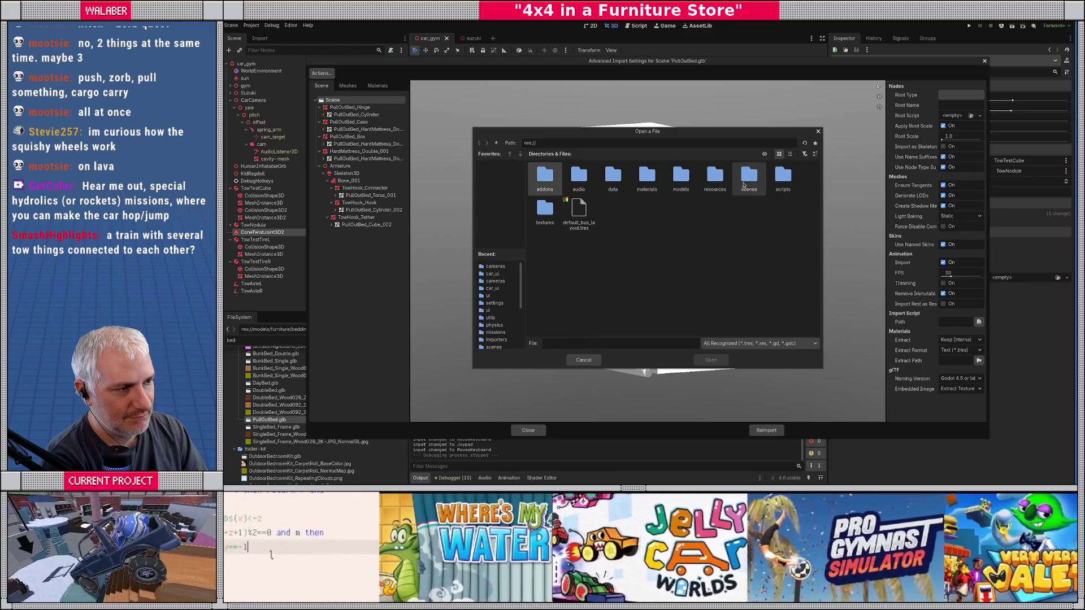
pyautogui.click(584, 360)
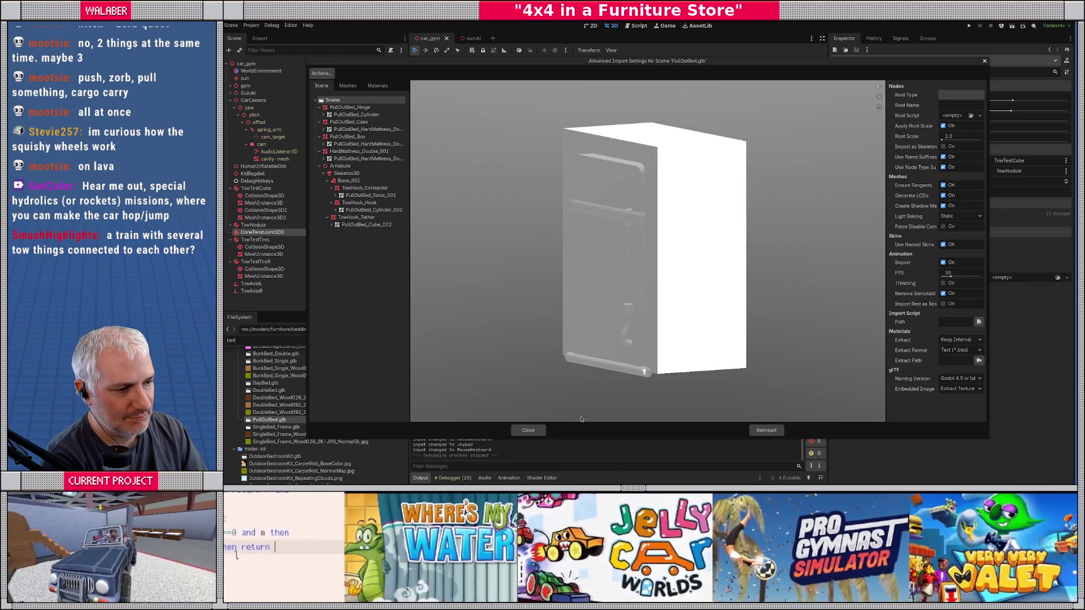
pyautogui.click(529, 431)
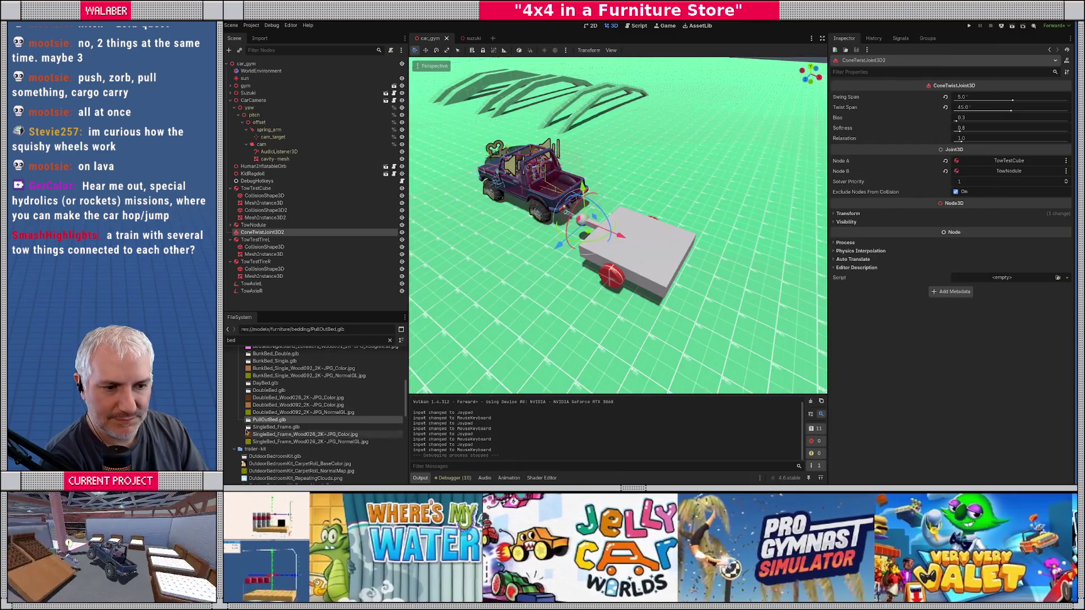
pyautogui.rightClick(266, 420)
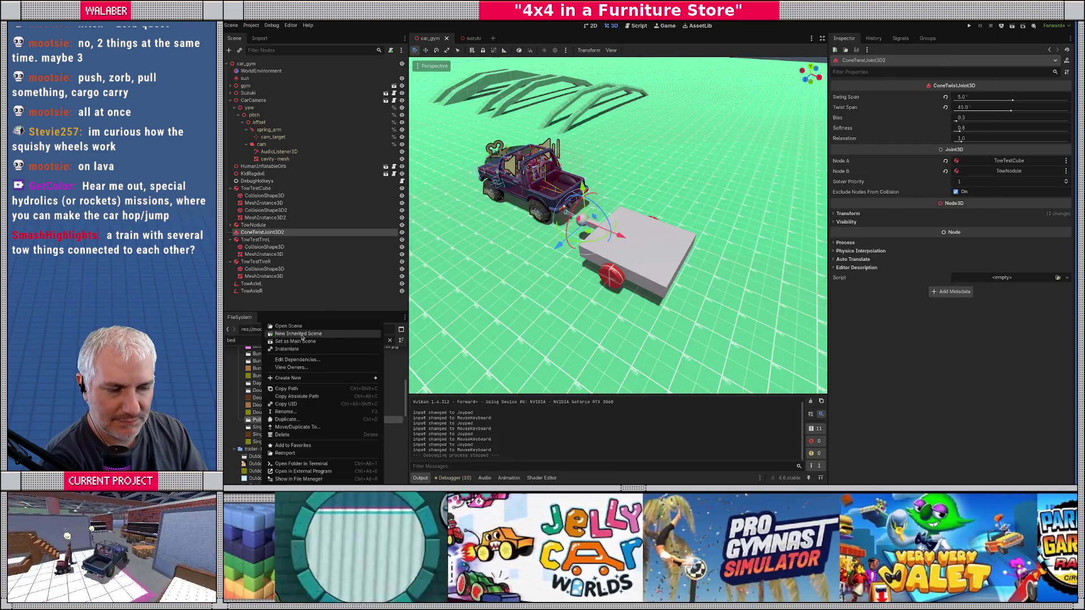
# Create a new scene inherited from PullOutBed.glb and test-swing its box part, then undo.
pyautogui.click(299, 334)
pyautogui.scroll(-5, 587, 210)
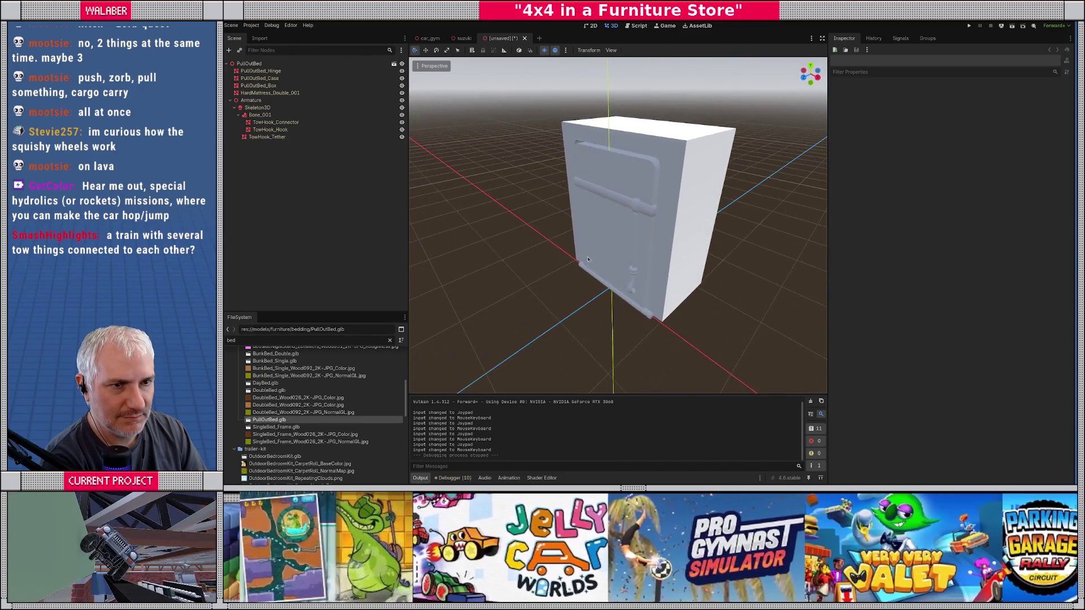
pyautogui.click(282, 71)
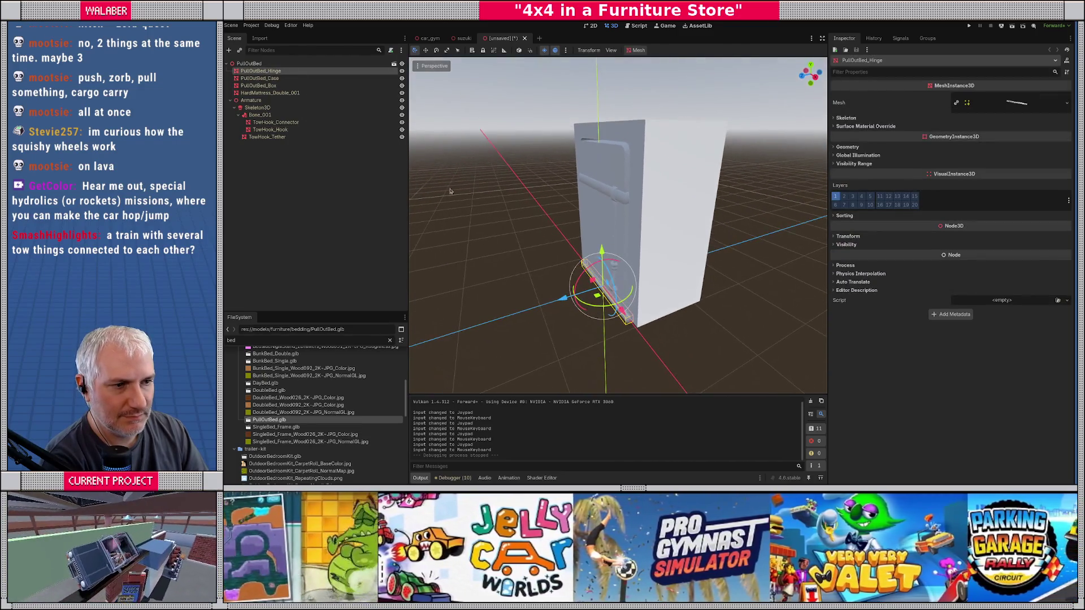
pyautogui.click(260, 79)
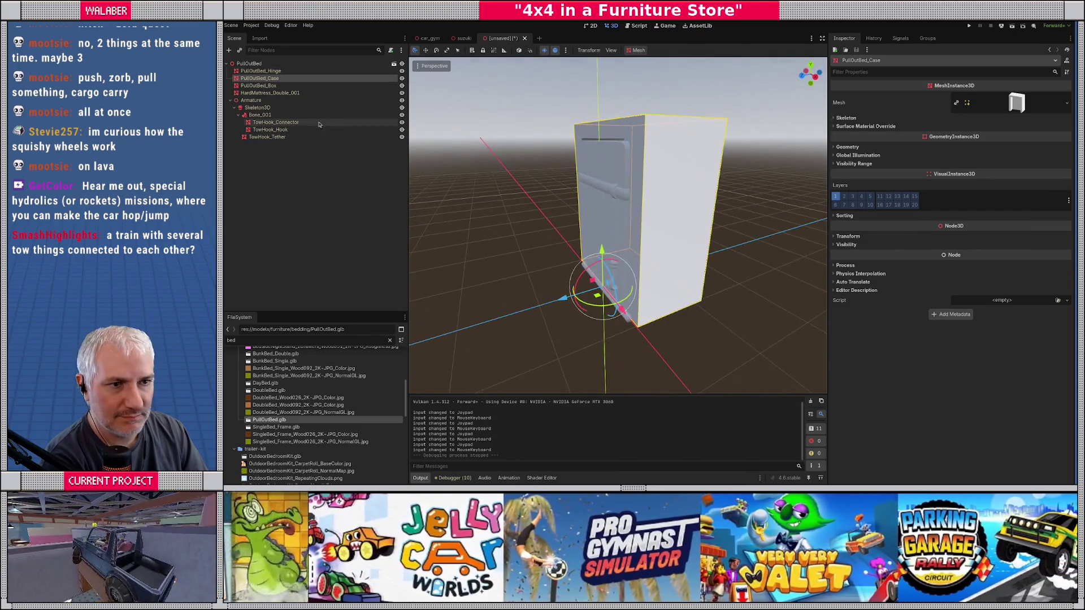
pyautogui.click(259, 85)
pyautogui.moveTo(597, 273)
pyautogui.mouseDown()
pyautogui.moveTo(559, 322)
pyautogui.moveTo(602, 266)
pyautogui.moveTo(564, 306)
pyautogui.mouseUp()
pyautogui.hotkey('ctrl', 'z')
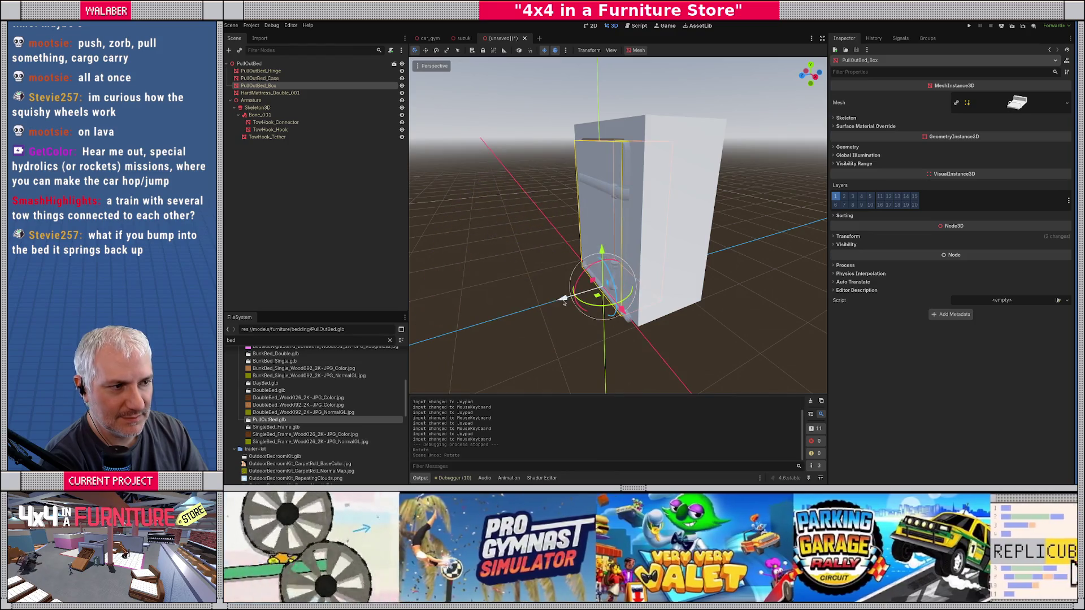
# Test-rotate mattress and box into a lying bed, undo it, and review the folded cabinet.
pyautogui.click(257, 93)
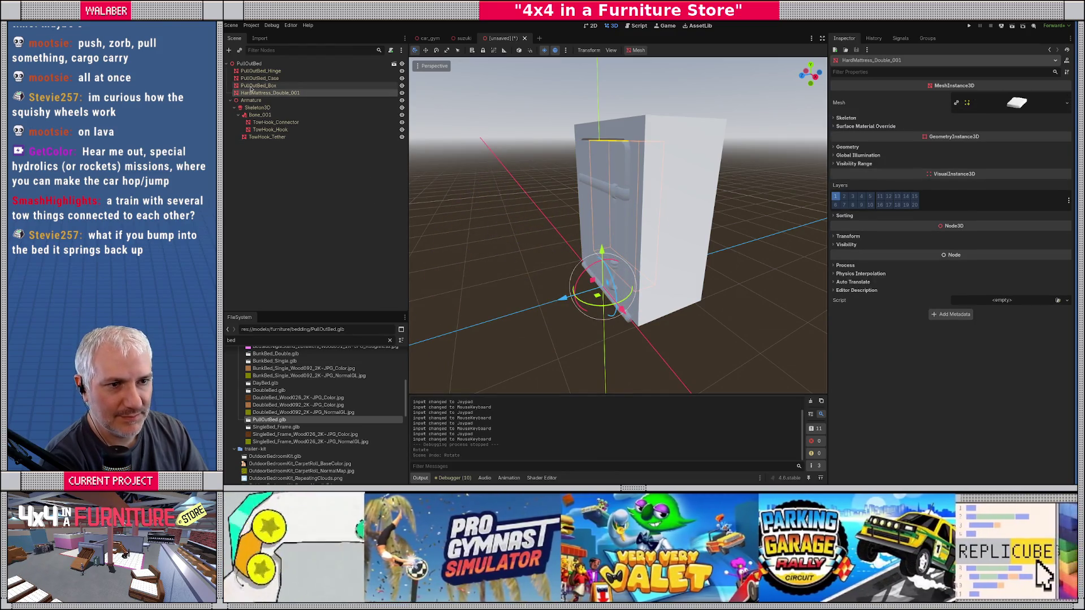
pyautogui.keyDown('ctrl'); pyautogui.click(260, 87); pyautogui.keyUp('ctrl')
pyautogui.moveTo(588, 270); pyautogui.dragTo(560, 332)
pyautogui.hotkey('ctrl', 'z')
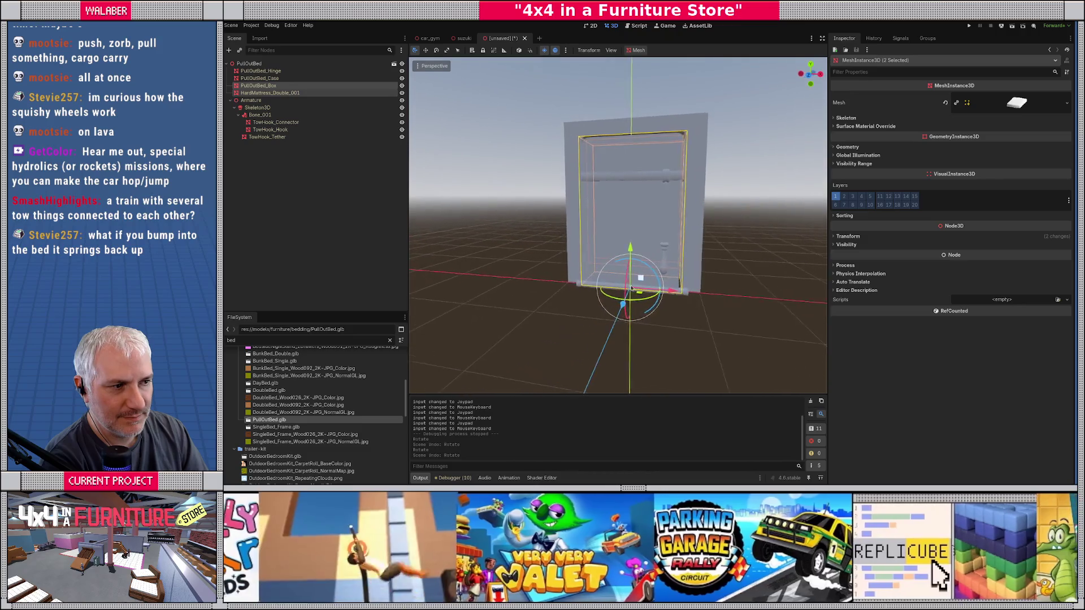
pyautogui.moveTo(631, 288); pyautogui.dragTo(605, 291)
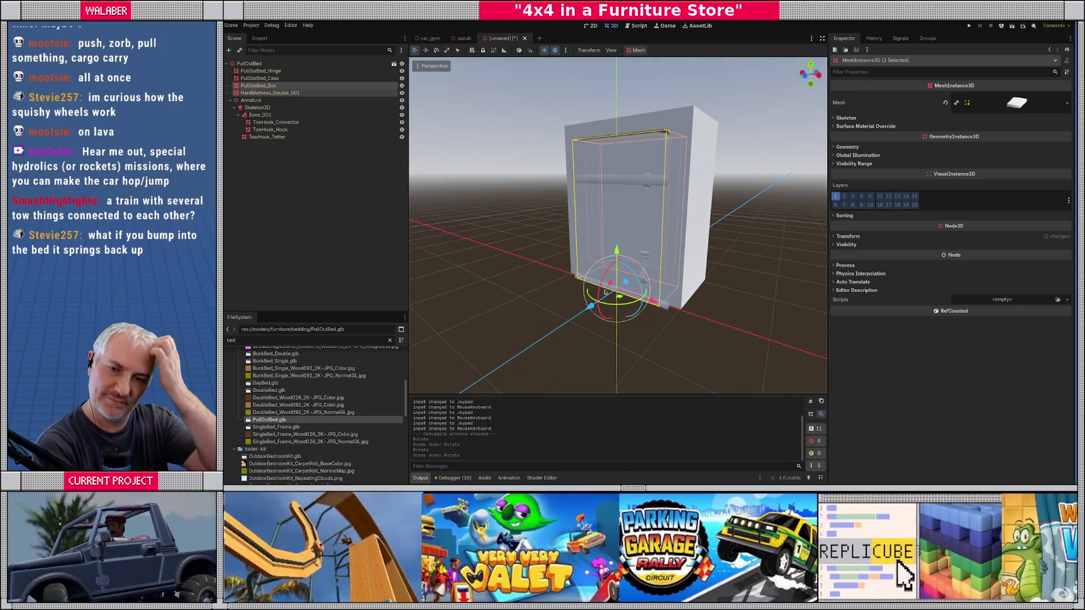
pyautogui.moveTo(605, 292)
pyautogui.mouseDown()
pyautogui.moveTo(579, 277)
pyautogui.moveTo(633, 220)
pyautogui.mouseUp()
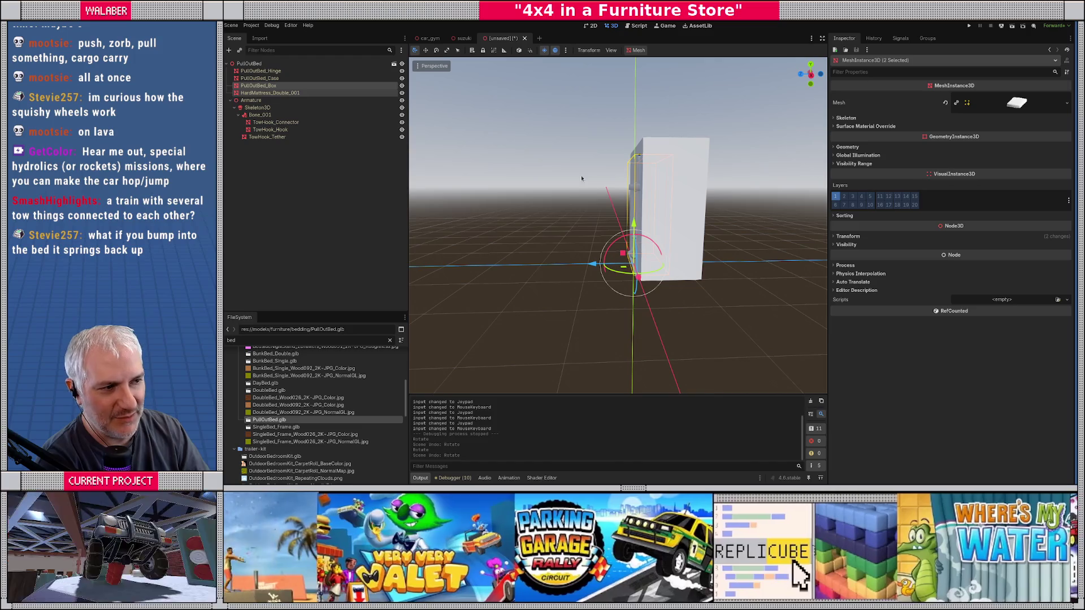
pyautogui.moveTo(518, 259)
pyautogui.mouseDown()
pyautogui.moveTo(420, 197)
pyautogui.moveTo(667, 201)
pyautogui.mouseUp()
pyautogui.scroll(3, 469, 229)
pyautogui.scroll(3, 420, 197)
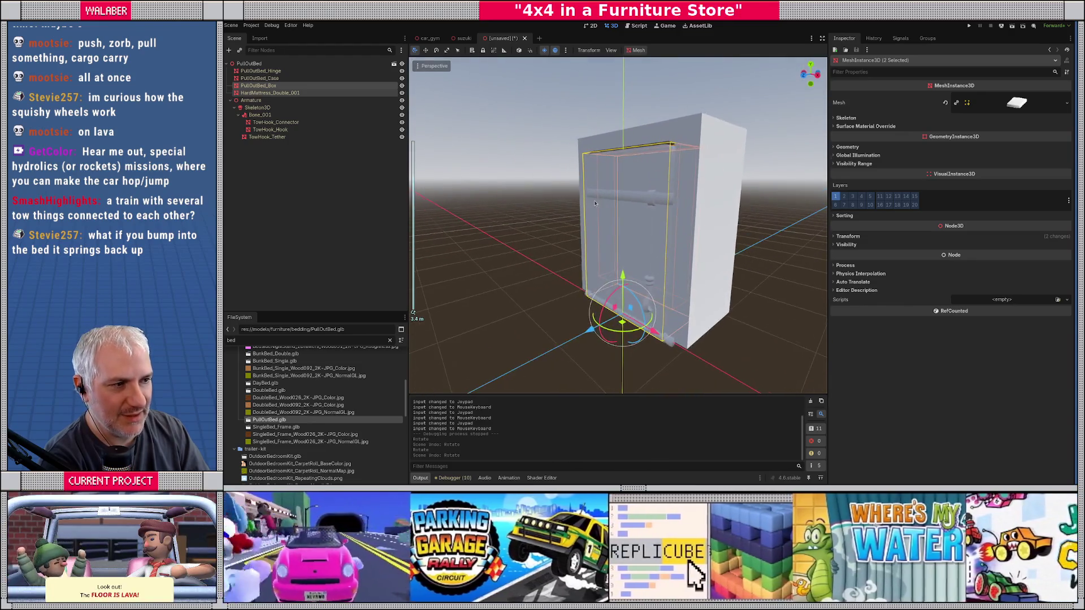
pyautogui.click(316, 148)
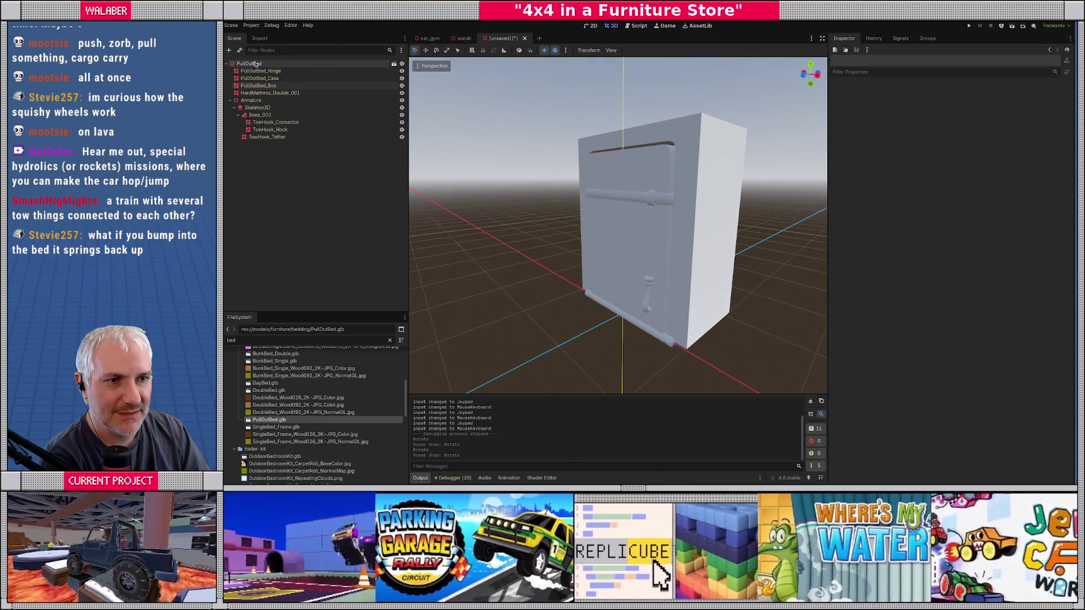
# Save the inherited scene as pull_out_bed.tscn in res://scenes/props/bedding.
pyautogui.hotkey('ctrl', 's')
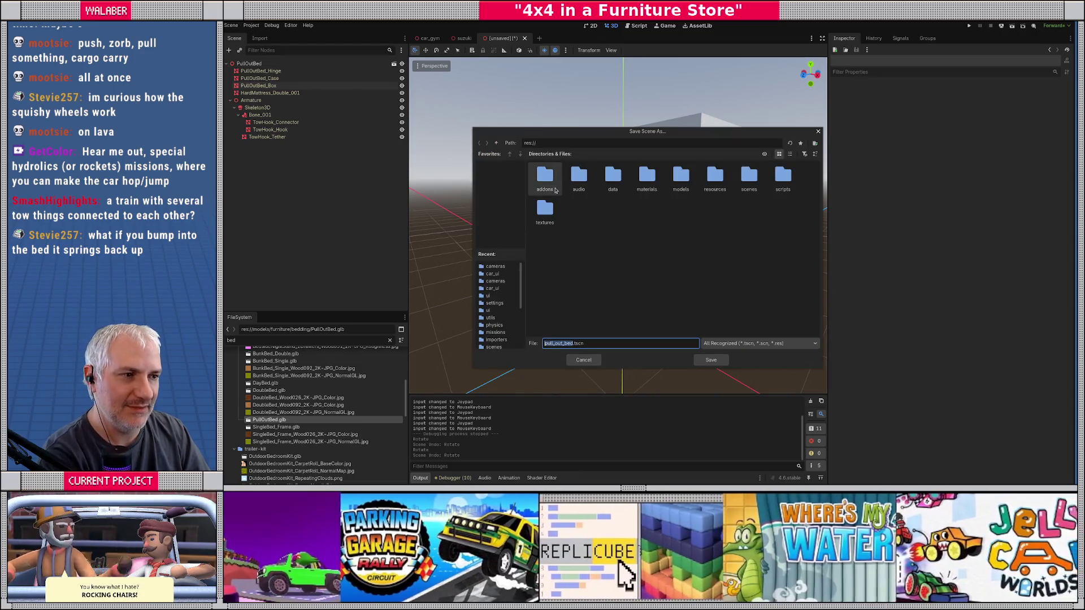
pyautogui.doubleClick(747, 176)
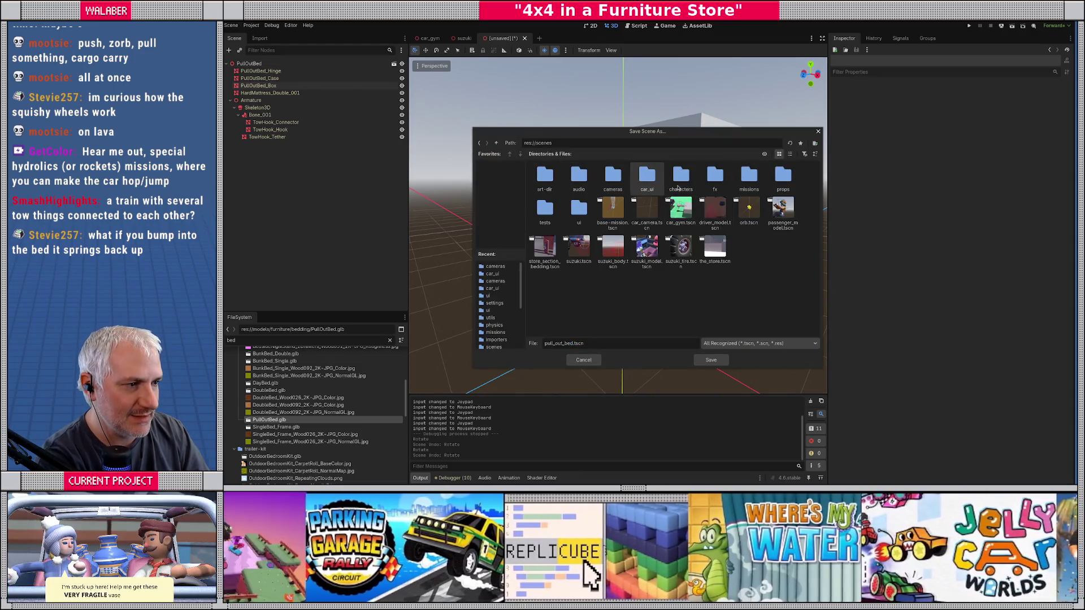
pyautogui.doubleClick(783, 177)
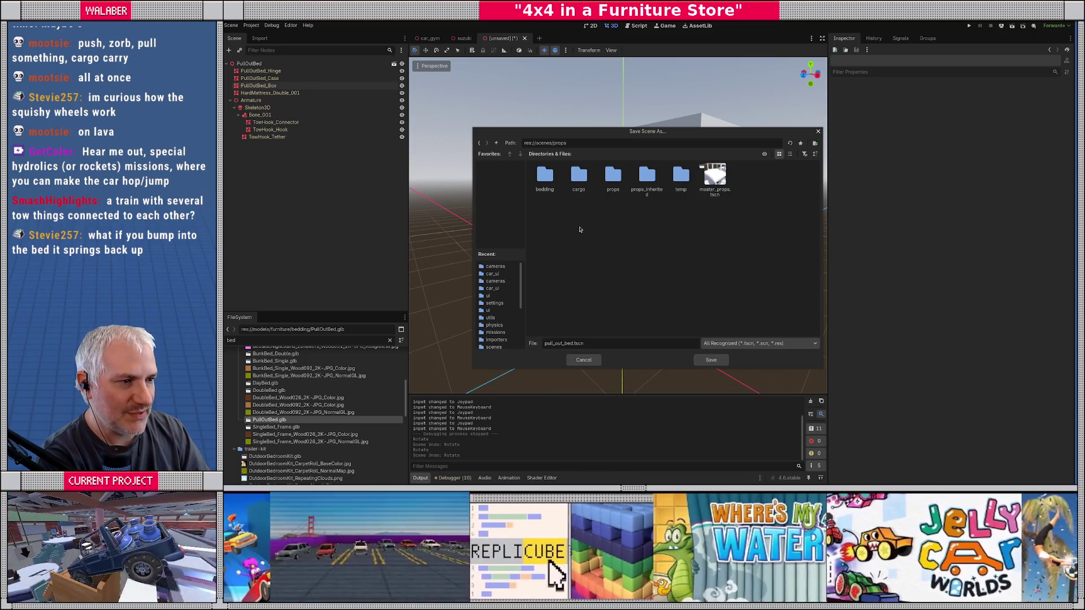
pyautogui.doubleClick(546, 176)
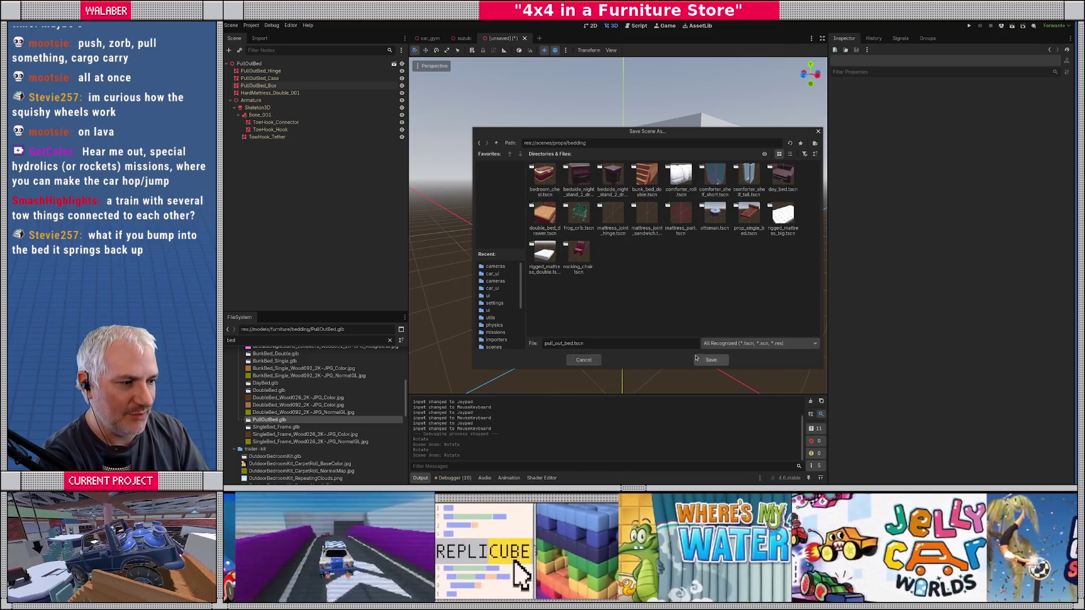
pyautogui.click(710, 360)
pyautogui.moveTo(602, 268)
pyautogui.mouseDown()
pyautogui.moveTo(673, 261)
pyautogui.moveTo(587, 252)
pyautogui.mouseUp()
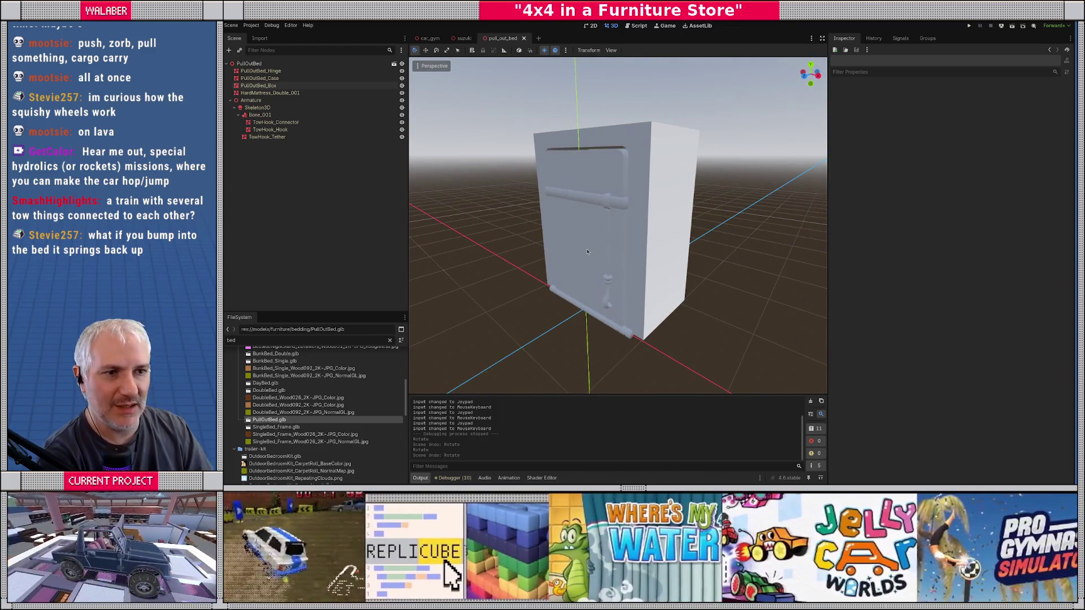
# Quick Load the green prototype material into PullOutBed_Case's surface material override.
pyautogui.click(643, 178)
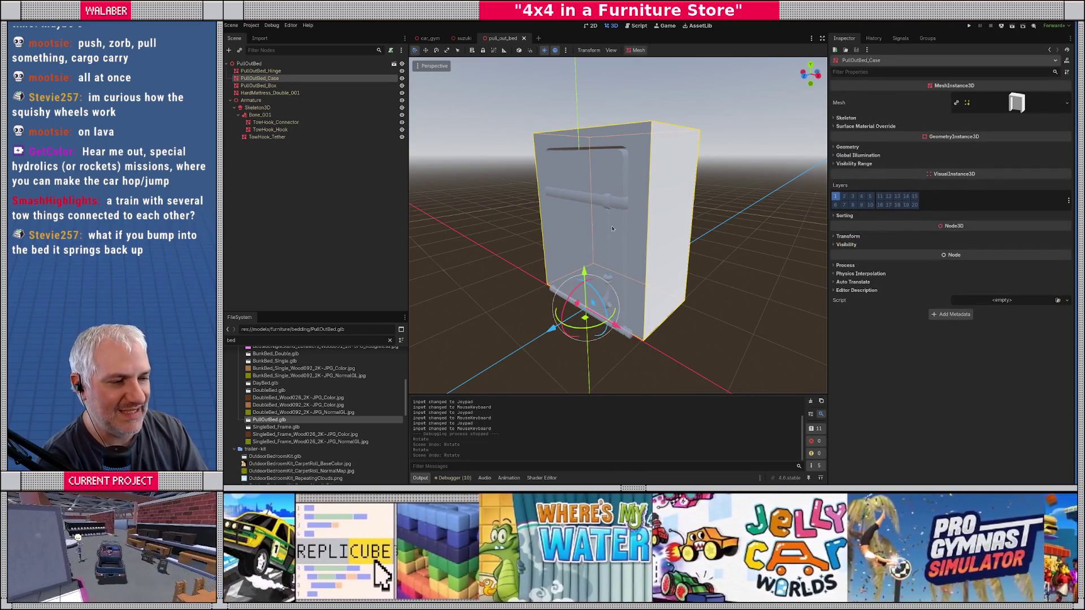
pyautogui.click(865, 128)
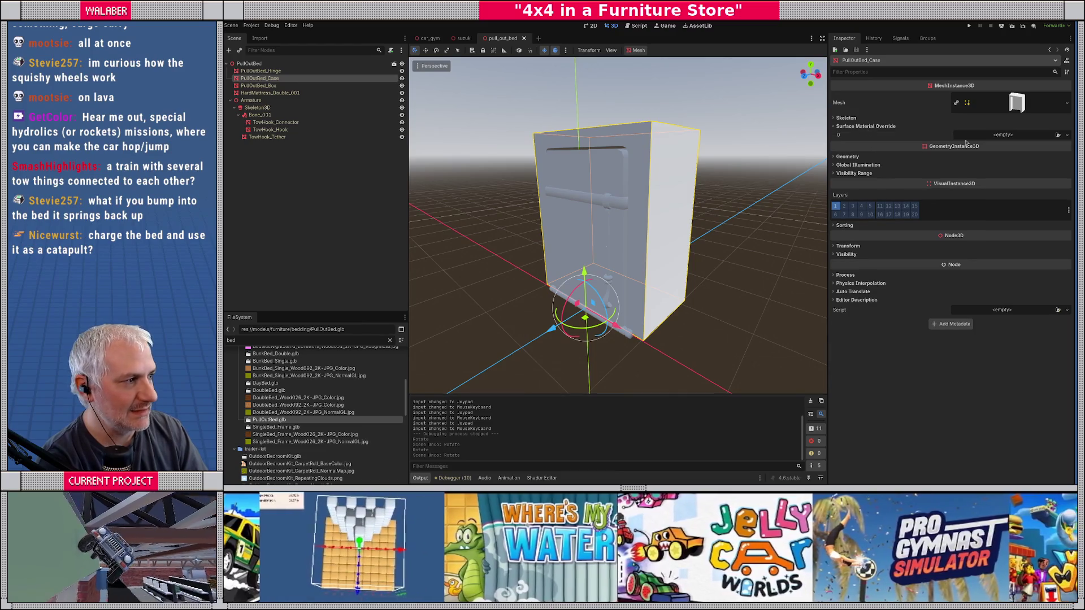
pyautogui.click(1021, 138)
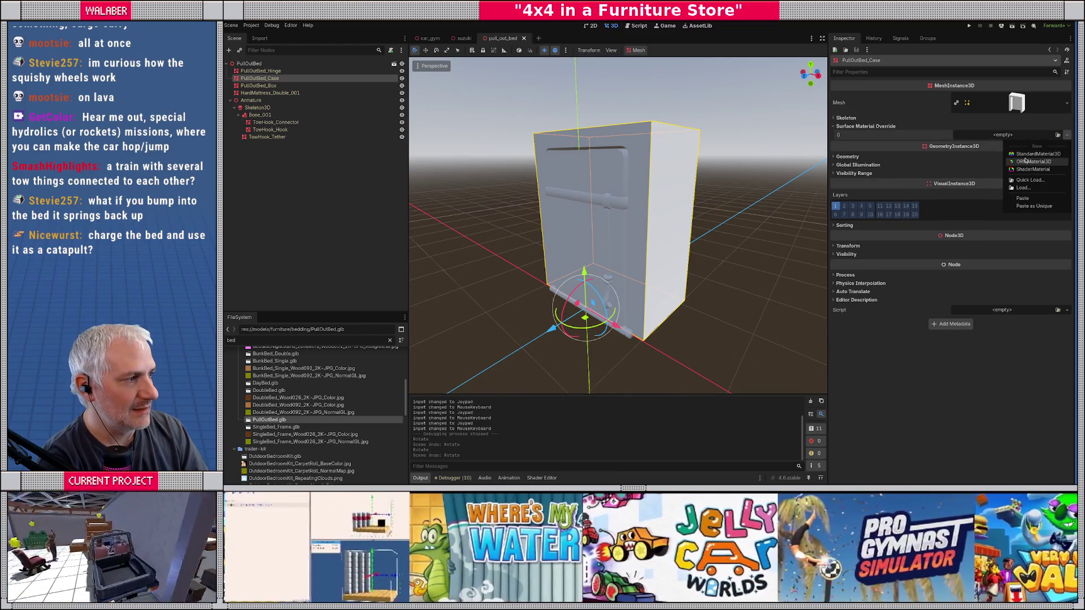
pyautogui.click(1030, 179)
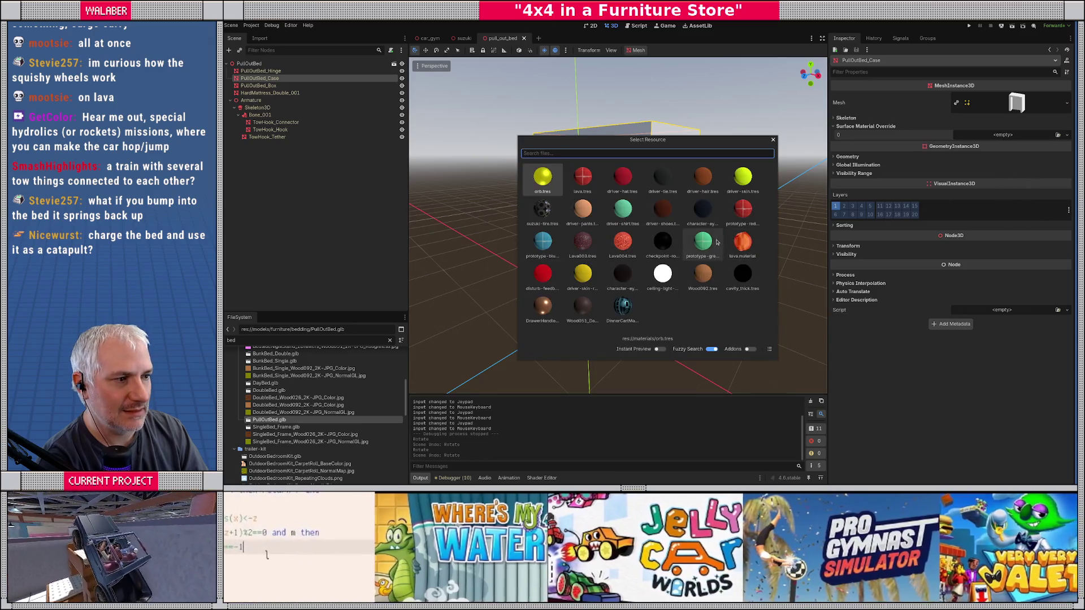
pyautogui.doubleClick(706, 248)
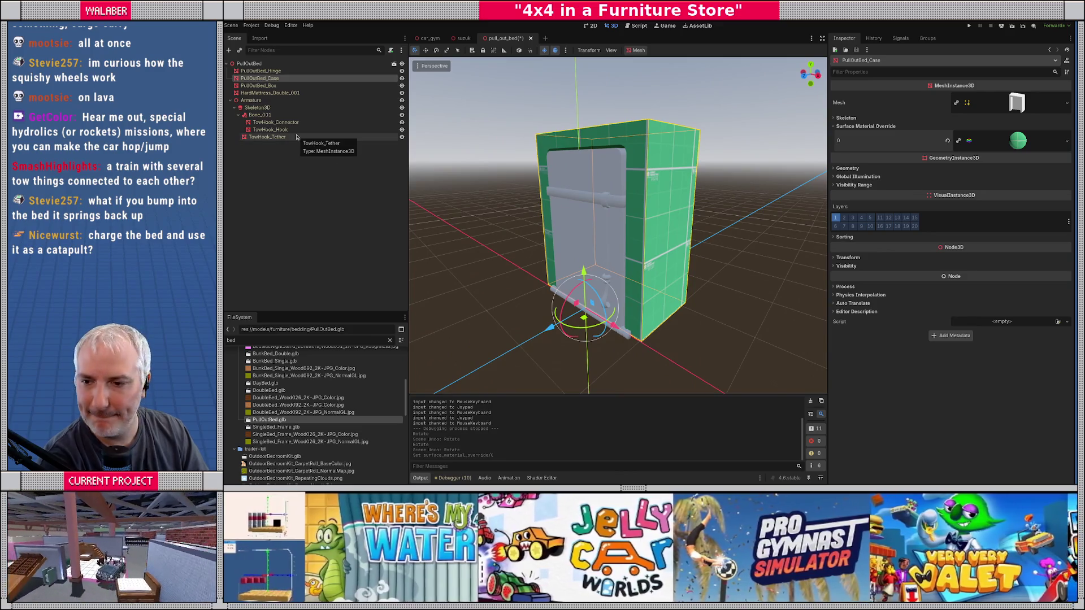
# Select the PullOutBed root, then close the pull_out_bed scene tab.
pyautogui.click(269, 65)
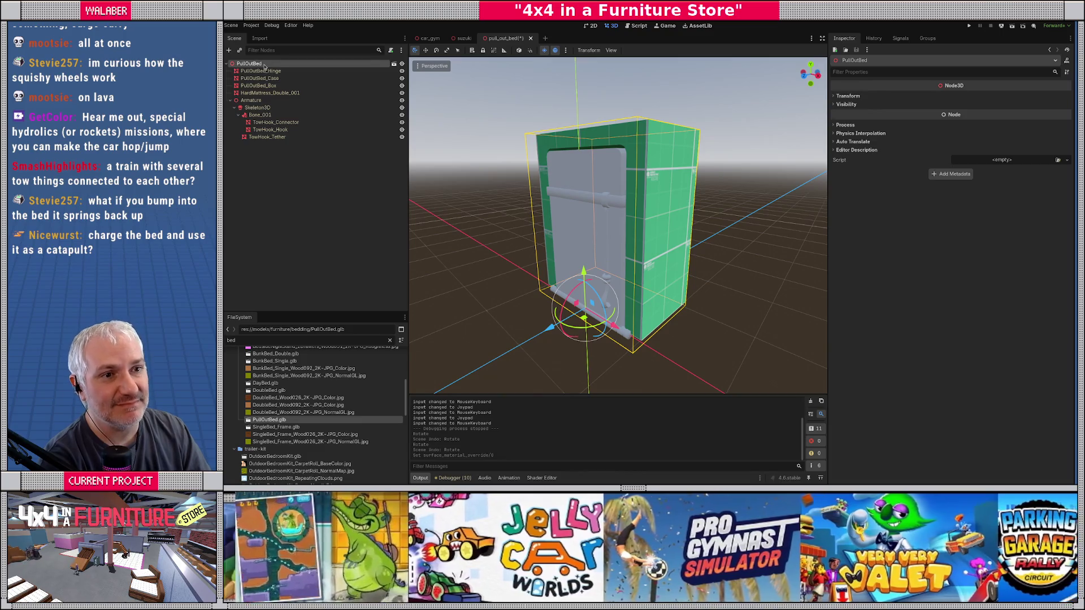
pyautogui.rightClick(264, 66)
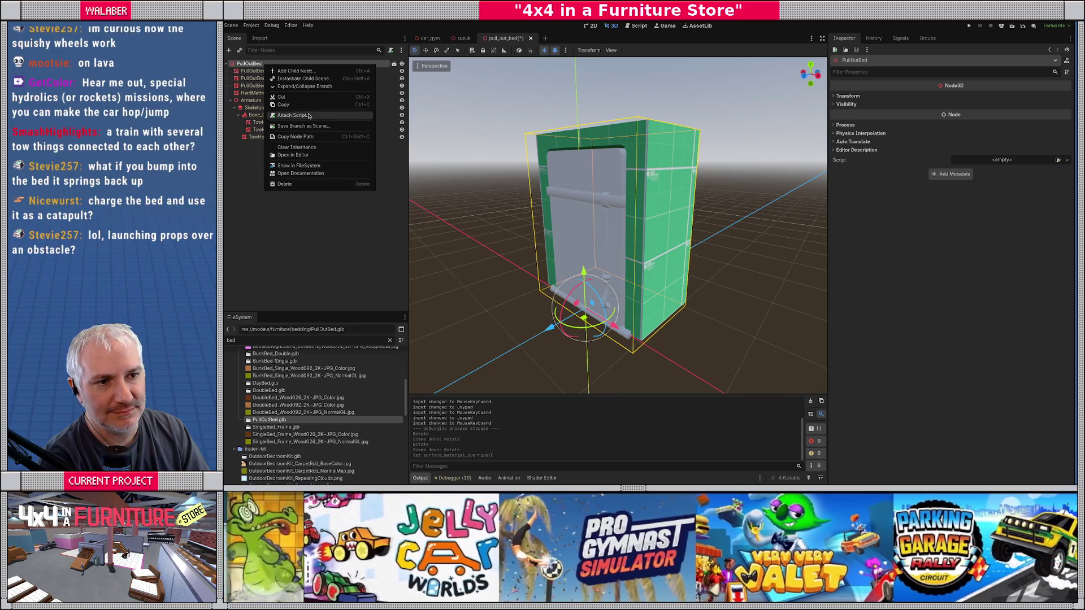
pyautogui.click(244, 159)
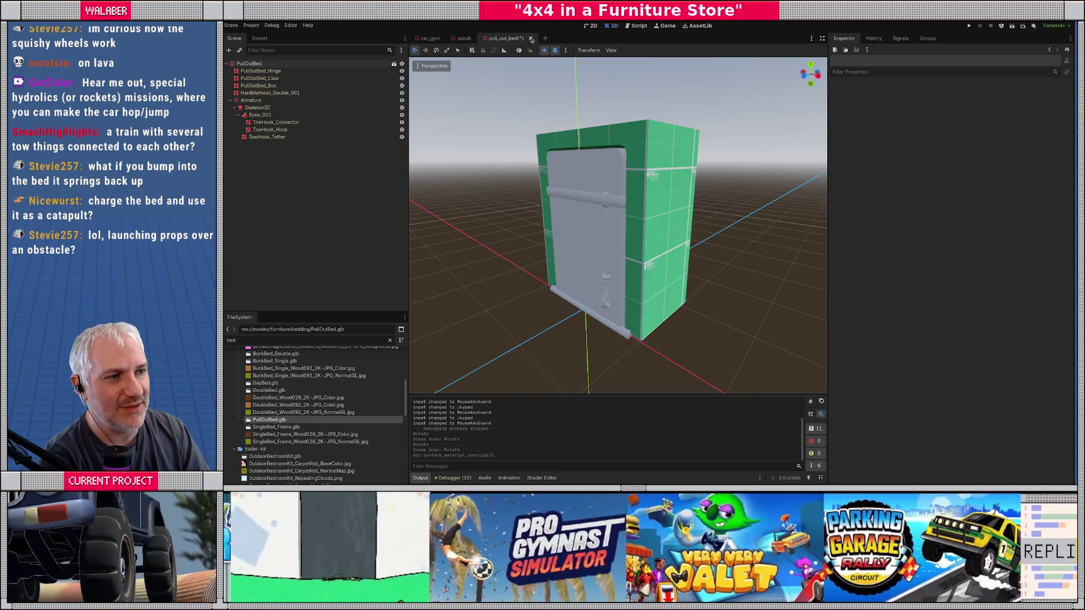
pyautogui.click(531, 38)
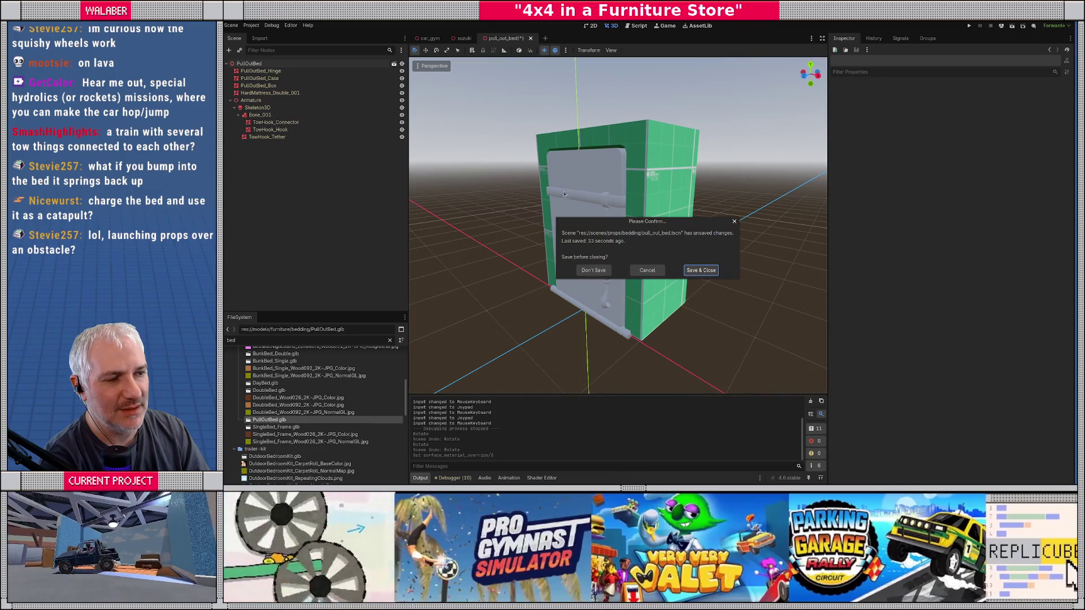
# Discard the bed scene's changes and start a new scene with a Node3D root.
pyautogui.click(594, 270)
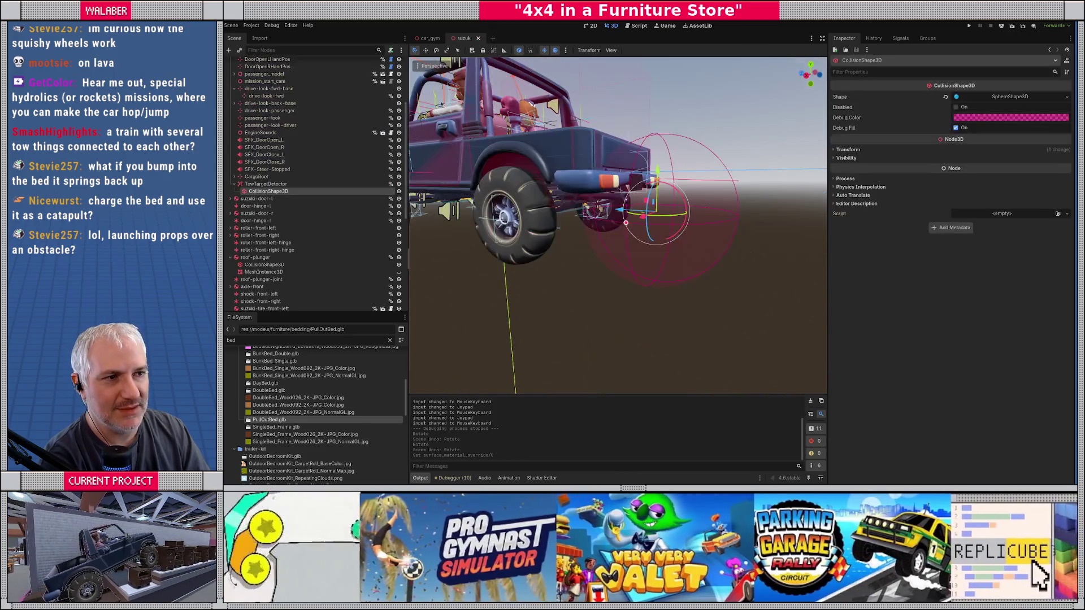
pyautogui.click(494, 38)
pyautogui.click(320, 83)
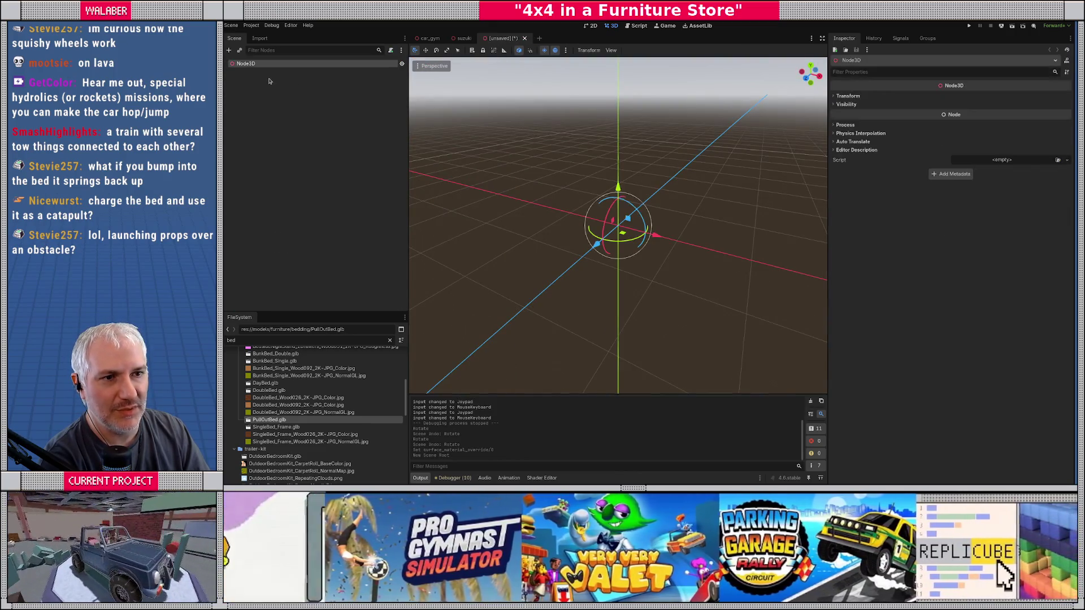
pyautogui.rightClick(260, 63)
pyautogui.click(280, 71)
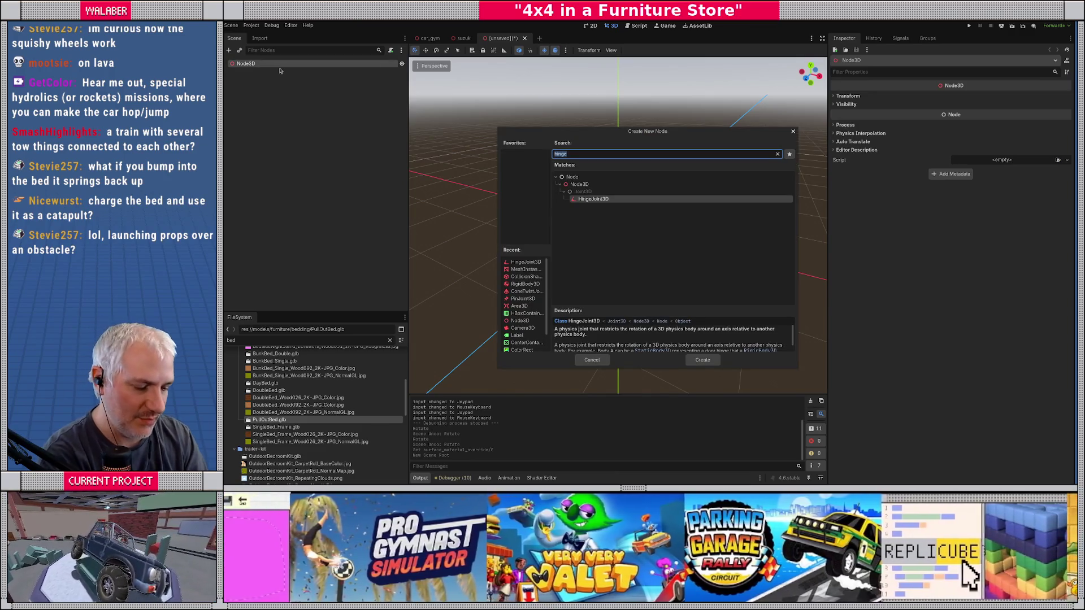
pyautogui.write('static')
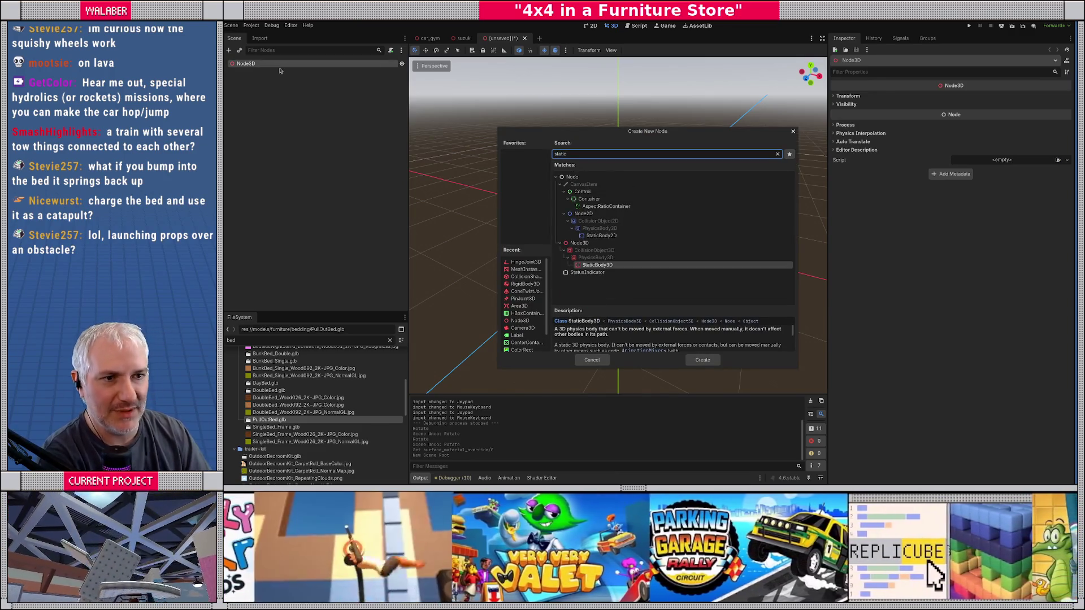
pyautogui.press('Return')
pyautogui.hotkey('ctrl', 'z')
# Change the Node3D root's type to StaticBody3D.
pyautogui.rightClick(243, 68)
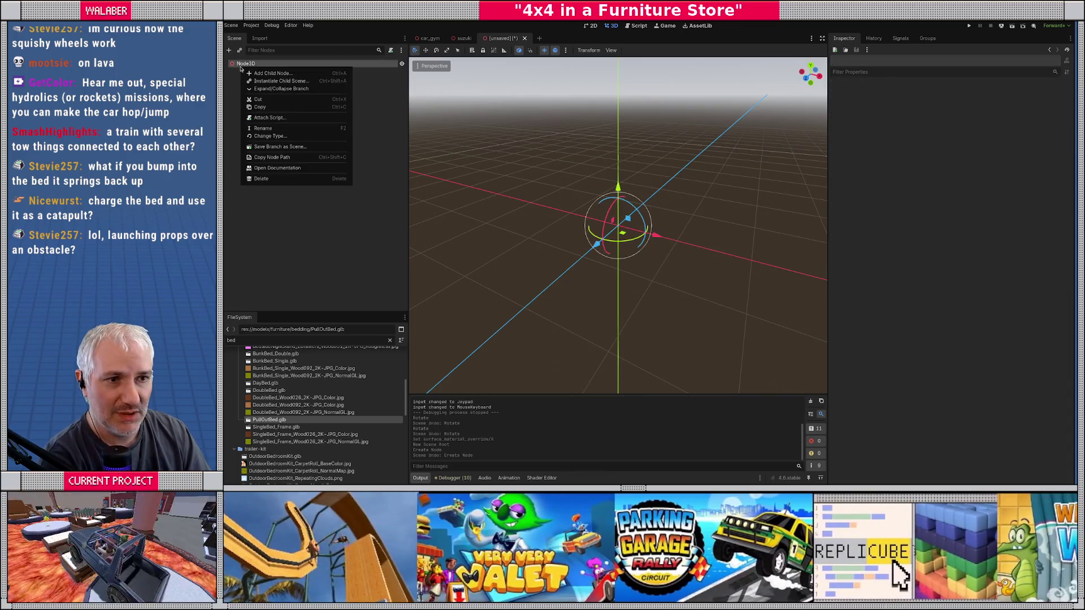
pyautogui.click(264, 136)
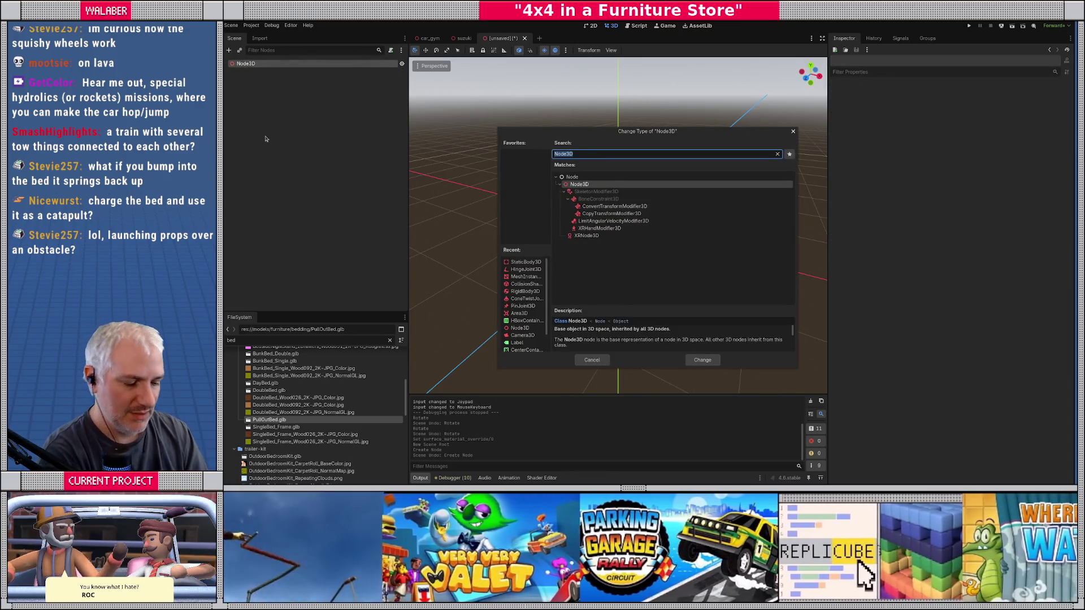
pyautogui.write('static')
pyautogui.press('Return')
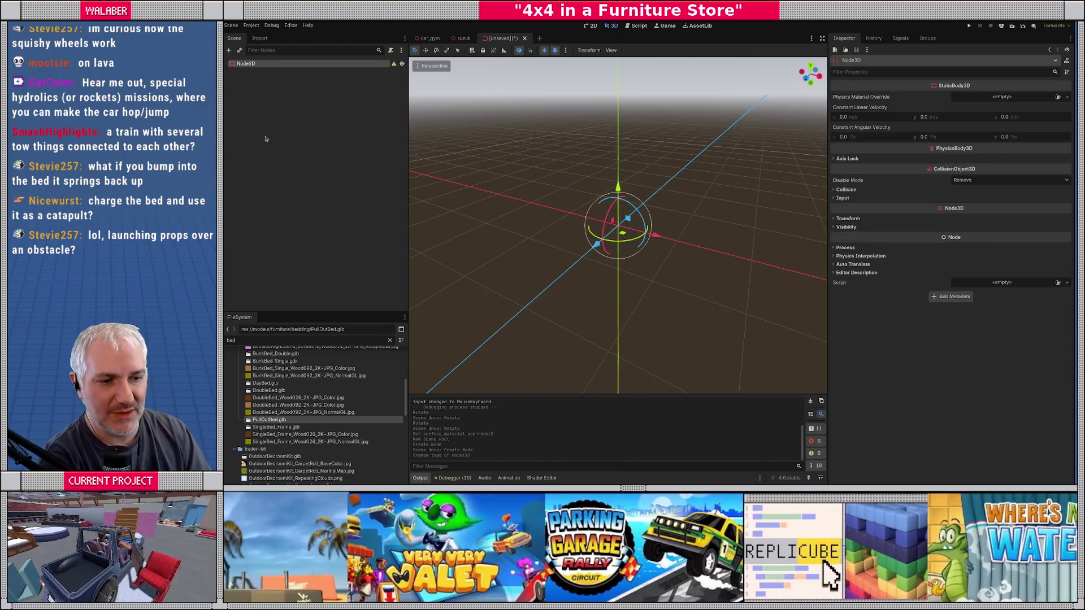
# Instance the PullOutBed.glb model as a child of the root node.
pyautogui.moveTo(257, 421); pyautogui.dragTo(256, 67)
pyautogui.moveTo(438, 159); pyautogui.dragTo(487, 186)
pyautogui.rightClick(276, 73)
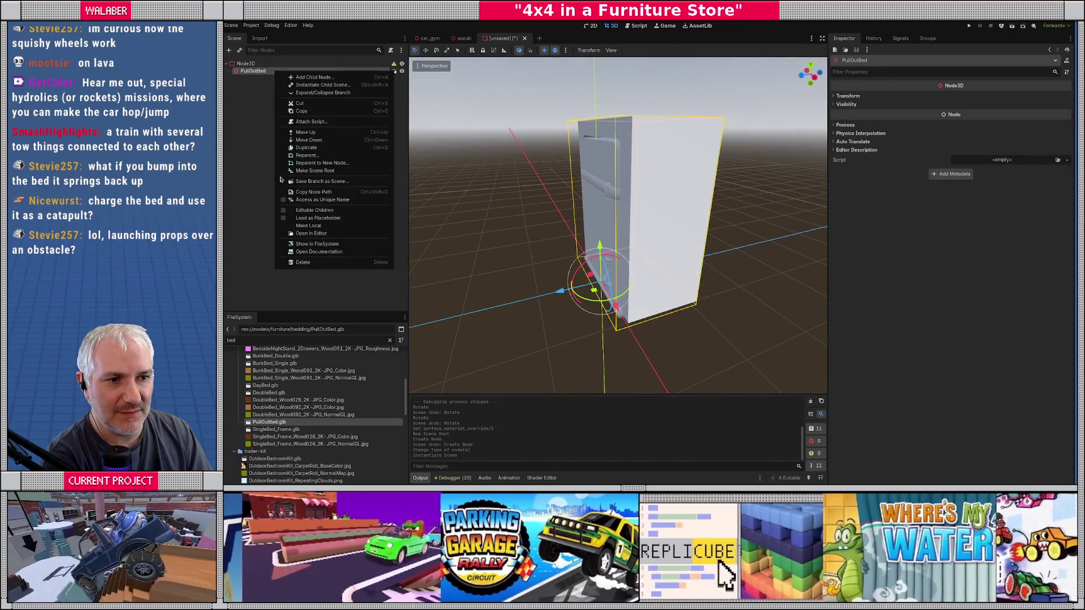
# Enable Editable Children on PullOutBed and select its PullOutBed_Case mesh.
pyautogui.click(284, 212)
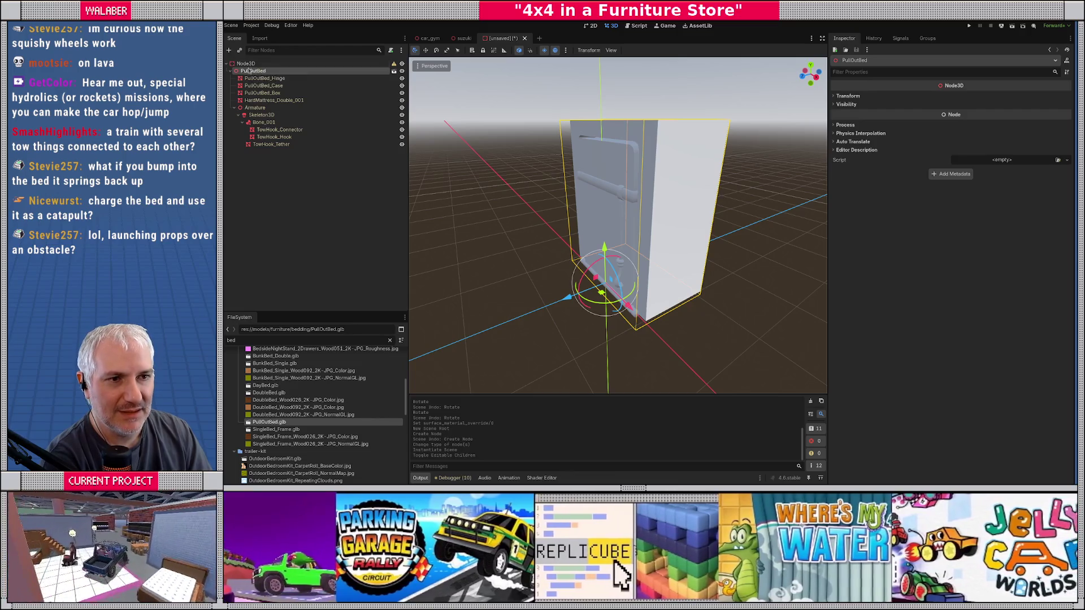
pyautogui.click(259, 78)
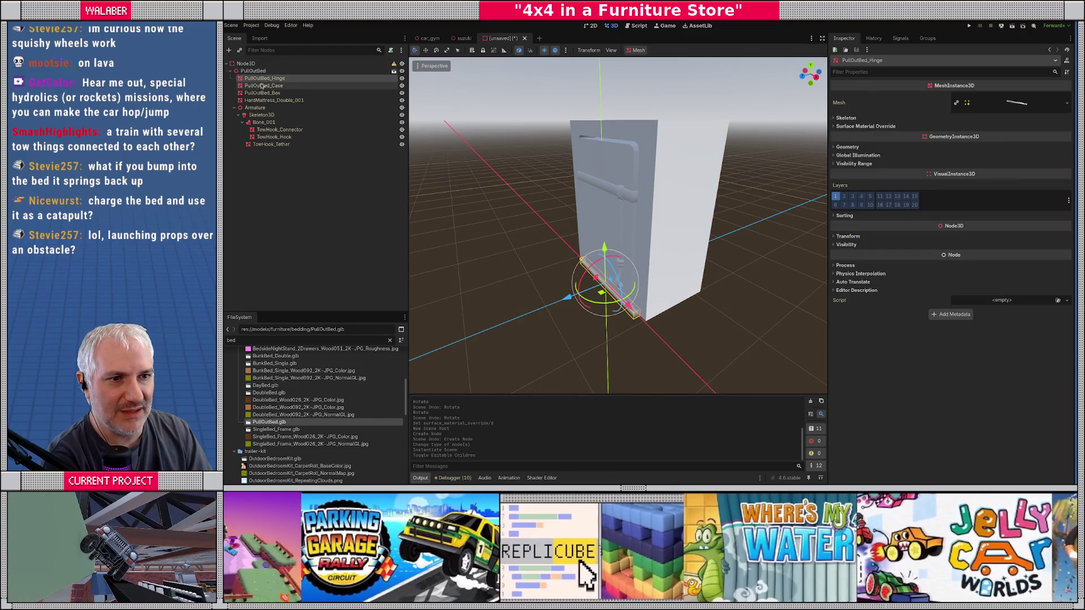
pyautogui.click(262, 85)
# Create a trimesh sibling collision shape from the case and move it under the root.
pyautogui.click(639, 50)
pyautogui.click(655, 70)
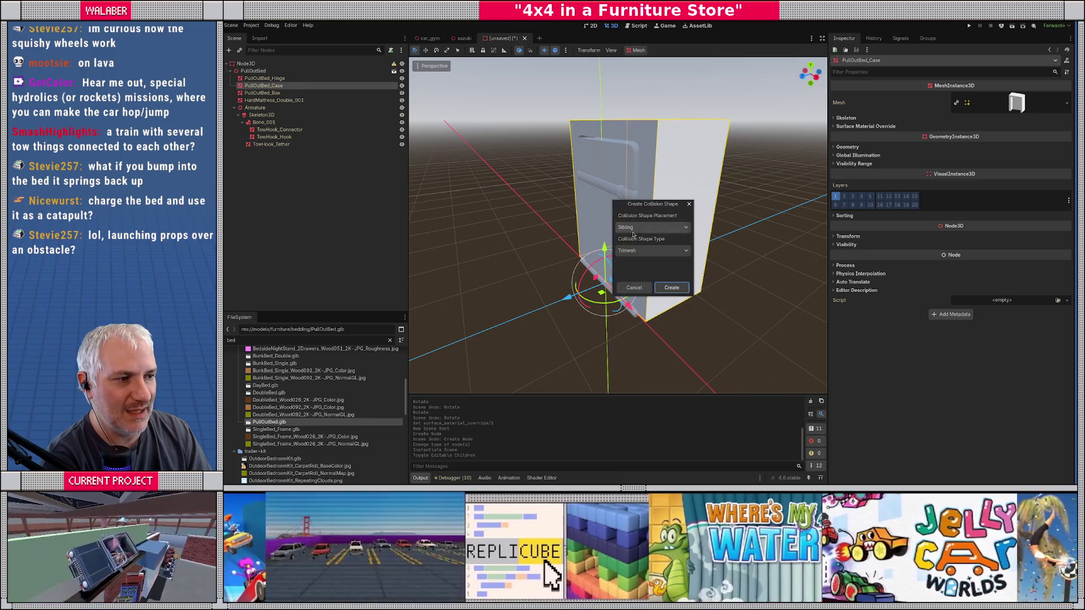
pyautogui.click(672, 288)
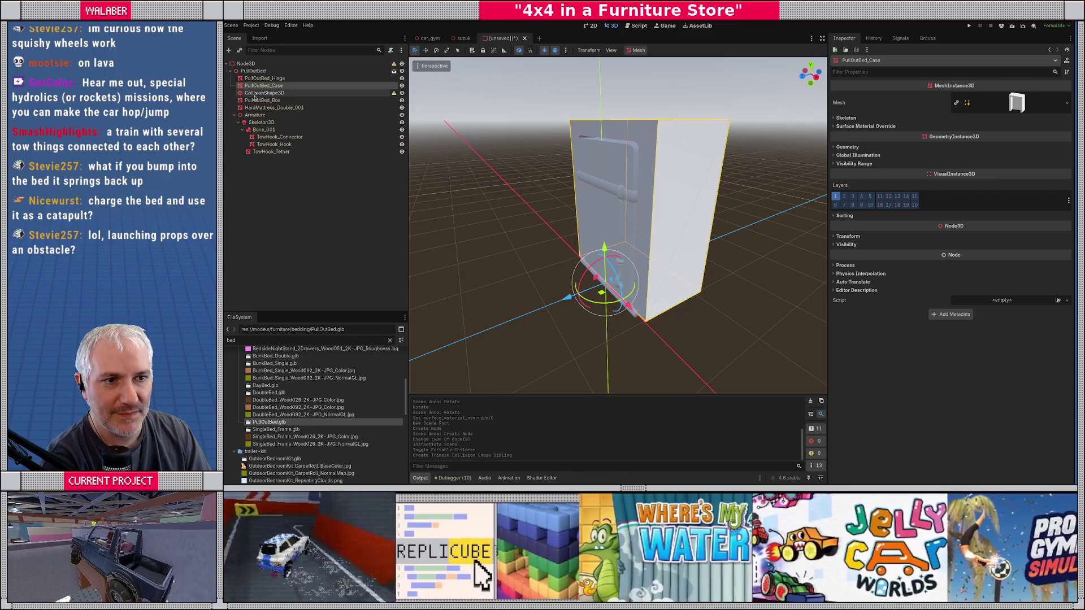
pyautogui.moveTo(249, 94); pyautogui.dragTo(246, 64)
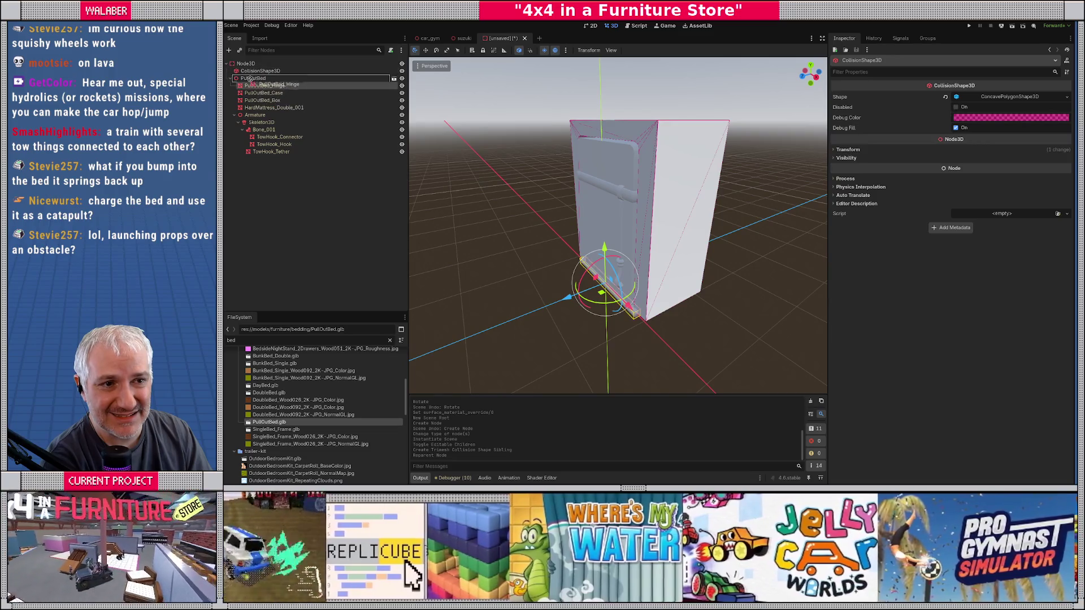
pyautogui.click(261, 91)
# Paste a copy of PullOutBed_Hinge under the root and give it the green material.
pyautogui.click(261, 86)
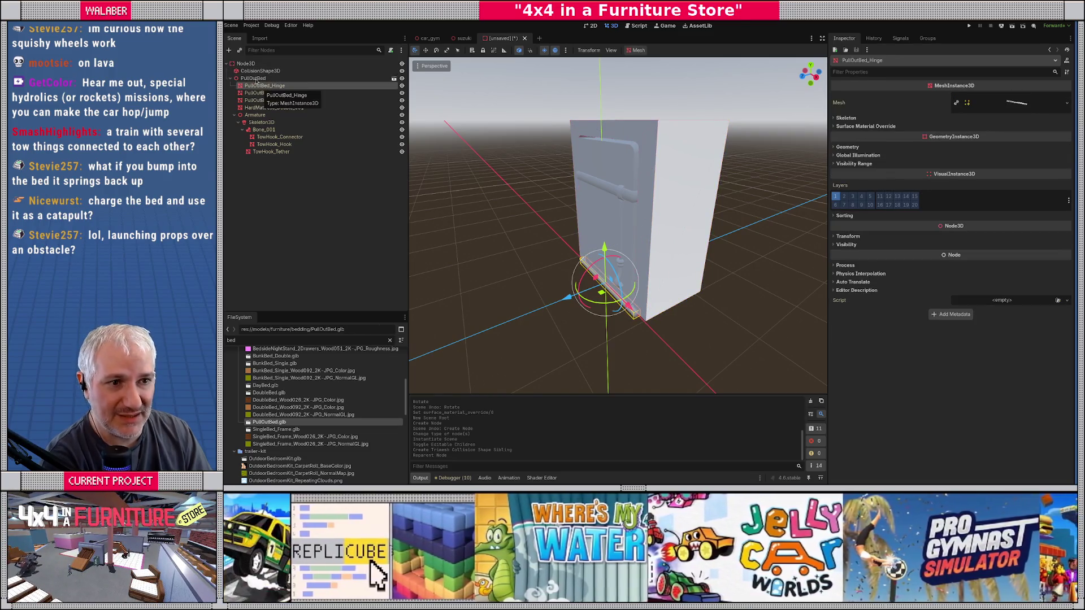
pyautogui.click(249, 64)
pyautogui.hotkey('ctrl', 'v')
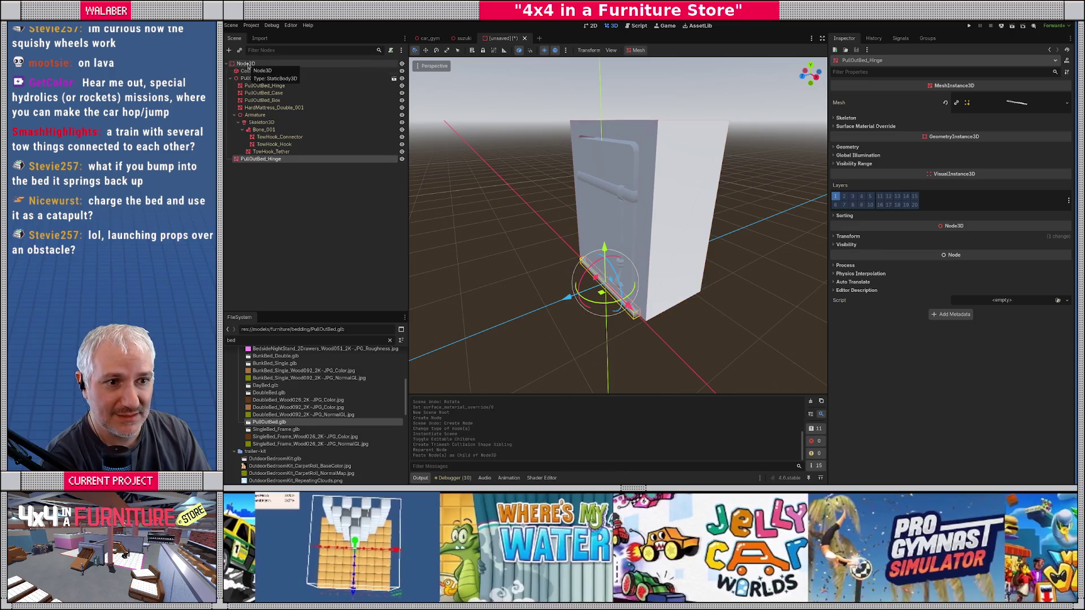
pyautogui.moveTo(251, 159); pyautogui.dragTo(248, 78)
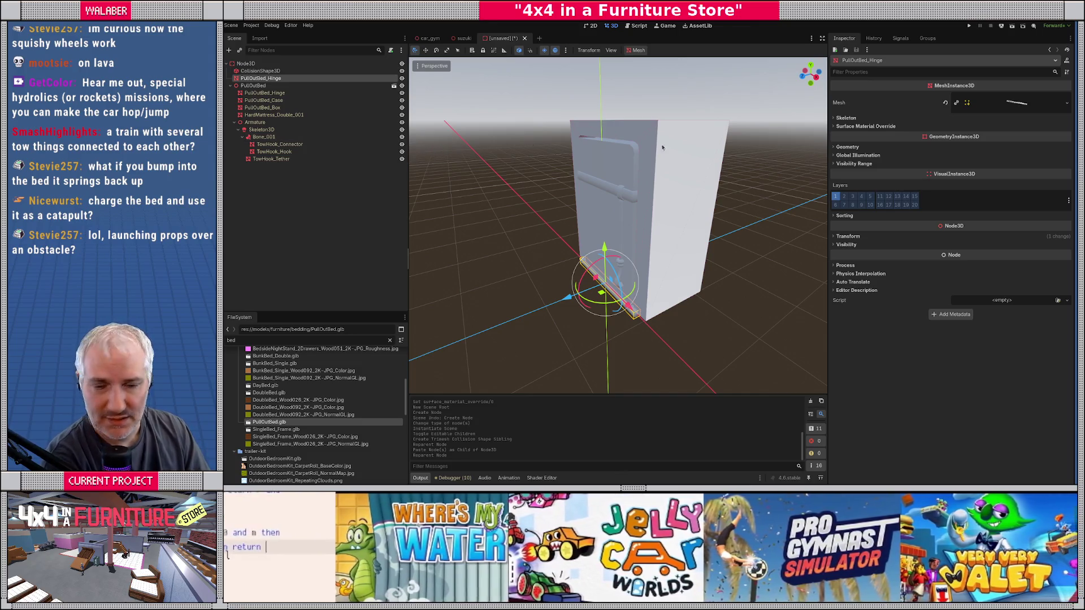
pyautogui.click(907, 127)
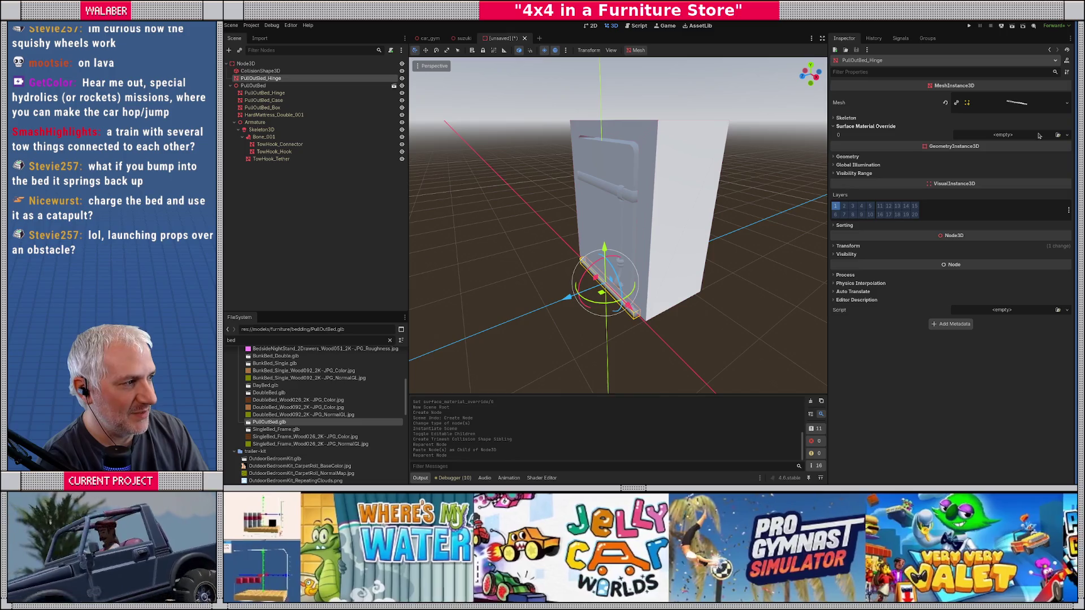
pyautogui.click(1041, 135)
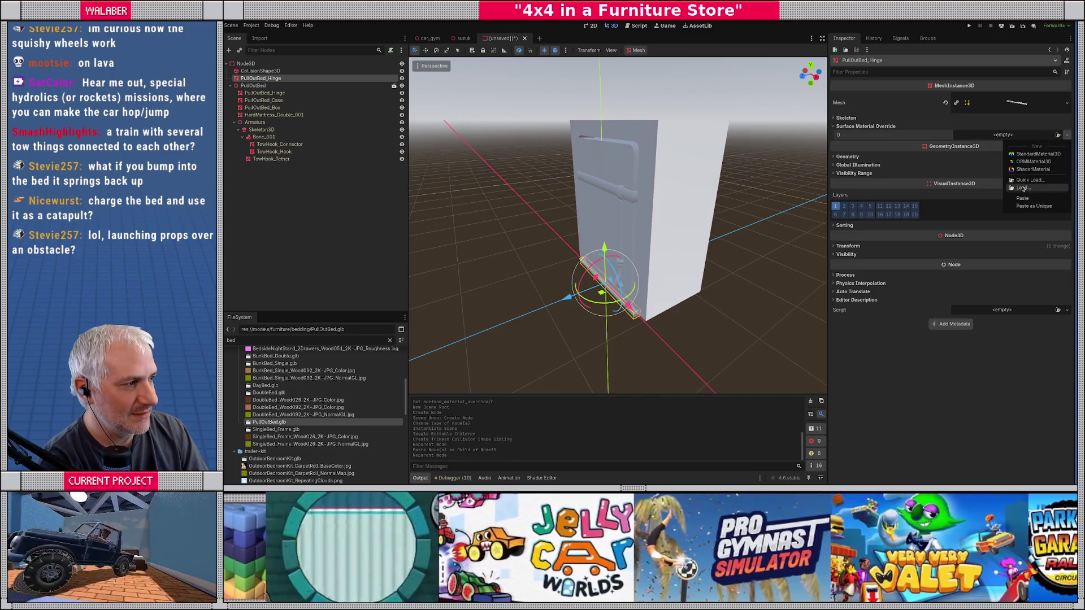
pyautogui.click(1026, 180)
pyautogui.doubleClick(706, 245)
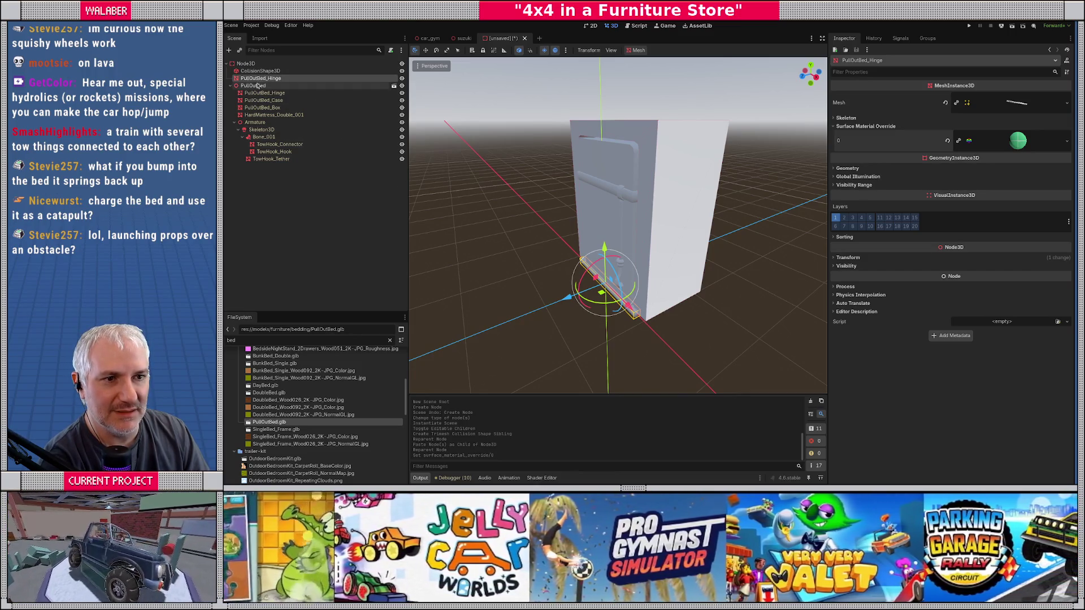
# Paste a copy of PullOutBed_Case under the root, below the hinge, with the green material.
pyautogui.click(262, 100)
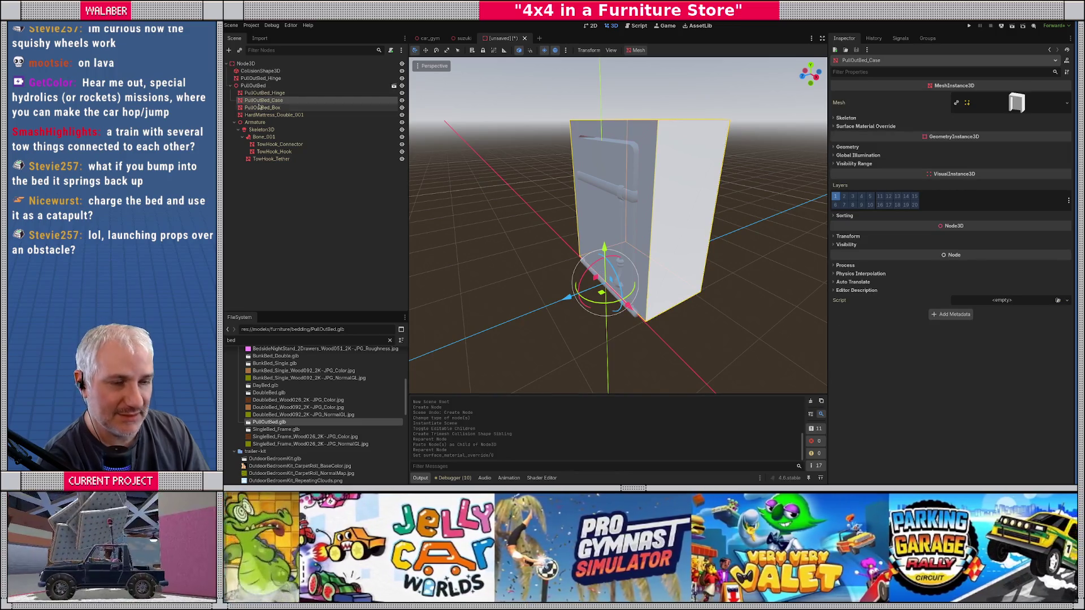
pyautogui.click(246, 63)
pyautogui.hotkey('ctrl', 'v')
pyautogui.moveTo(261, 78)
pyautogui.mouseDown()
pyautogui.moveTo(239, 86)
pyautogui.moveTo(252, 84)
pyautogui.mouseUp()
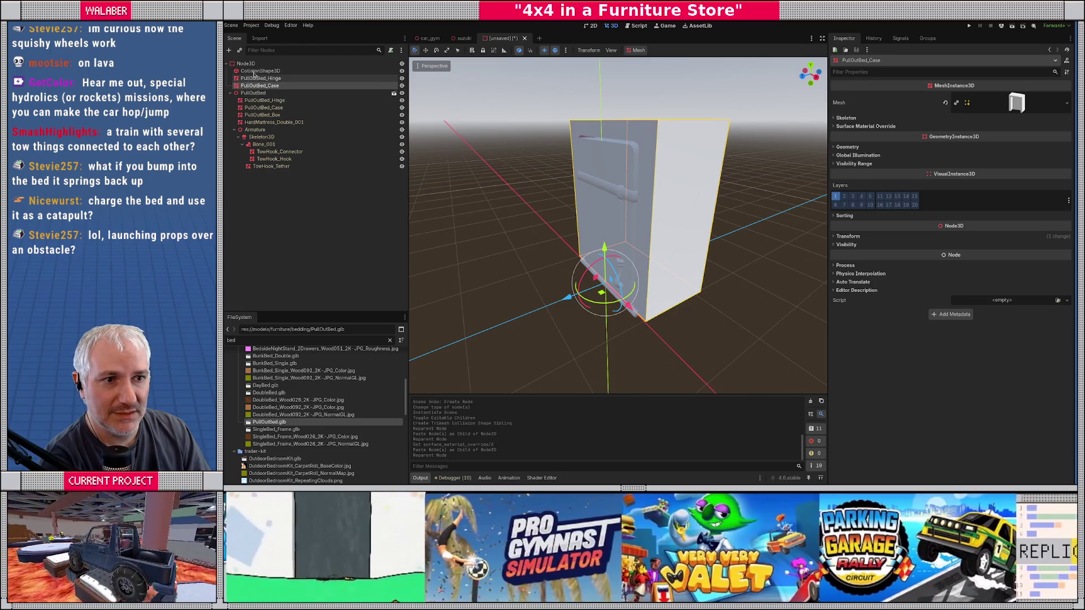
pyautogui.click(257, 71)
pyautogui.click(259, 86)
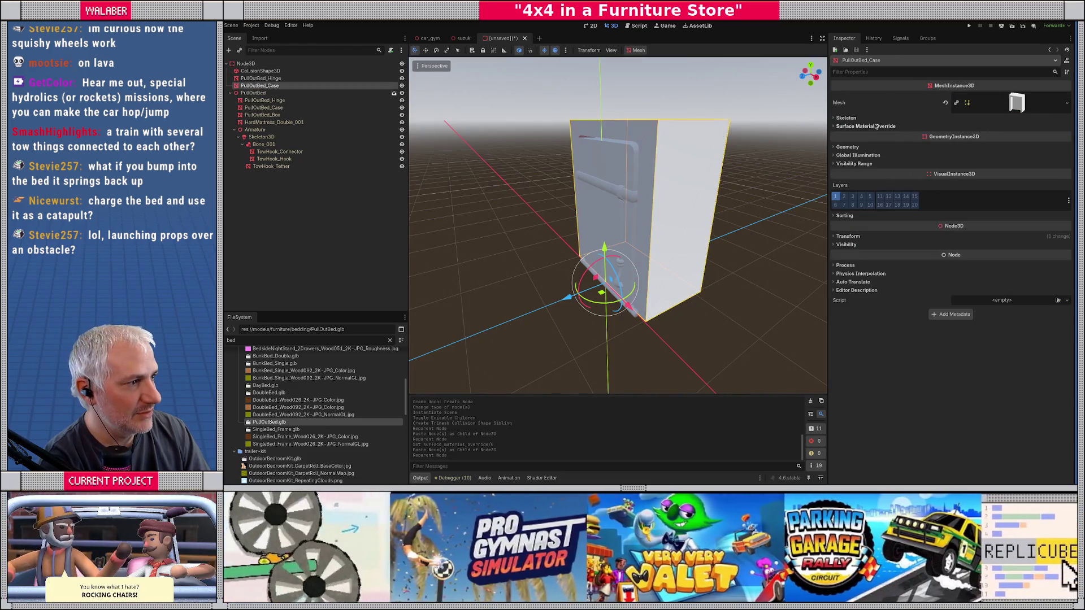
pyautogui.click(876, 126)
pyautogui.click(1044, 136)
pyautogui.click(1028, 180)
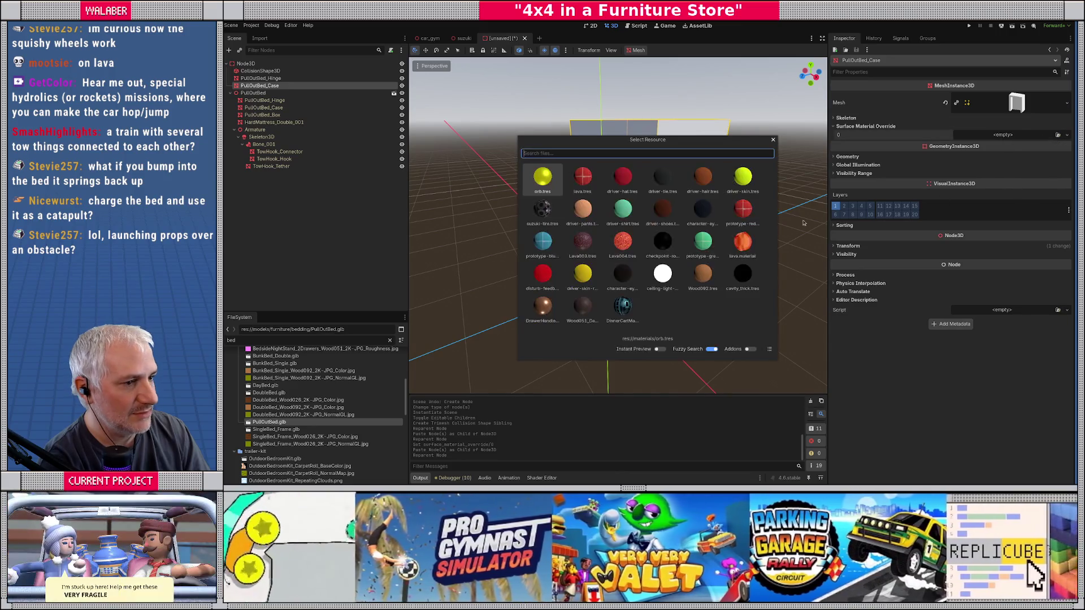
pyautogui.doubleClick(655, 253)
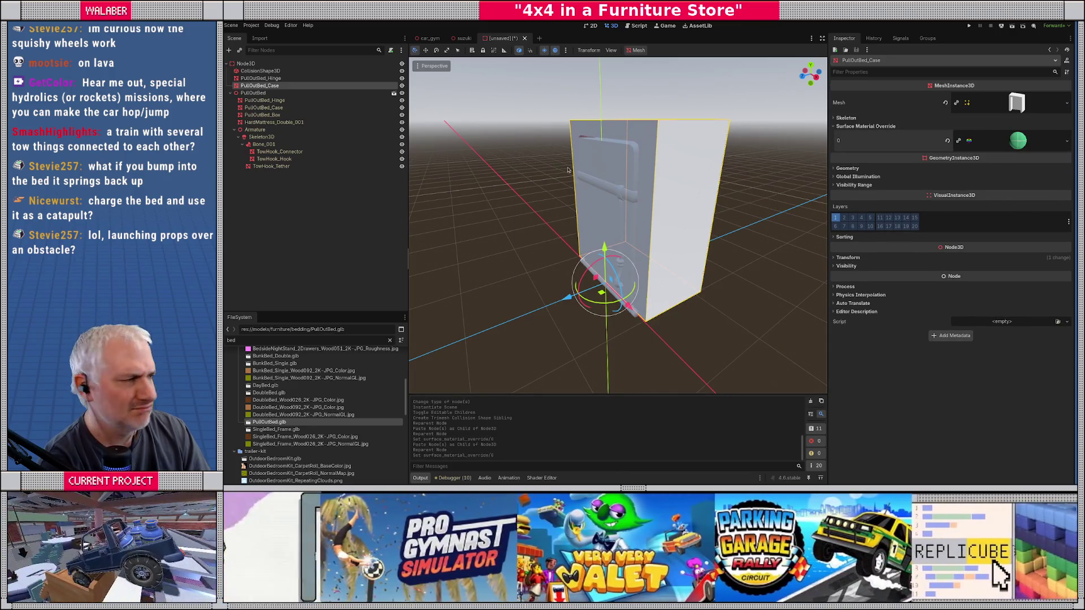
# Hide the bed's original hinge and case meshes and select the inner PullOutBed_Box.
pyautogui.moveTo(631, 231); pyautogui.dragTo(560, 224)
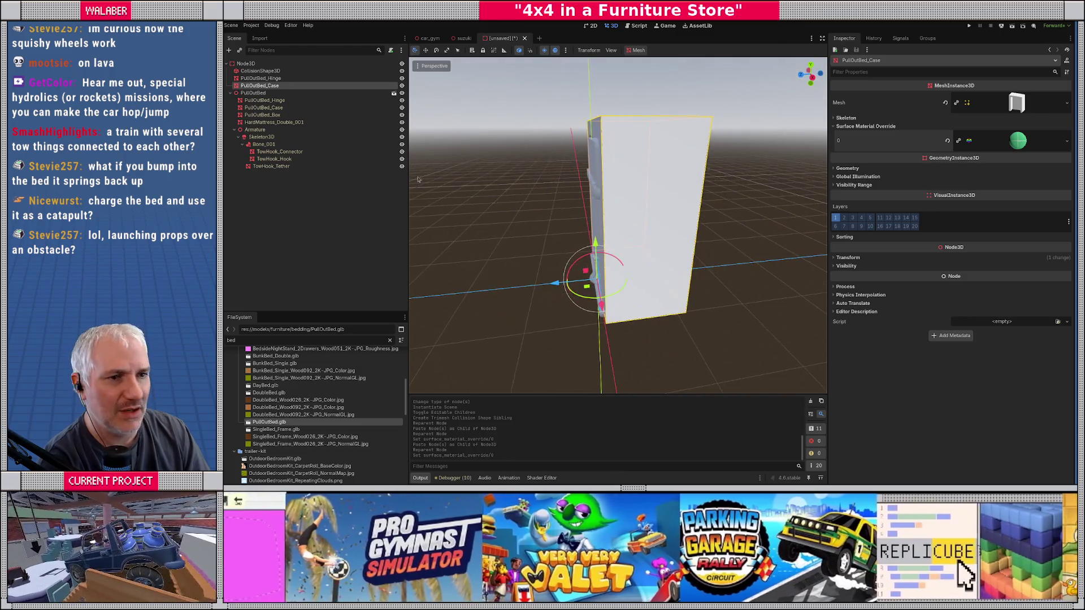
pyautogui.click(402, 100)
pyautogui.click(402, 107)
pyautogui.moveTo(434, 159)
pyautogui.mouseDown()
pyautogui.moveTo(570, 243)
pyautogui.moveTo(661, 169)
pyautogui.moveTo(667, 260)
pyautogui.mouseUp()
pyautogui.scroll(-3, 458, 176)
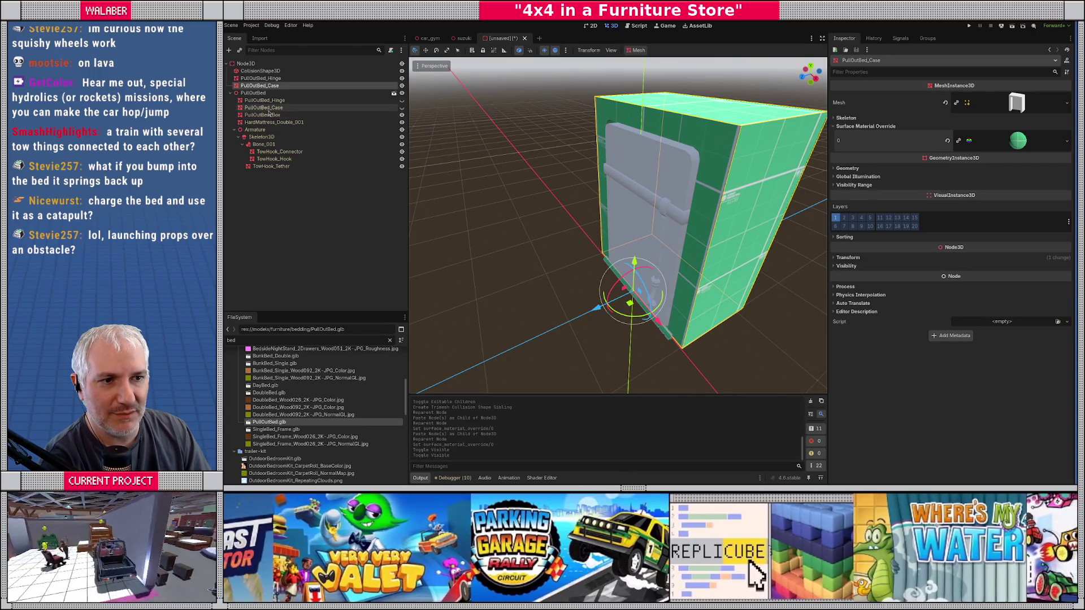
pyautogui.click(269, 115)
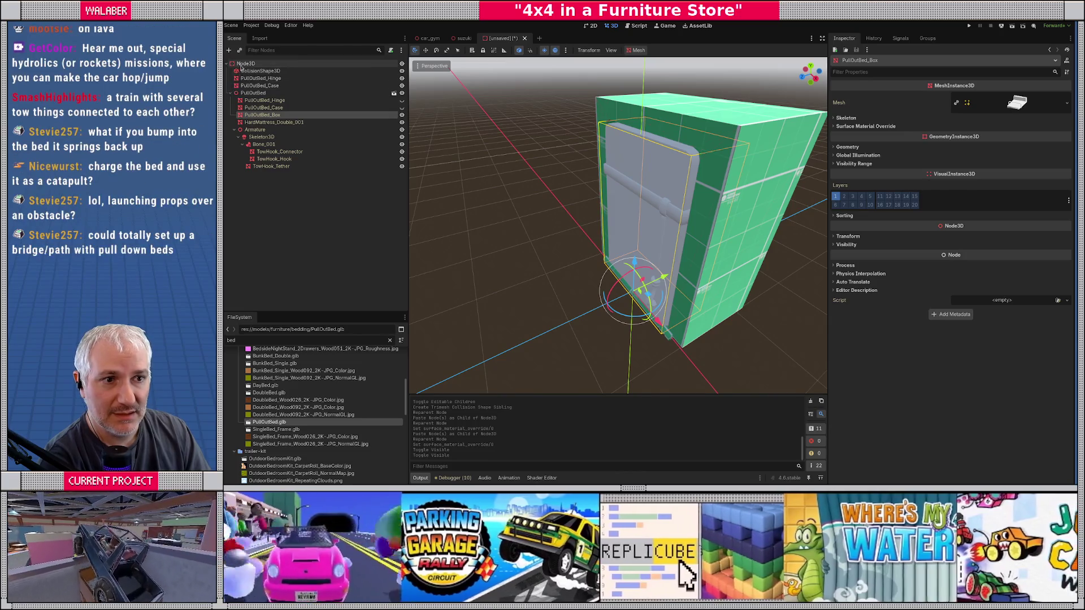
# Add a RigidBody3D above PullOutBed and paste a PullOutBed_Box copy into it.
pyautogui.rightClick(243, 69)
pyautogui.click(263, 72)
pyautogui.write('rigid')
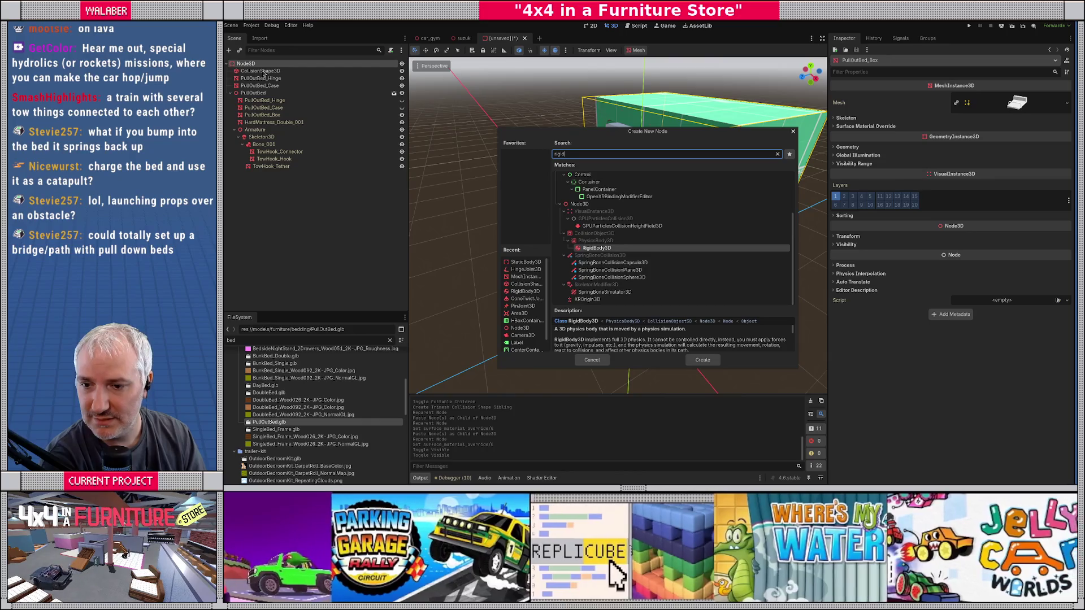
pyautogui.press('Return')
pyautogui.moveTo(237, 178); pyautogui.dragTo(230, 92)
pyautogui.moveTo(236, 92); pyautogui.dragTo(237, 92)
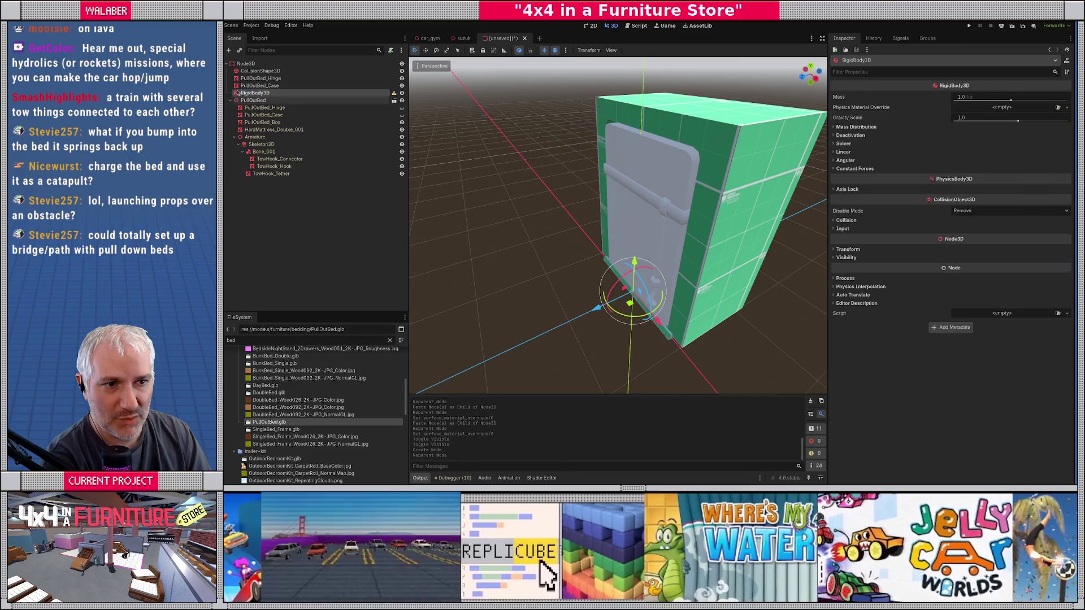
pyautogui.hotkey('ctrl', 'v')
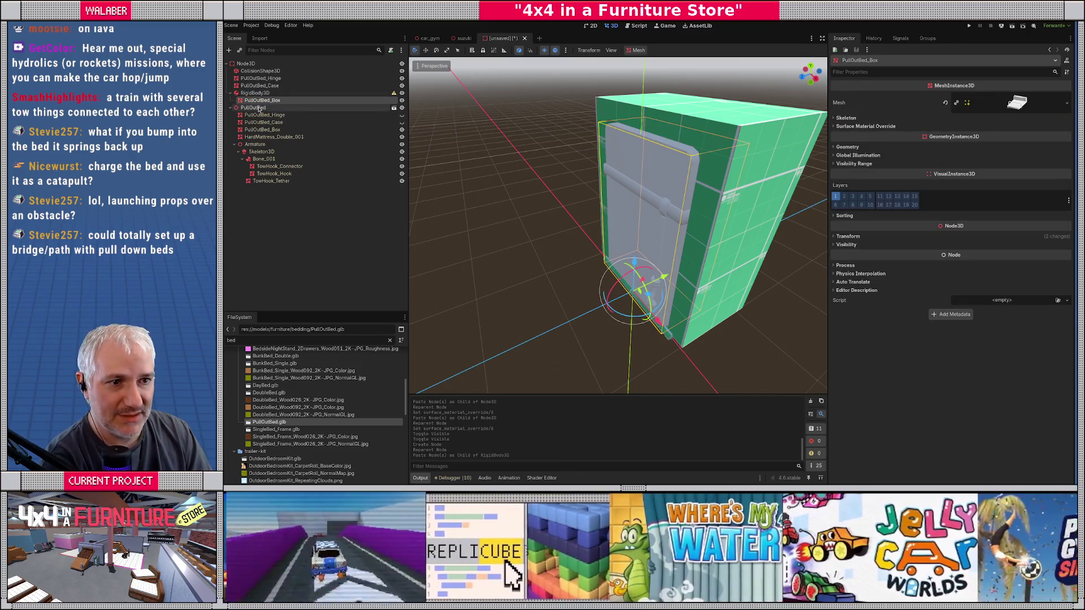
# Apply the red prototype material to the box copy and make it visible.
pyautogui.click(875, 126)
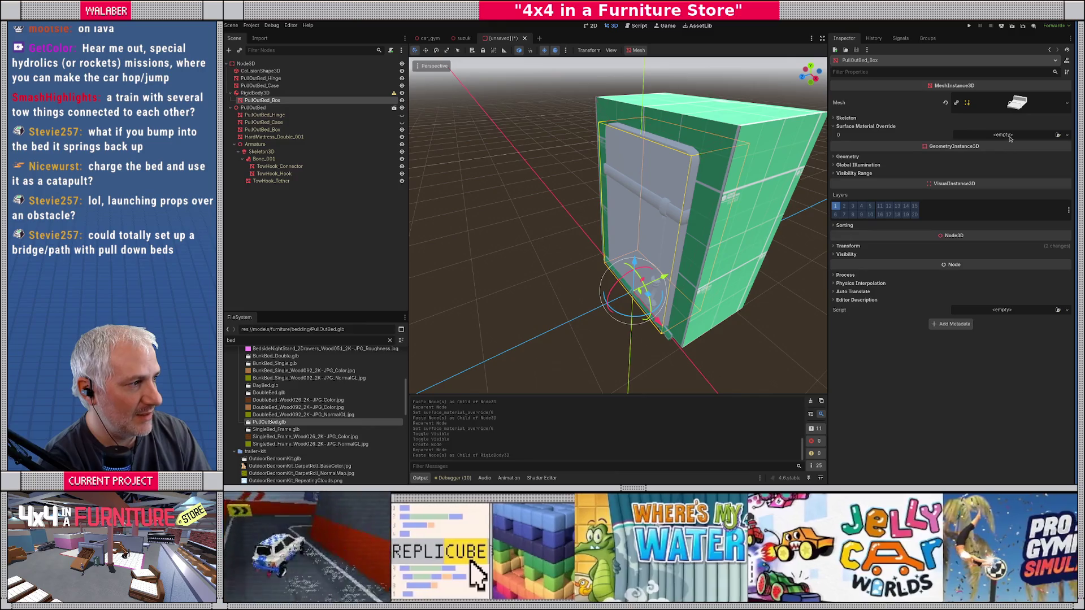
pyautogui.click(1009, 135)
pyautogui.click(1034, 185)
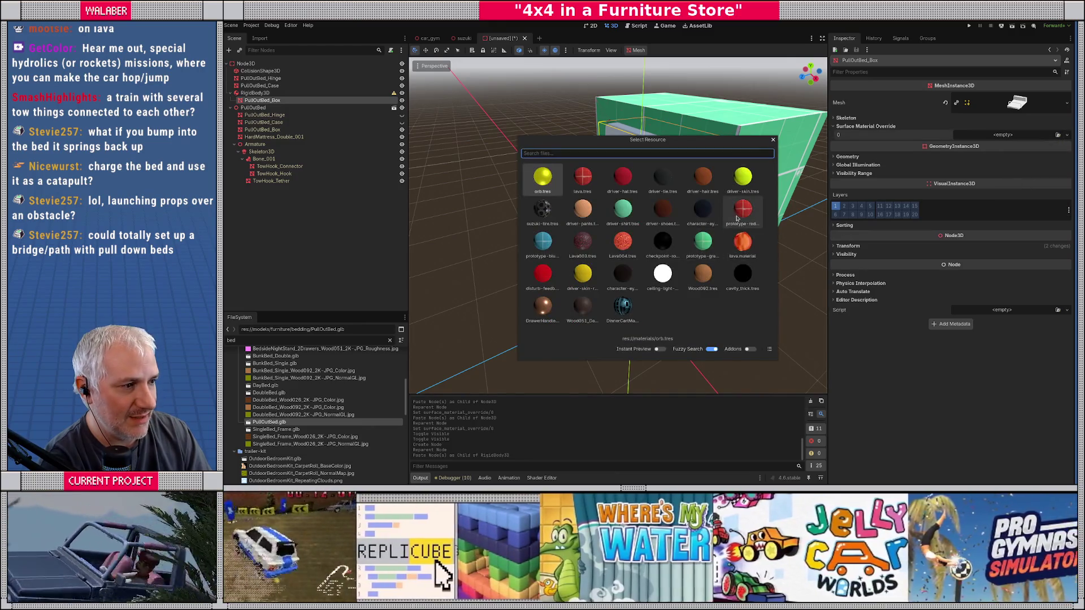
pyautogui.doubleClick(744, 216)
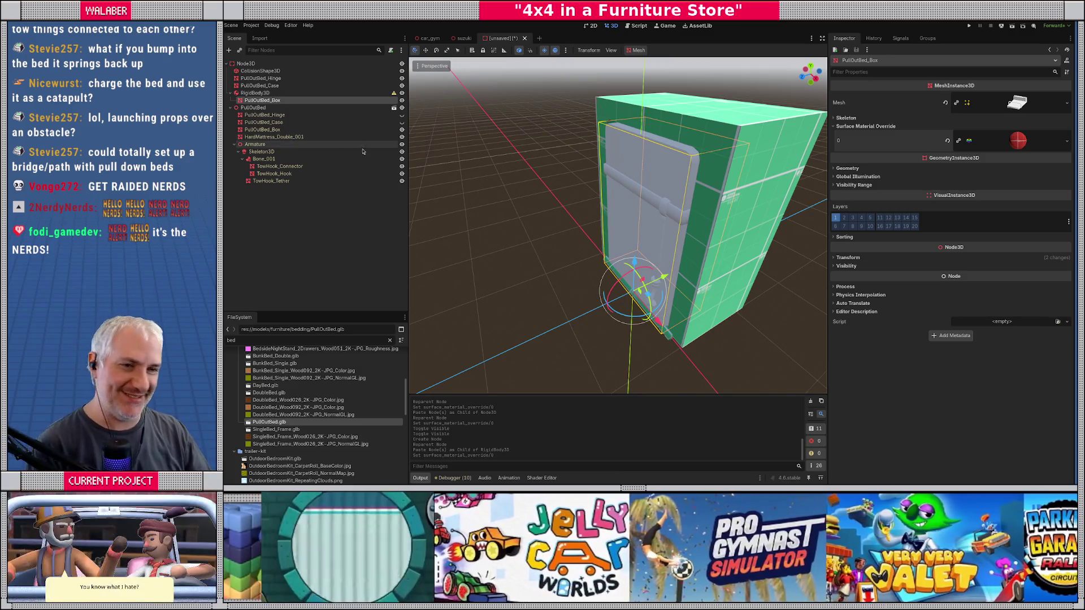
pyautogui.click(403, 130)
# Replace the box copy's material override with the blue prototype material.
pyautogui.scroll(-5, 601, 213)
pyautogui.scroll(-2, 601, 213)
pyautogui.click(1067, 142)
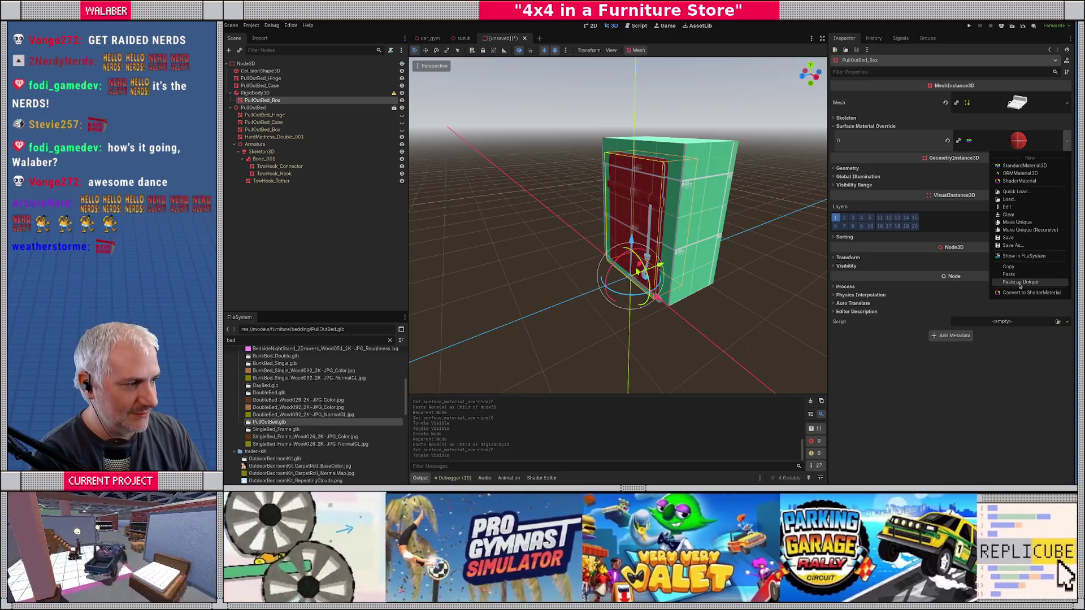
pyautogui.click(1016, 192)
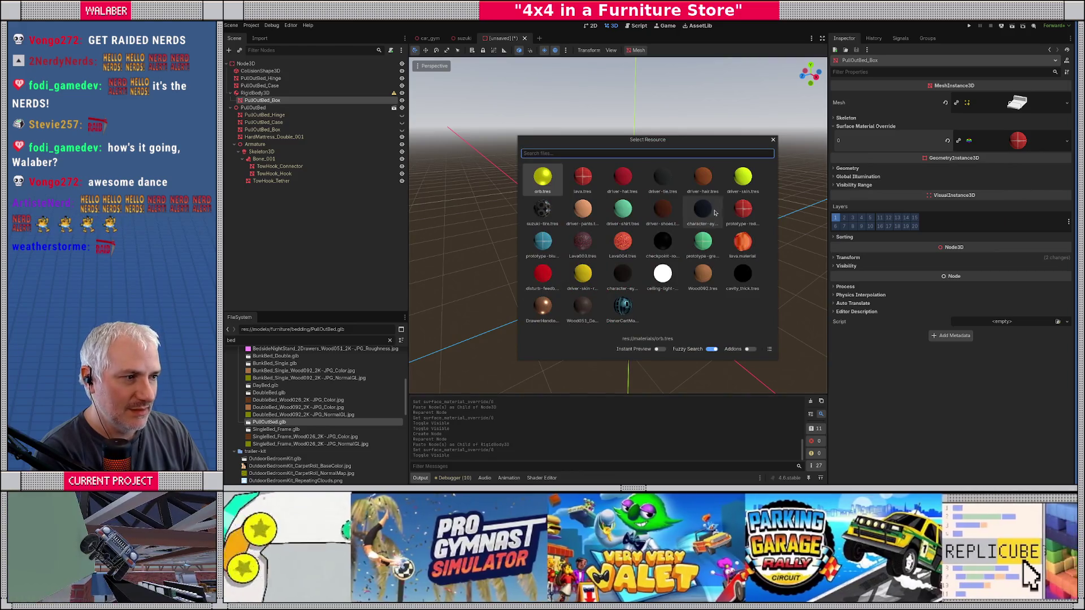
pyautogui.click(542, 242)
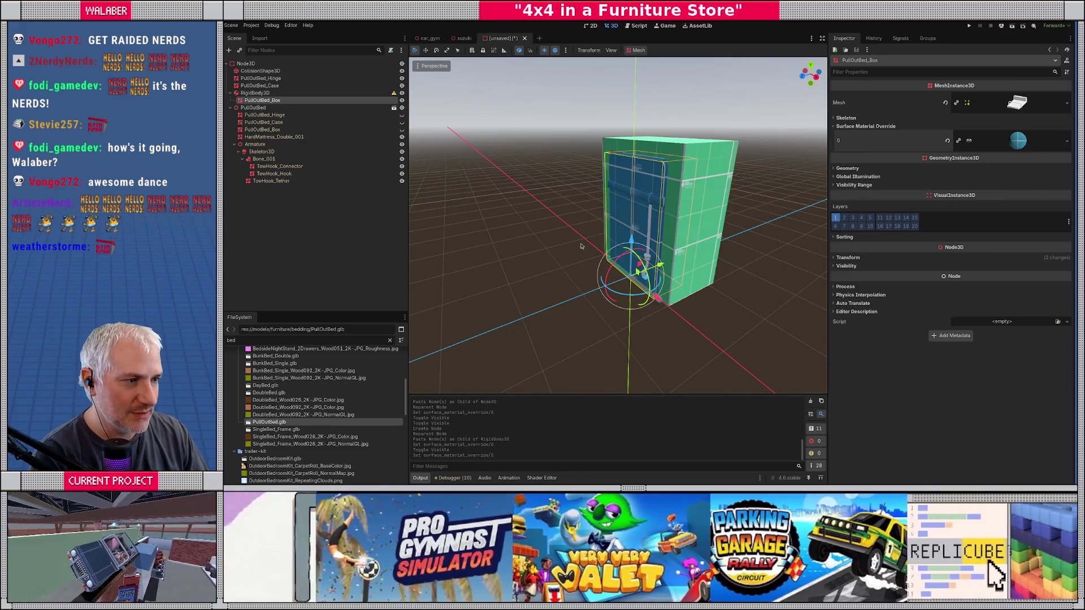
# Delete the original PullOutBed node from the scene, confirming the removal.
pyautogui.scroll(10, 581, 245)
pyautogui.moveTo(579, 246); pyautogui.dragTo(513, 204)
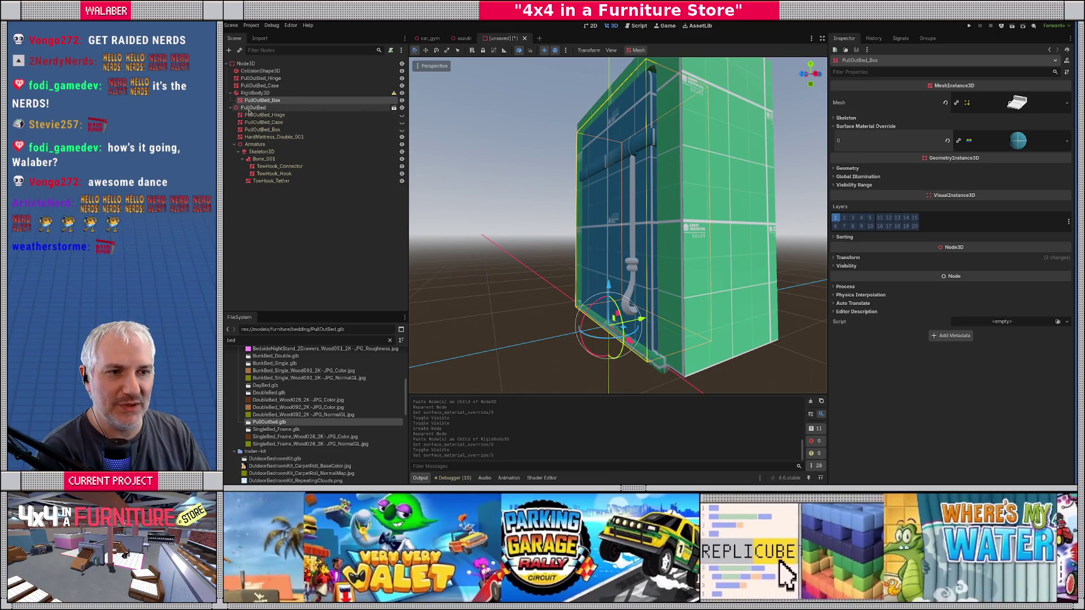
pyautogui.click(252, 108)
pyautogui.press('Delete')
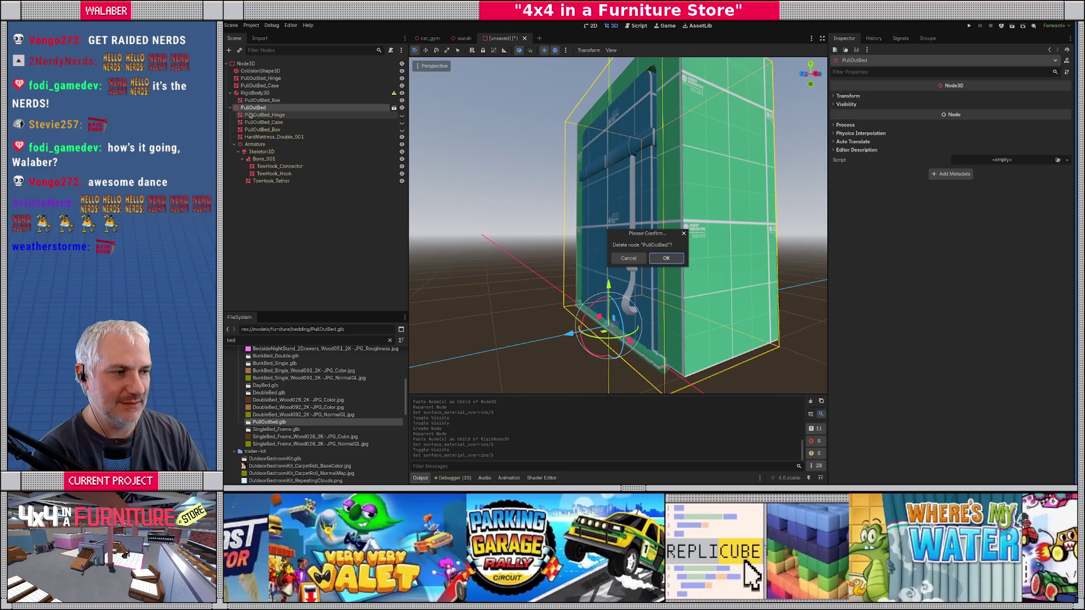
pyautogui.press('Return')
# Undo an accidental bed rotation and select the PullOutBed_Box mesh.
pyautogui.scroll(-3, 561, 254)
pyautogui.moveTo(561, 254)
pyautogui.mouseDown()
pyautogui.moveTo(599, 295)
pyautogui.moveTo(574, 312)
pyautogui.mouseUp()
pyautogui.hotkey('ctrl', 'z')
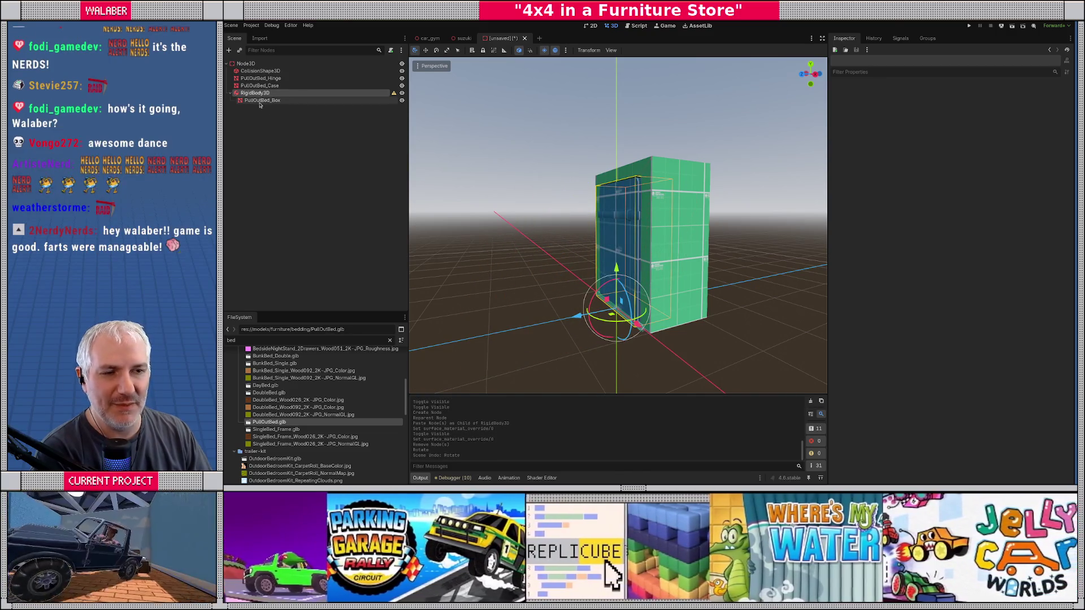
pyautogui.click(261, 100)
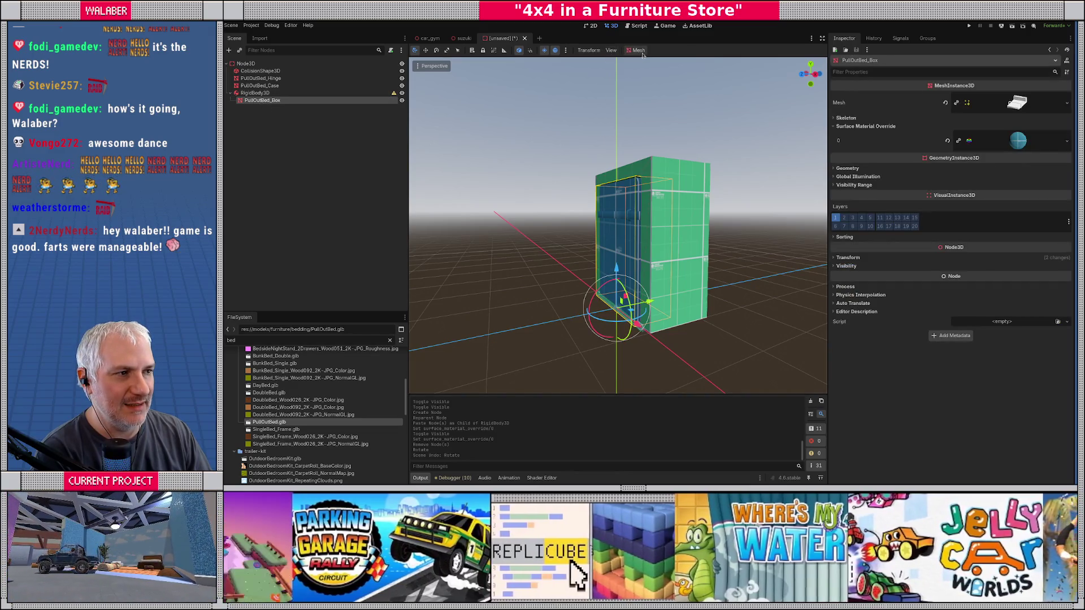
pyautogui.click(638, 50)
pyautogui.click(650, 60)
pyautogui.click(634, 252)
pyautogui.click(626, 277)
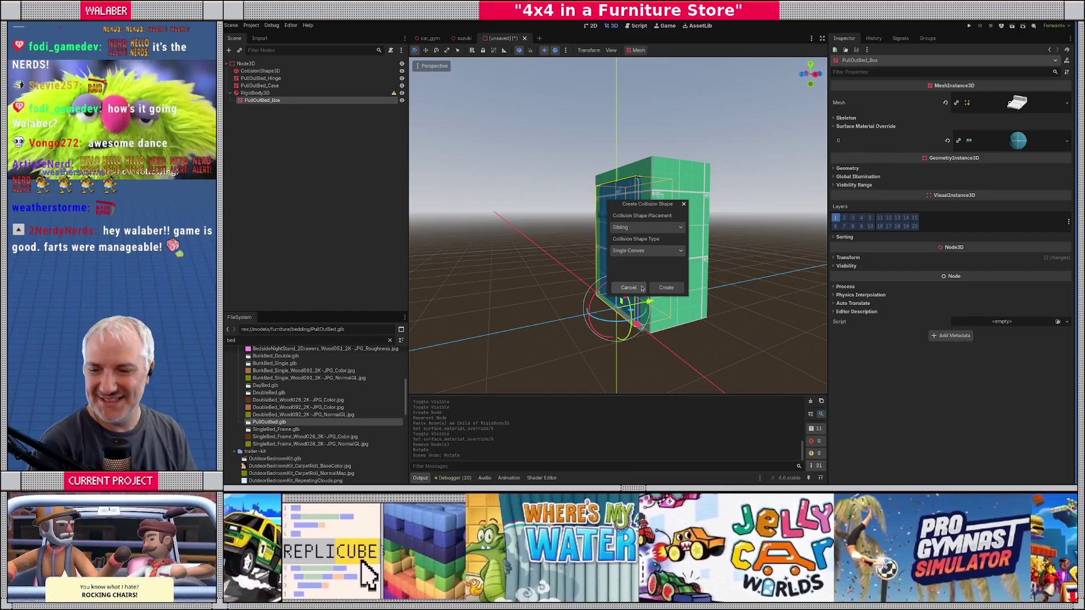
pyautogui.click(653, 252)
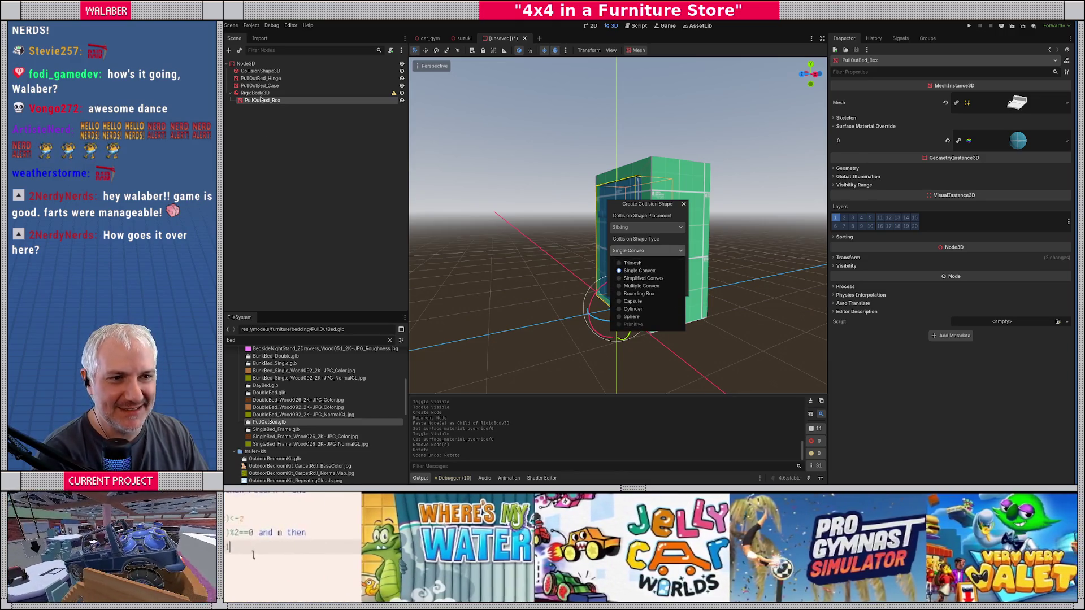
pyautogui.click(594, 275)
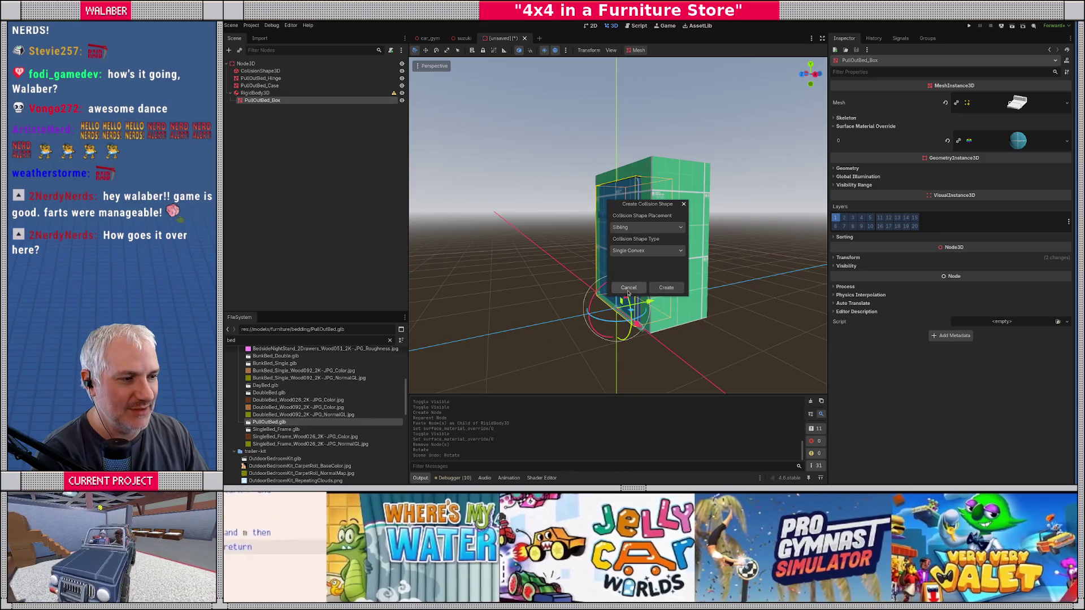
pyautogui.click(630, 291)
pyautogui.click(255, 93)
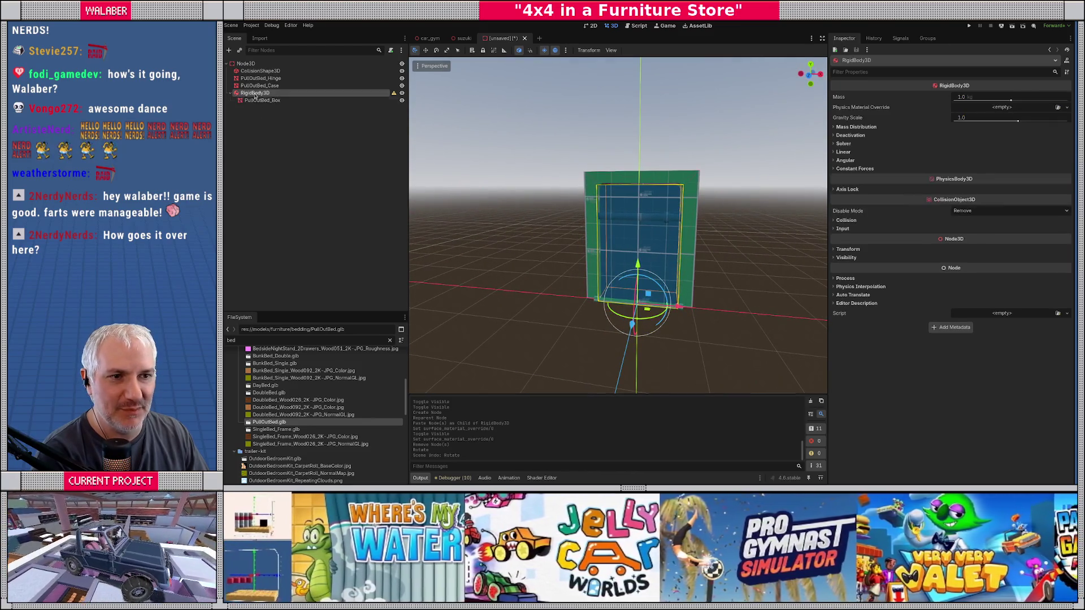
pyautogui.rightClick(261, 93)
# Add a CollisionShape3D under the RigidBody3D and give it a new BoxShape3D.
pyautogui.click(298, 101)
pyautogui.write('collision')
pyautogui.press('Return')
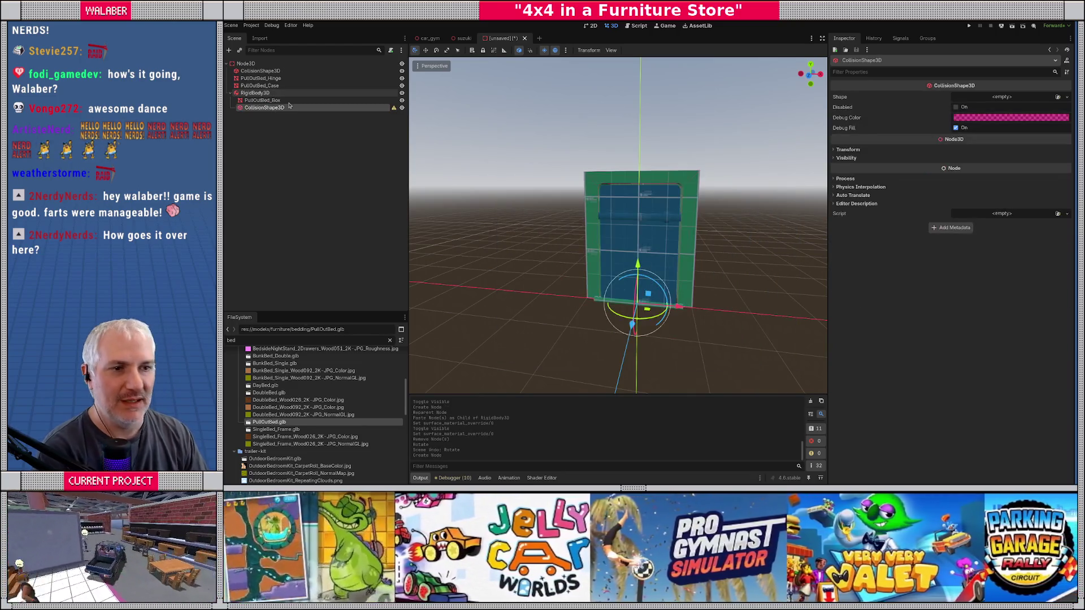
pyautogui.rightClick(289, 107)
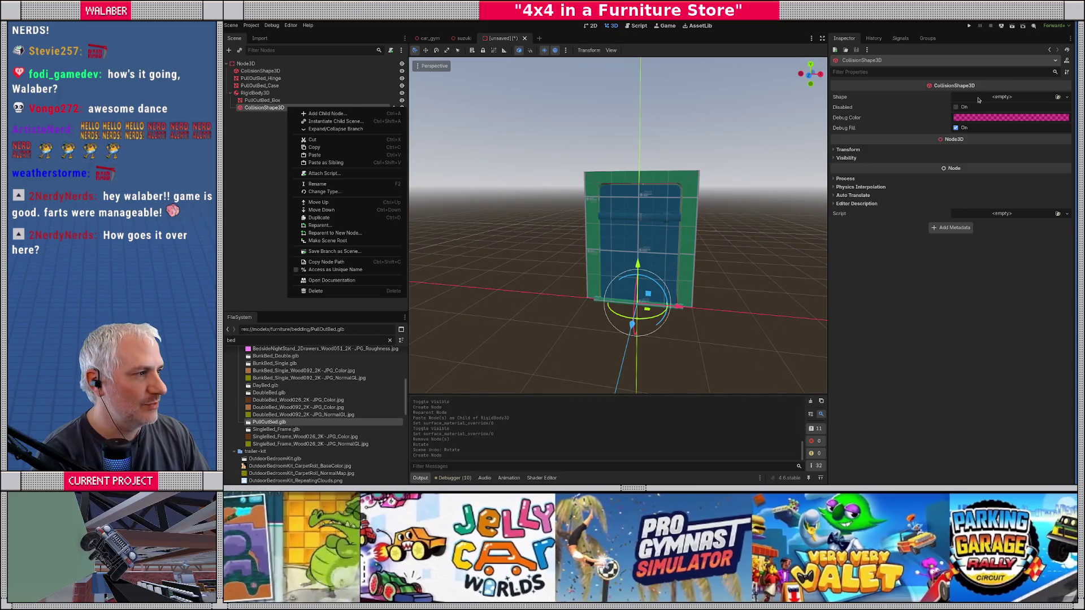
pyautogui.click(979, 100)
pyautogui.click(1012, 131)
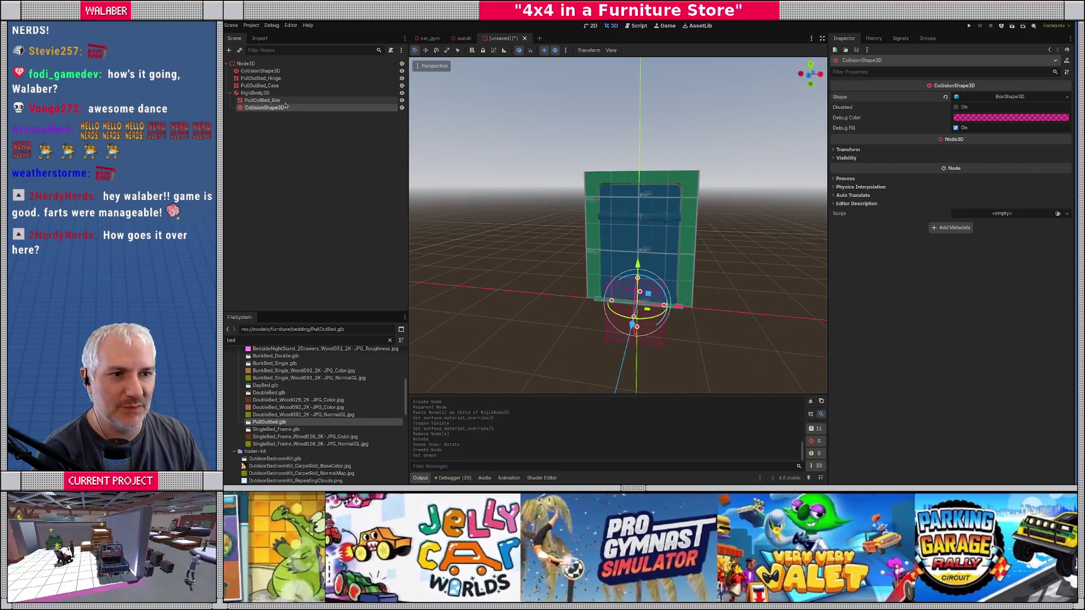
# Hide PullOutBed_Case, then position the box and stretch its height in the right-side view.
pyautogui.press('KP_3')
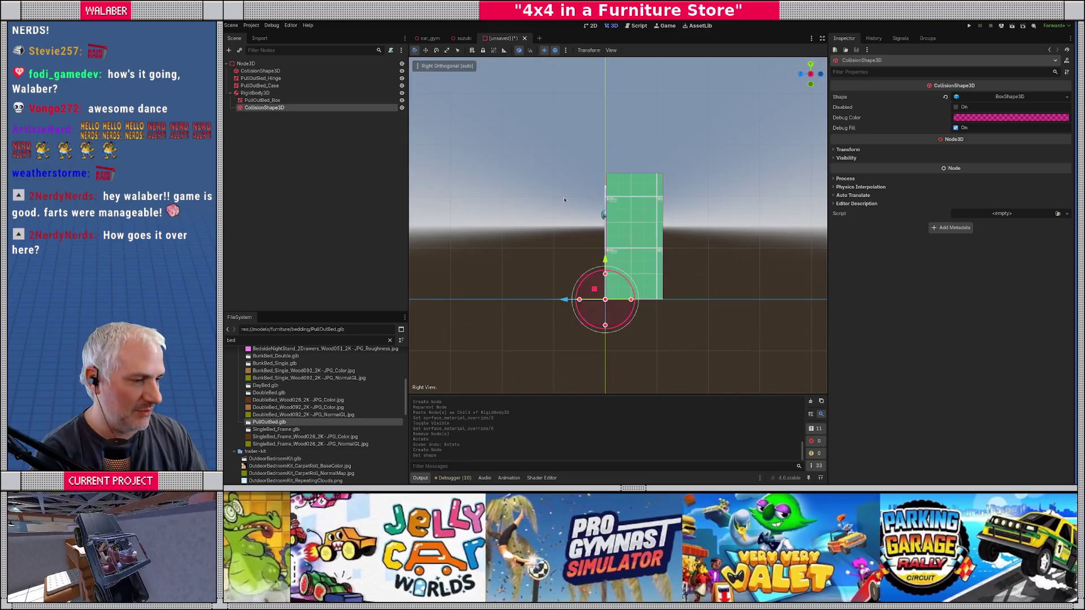
pyautogui.moveTo(604, 261)
pyautogui.mouseDown()
pyautogui.moveTo(593, 212)
pyautogui.moveTo(563, 230)
pyautogui.mouseUp()
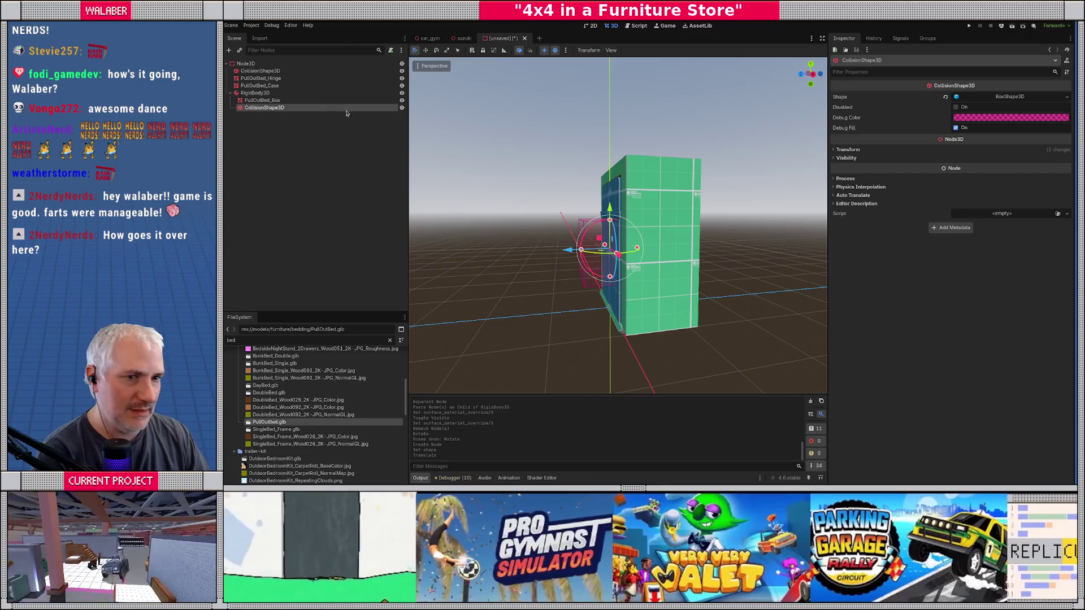
pyautogui.click(402, 85)
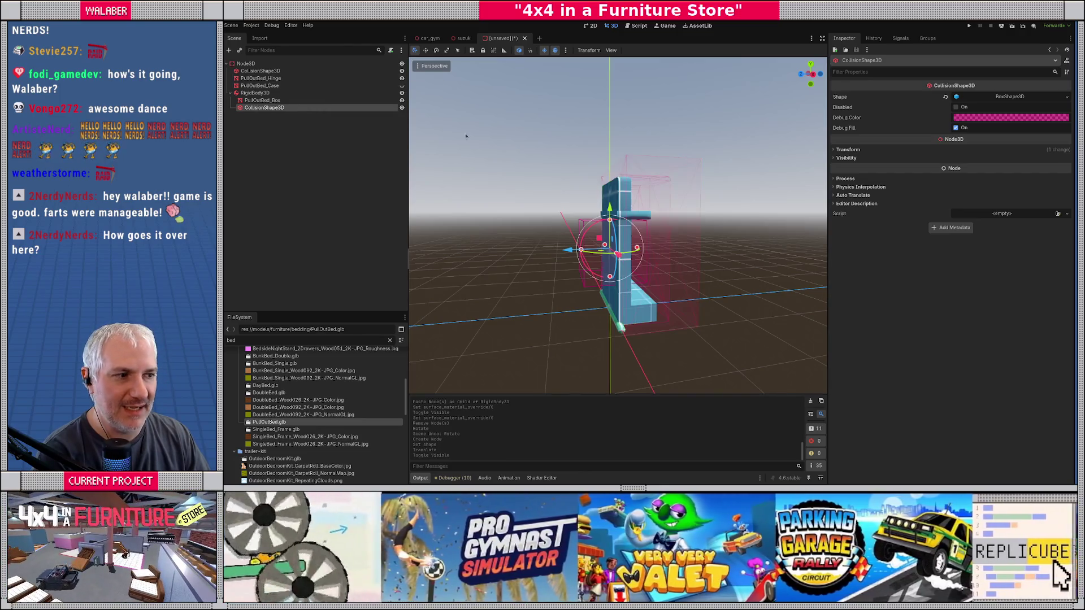
pyautogui.press('KP_3')
pyautogui.scroll(5, 553, 237)
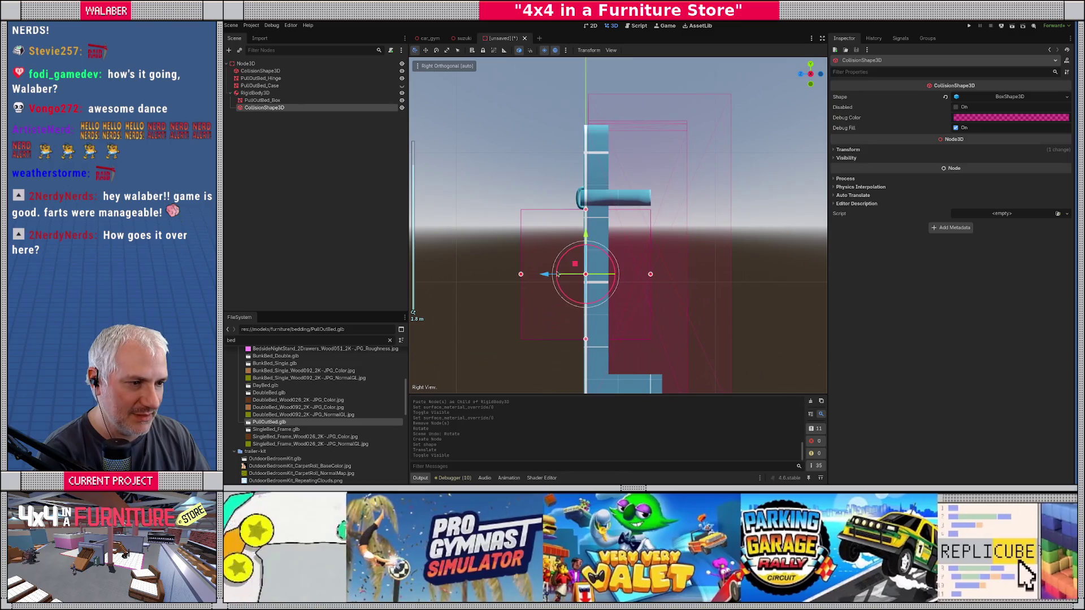
pyautogui.moveTo(544, 277); pyautogui.dragTo(611, 276)
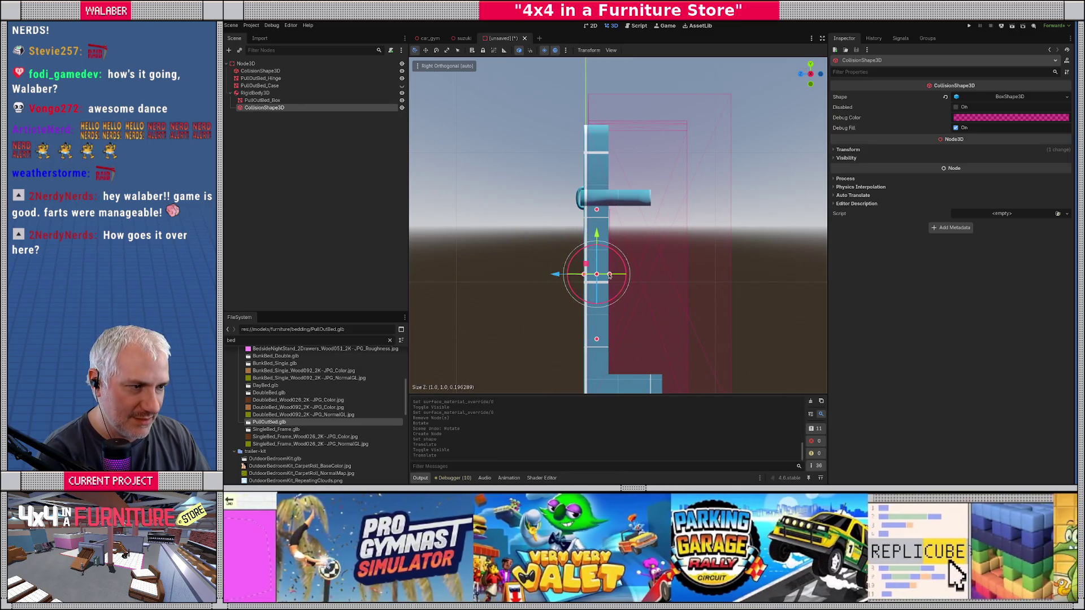
pyautogui.click(609, 276)
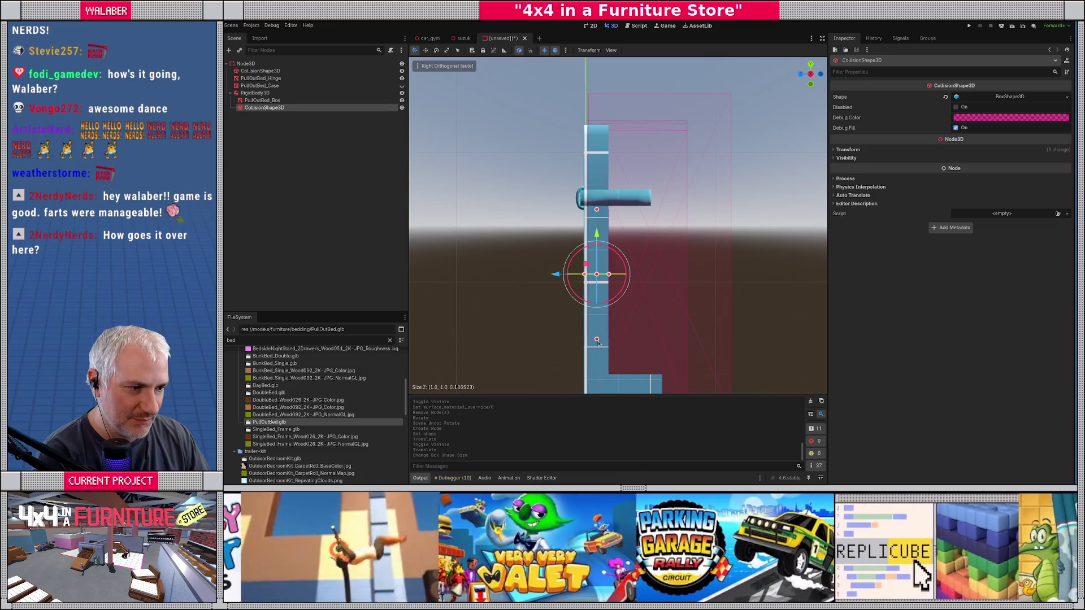
pyautogui.moveTo(599, 363); pyautogui.dragTo(600, 390)
pyautogui.scroll(-3, 593, 316)
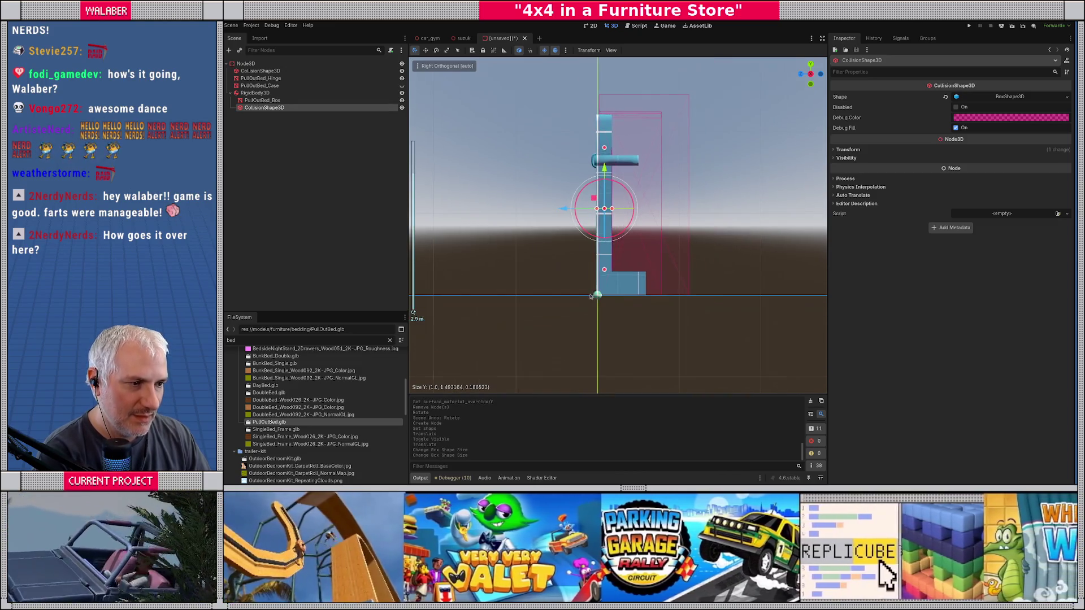
pyautogui.moveTo(606, 283); pyautogui.dragTo(606, 289)
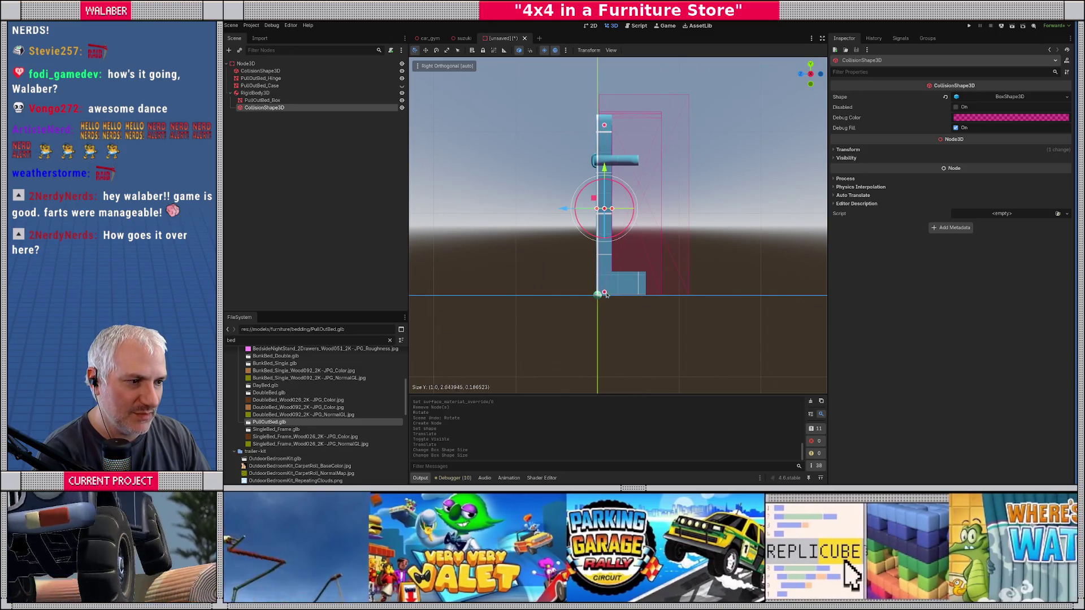
# Widen the box to the bed's width and raise its top, reaching about 1.42 × 2.21 × 0.19.
pyautogui.press('KP_1')
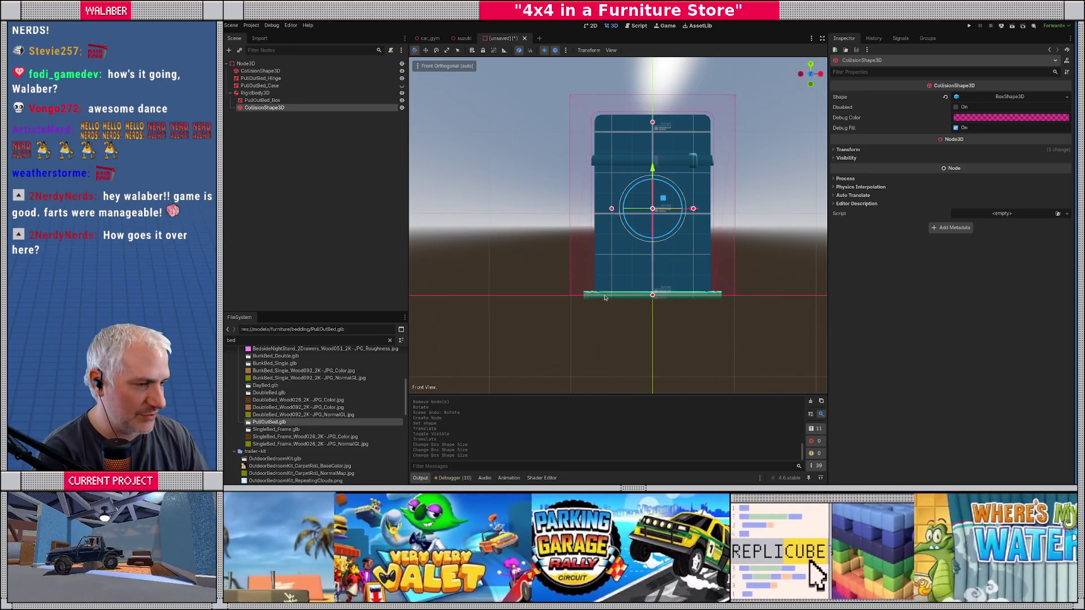
pyautogui.scroll(3, 631, 218)
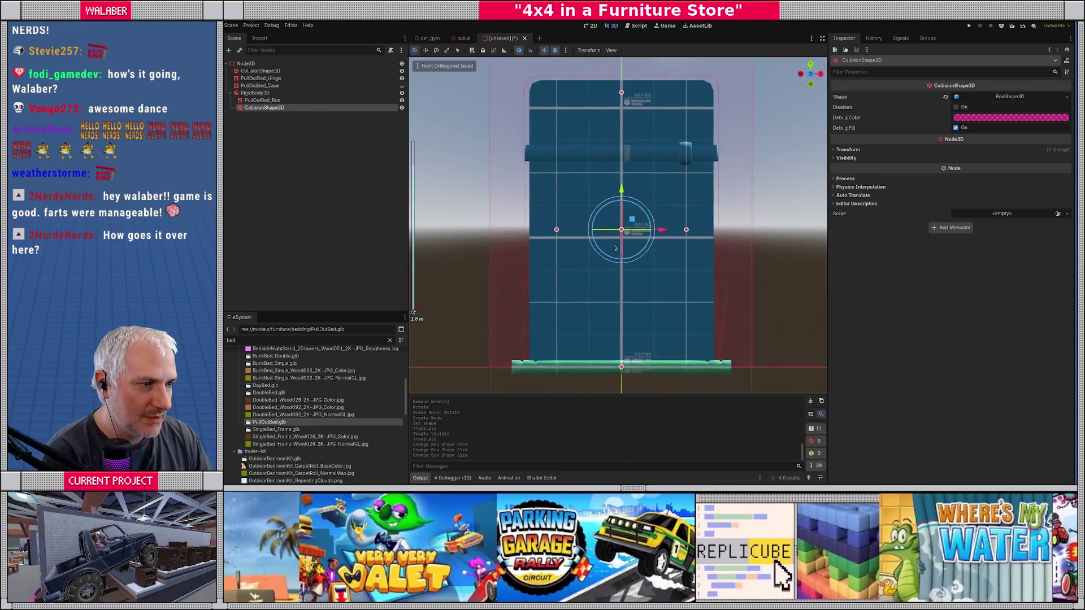
pyautogui.moveTo(676, 237); pyautogui.dragTo(702, 237)
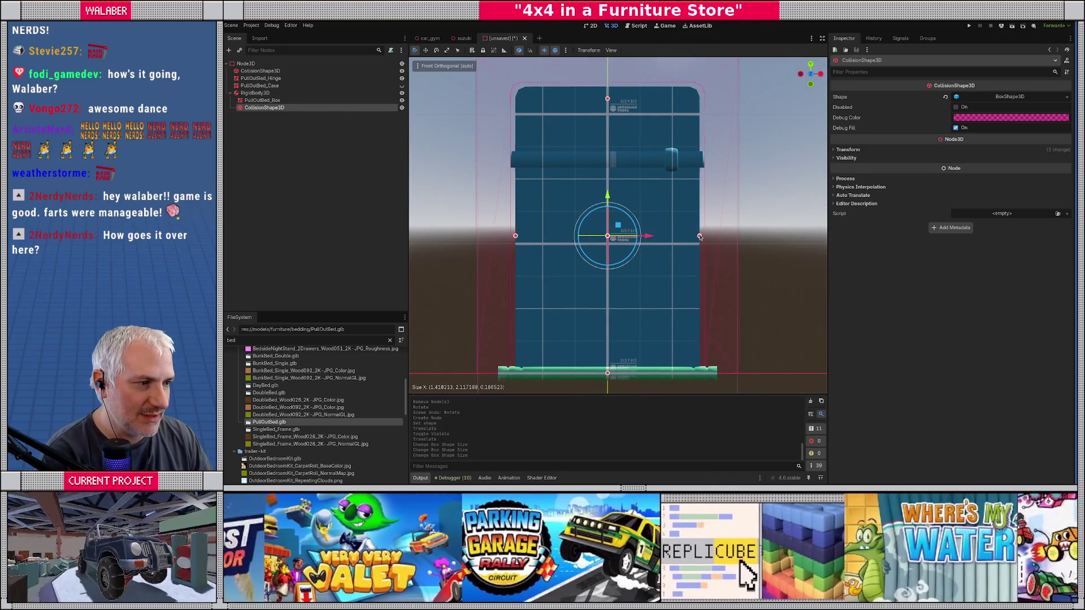
pyautogui.moveTo(607, 100)
pyautogui.mouseDown()
pyautogui.moveTo(609, 91)
pyautogui.moveTo(498, 195)
pyautogui.moveTo(458, 201)
pyautogui.moveTo(532, 206)
pyautogui.mouseUp()
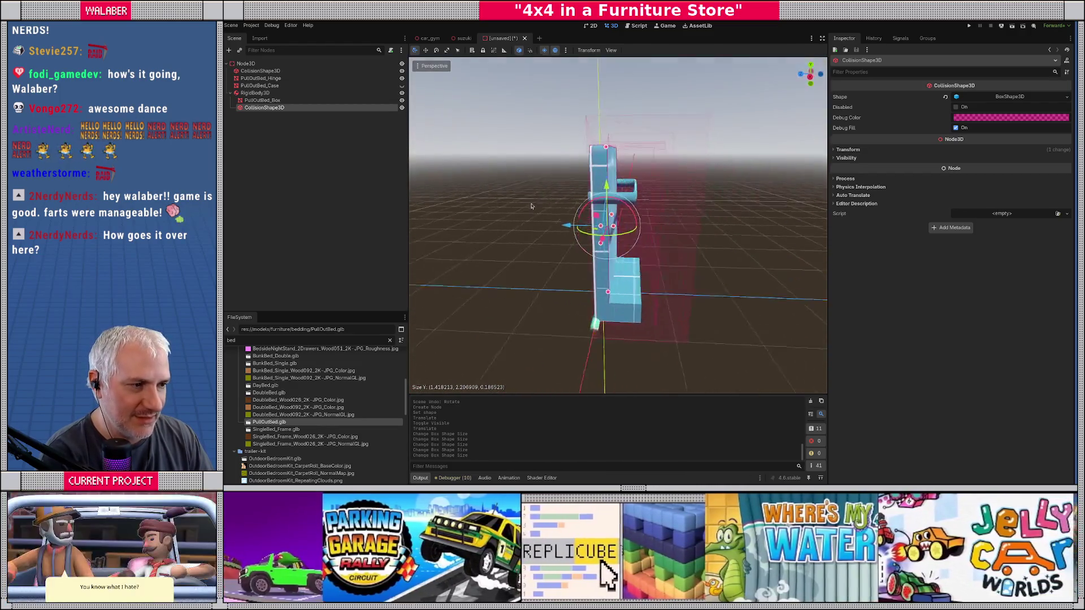
pyautogui.scroll(5, 626, 115)
# Search the FileSystem for RiggedMattress_Double and drag it into the scene.
pyautogui.scroll(-10, 620, 166)
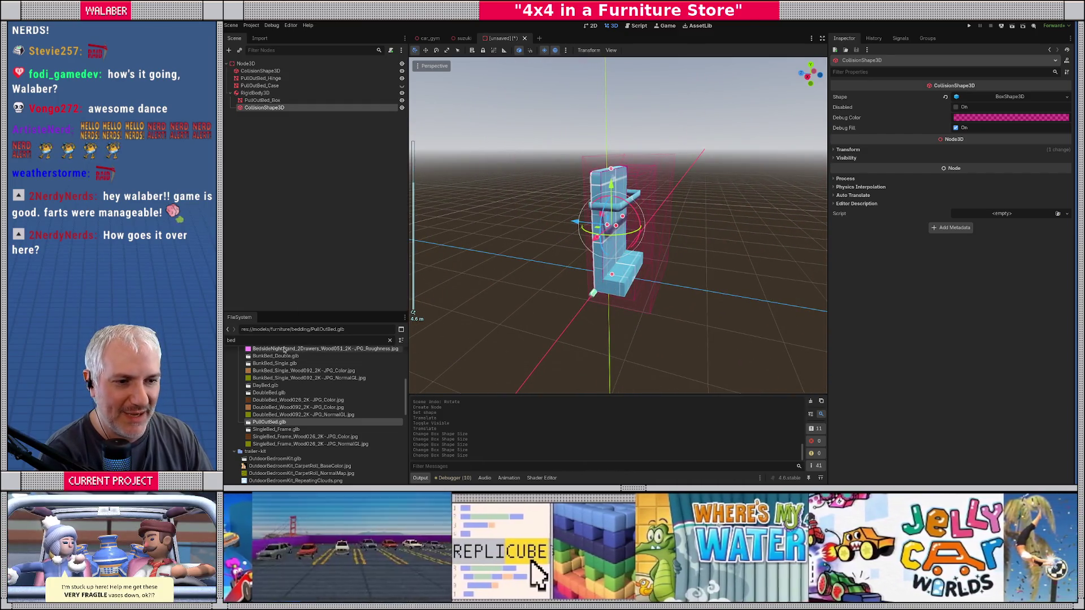
pyautogui.write('ma')
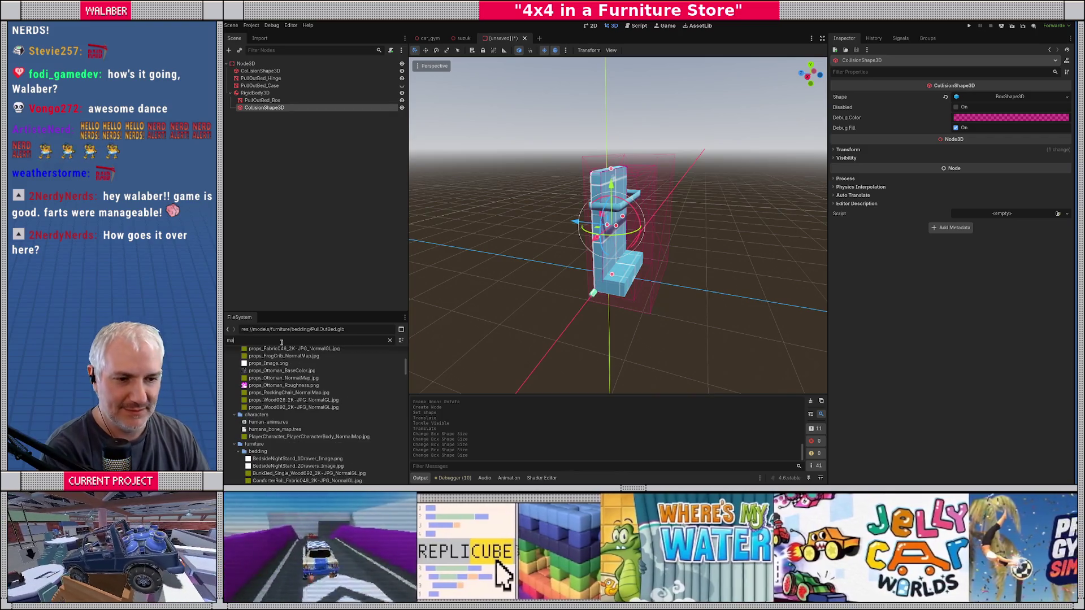
pyautogui.write('ttress')
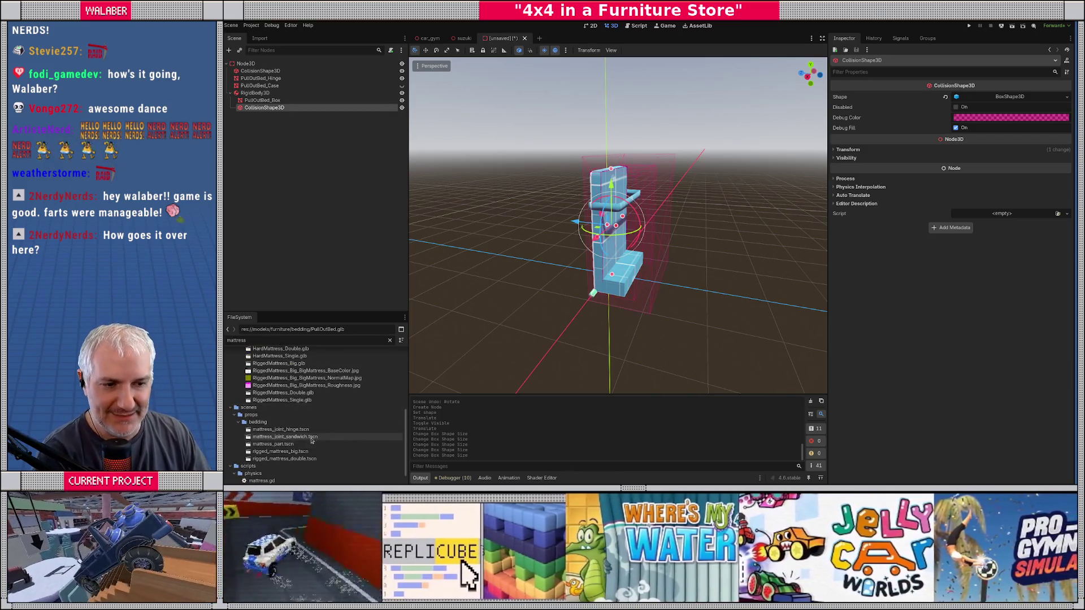
pyautogui.scroll(2, 326, 435)
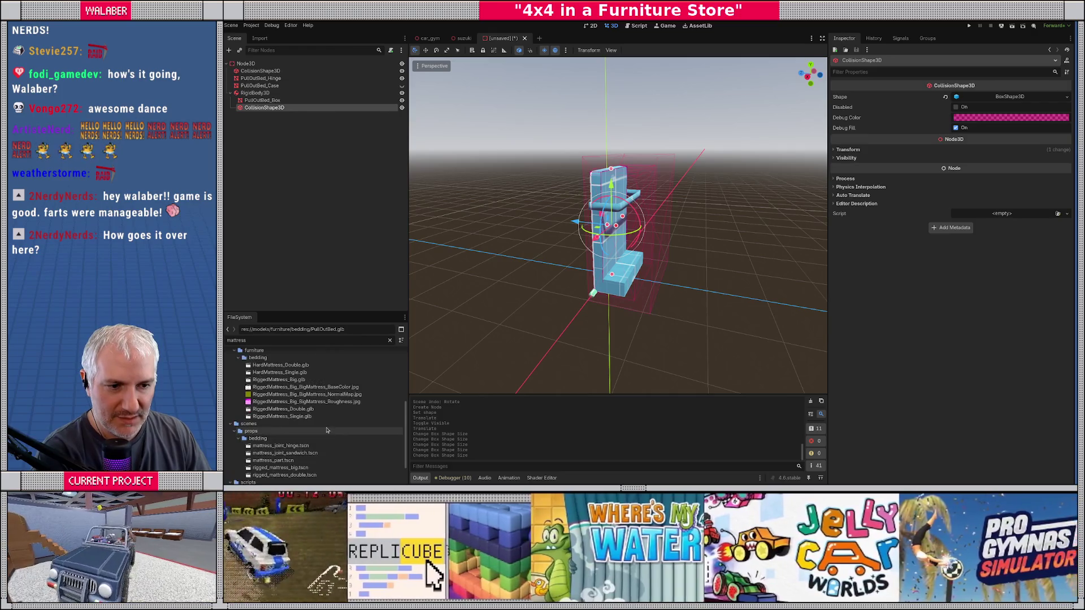
pyautogui.scroll(-2, 326, 431)
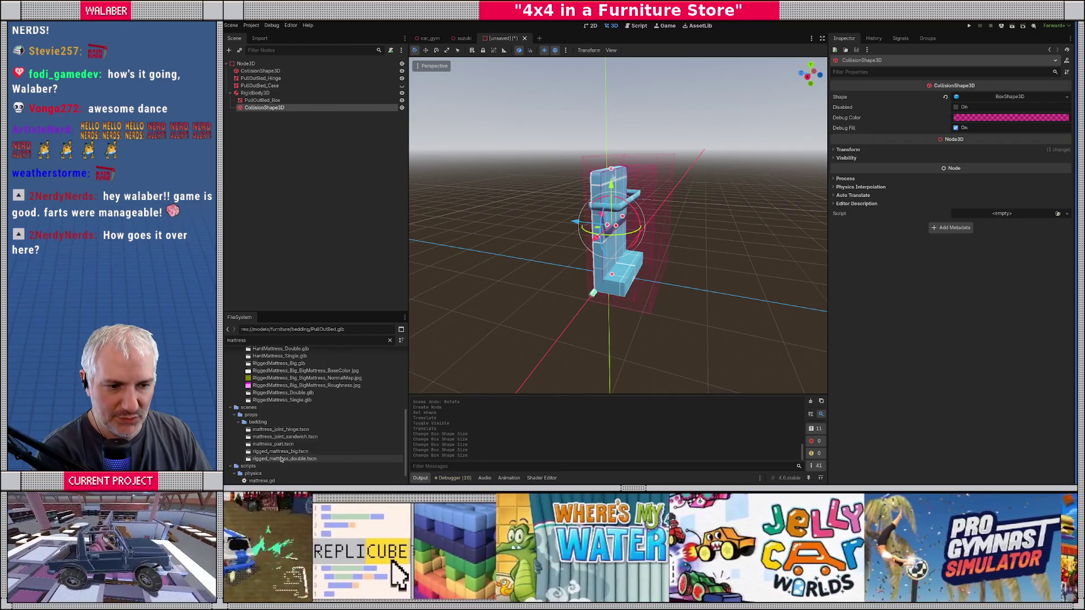
pyautogui.moveTo(281, 459)
pyautogui.mouseDown()
pyautogui.moveTo(531, 289)
pyautogui.moveTo(559, 286)
pyautogui.moveTo(528, 289)
pyautogui.moveTo(492, 255)
pyautogui.moveTo(480, 265)
pyautogui.moveTo(630, 226)
pyautogui.moveTo(639, 211)
pyautogui.mouseUp()
# Lower the mattress, slide it along X against the bed, and reparent it under the root node.
pyautogui.press('KP_3')
pyautogui.scroll(5, 640, 213)
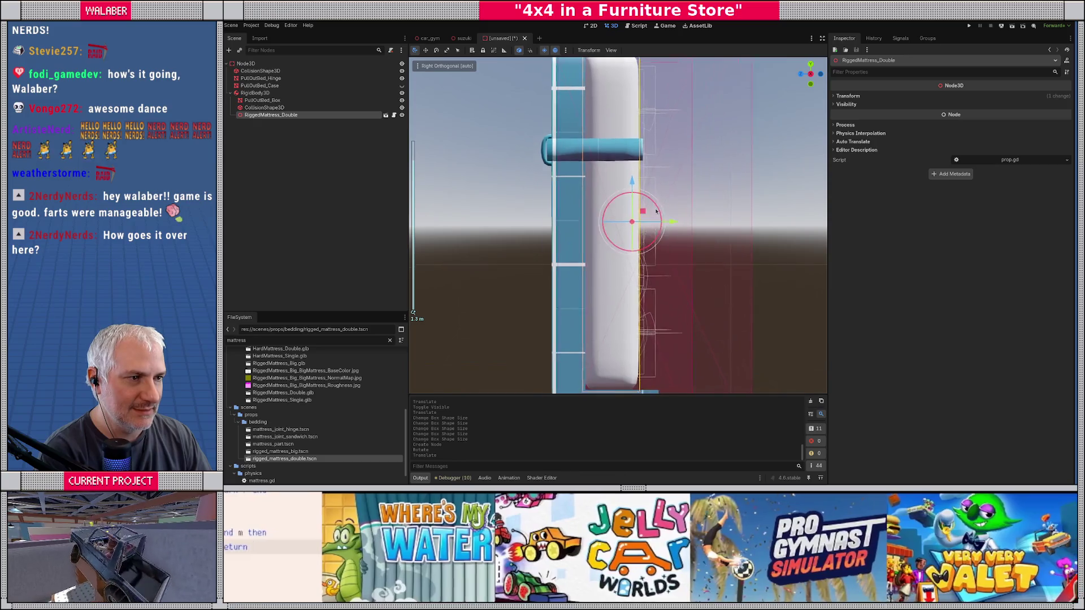
pyautogui.scroll(-2, 644, 217)
pyautogui.moveTo(644, 218)
pyautogui.mouseDown()
pyautogui.moveTo(543, 259)
pyautogui.moveTo(563, 239)
pyautogui.moveTo(552, 238)
pyautogui.mouseUp()
pyautogui.press('KP_1')
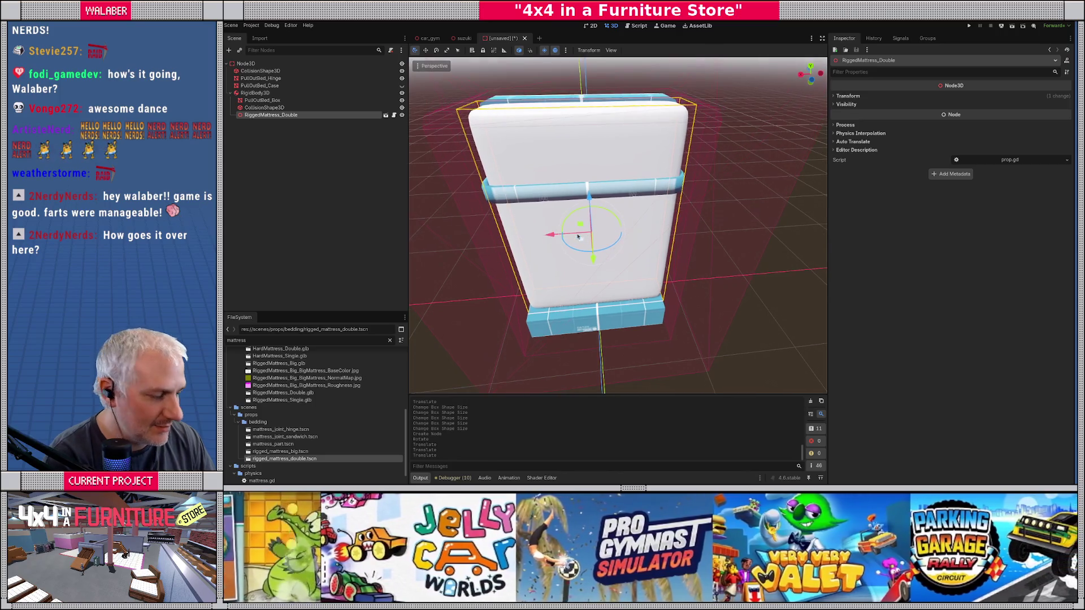
pyautogui.press('KP_7')
pyautogui.scroll(4, 607, 237)
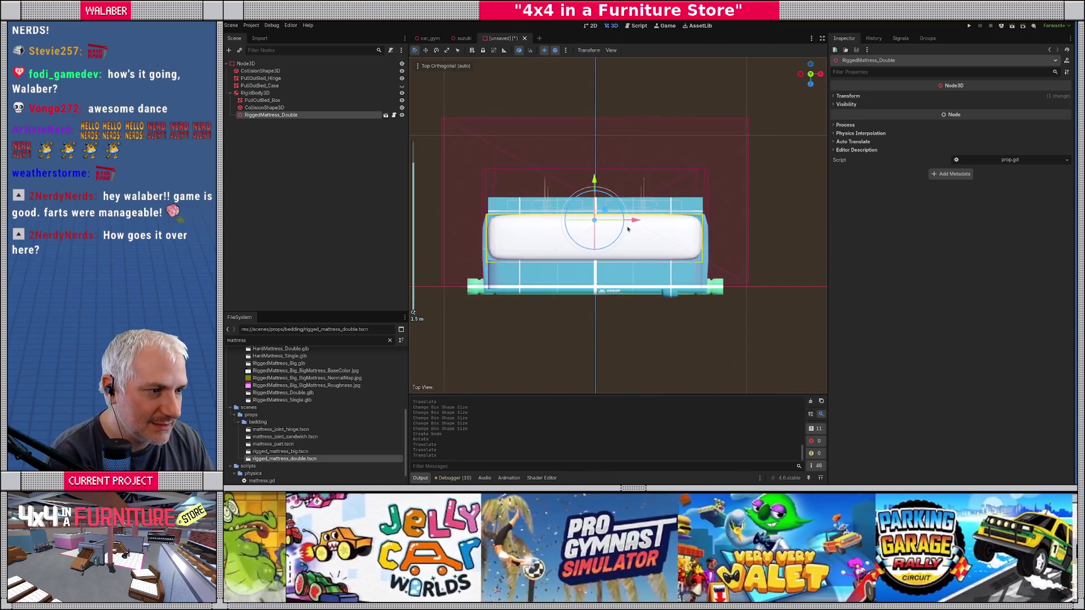
pyautogui.moveTo(635, 222)
pyautogui.mouseDown()
pyautogui.moveTo(547, 215)
pyautogui.moveTo(556, 248)
pyautogui.mouseUp()
pyautogui.scroll(3, 556, 229)
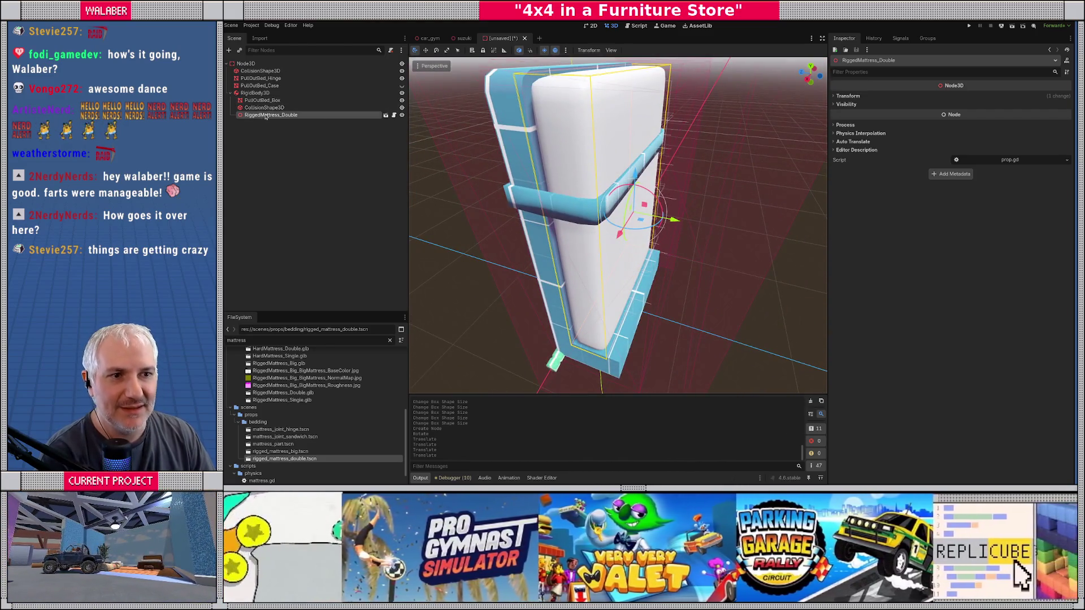
pyautogui.moveTo(258, 117); pyautogui.dragTo(247, 65)
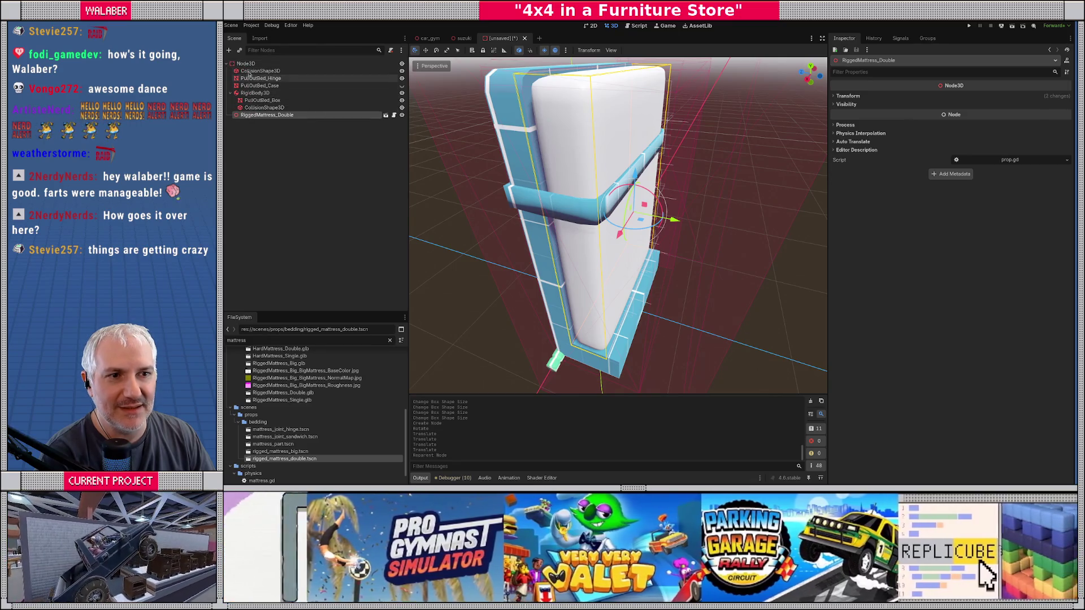
pyautogui.click(247, 64)
pyautogui.write('PullOutBedTe')
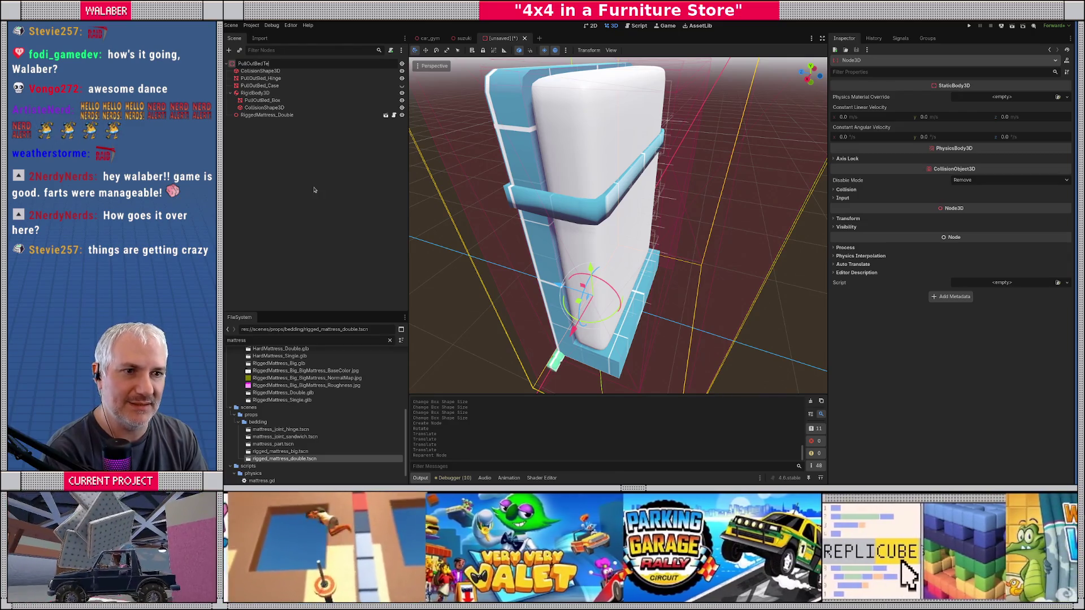
# Rename the root node to PullOutBedTest and frame the rigid body's collision shape.
pyautogui.write('st')
pyautogui.press('Return')
pyautogui.scroll(-5, 497, 267)
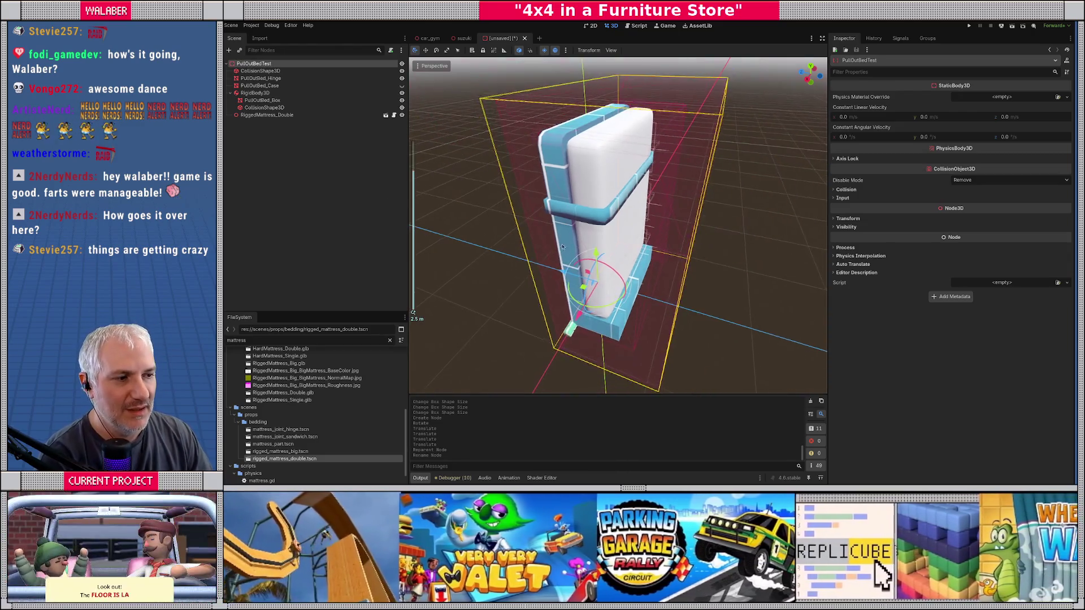
pyautogui.click(264, 108)
pyautogui.press('f')
pyautogui.moveTo(562, 195); pyautogui.dragTo(568, 219)
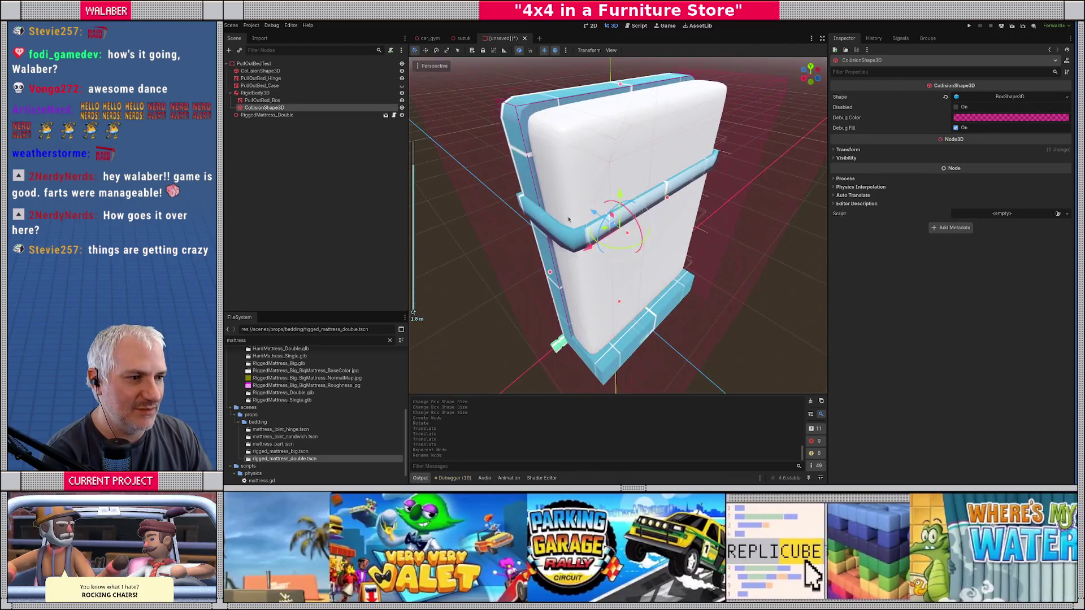
pyautogui.moveTo(590, 143)
pyautogui.mouseDown()
pyautogui.moveTo(616, 193)
pyautogui.moveTo(570, 221)
pyautogui.mouseUp()
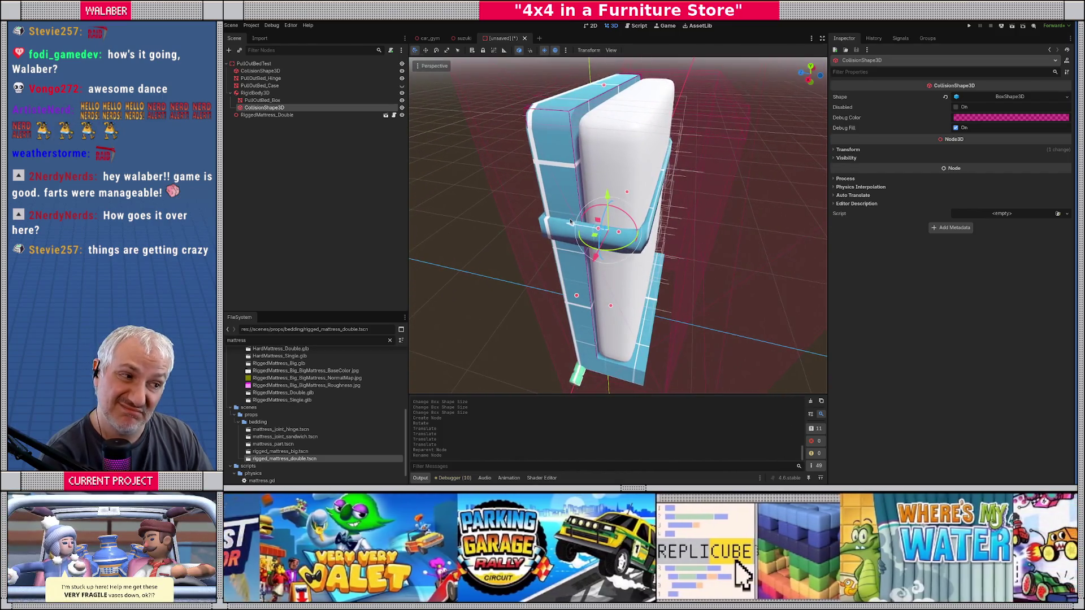
# Duplicate the collision shape as CollisionShape3D2 and make its BoxShape3D unique.
pyautogui.click(276, 100)
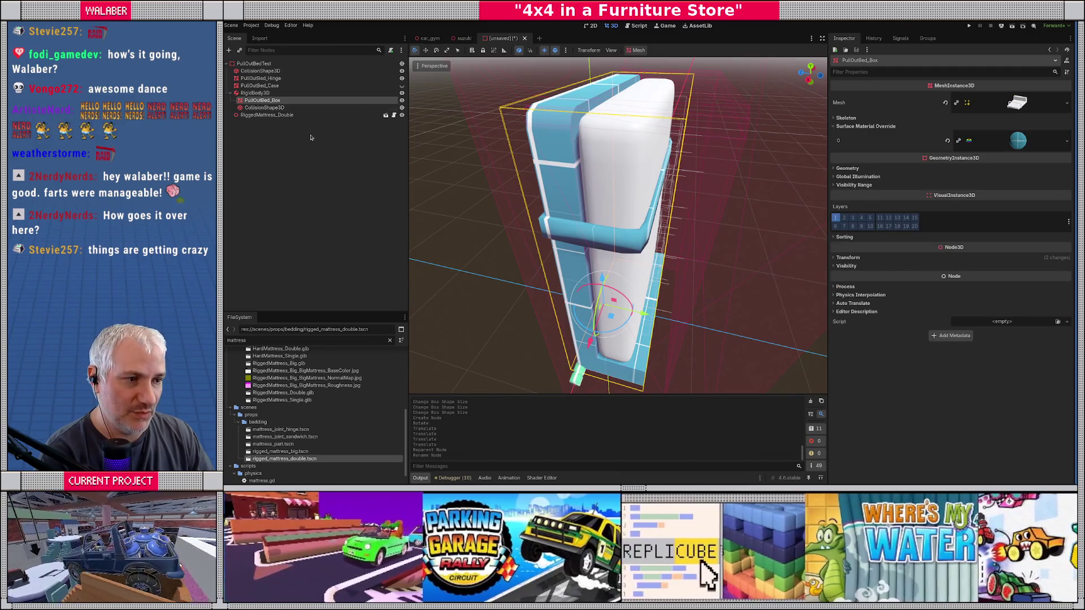
pyautogui.click(286, 107)
pyautogui.hotkey('ctrl', 'd')
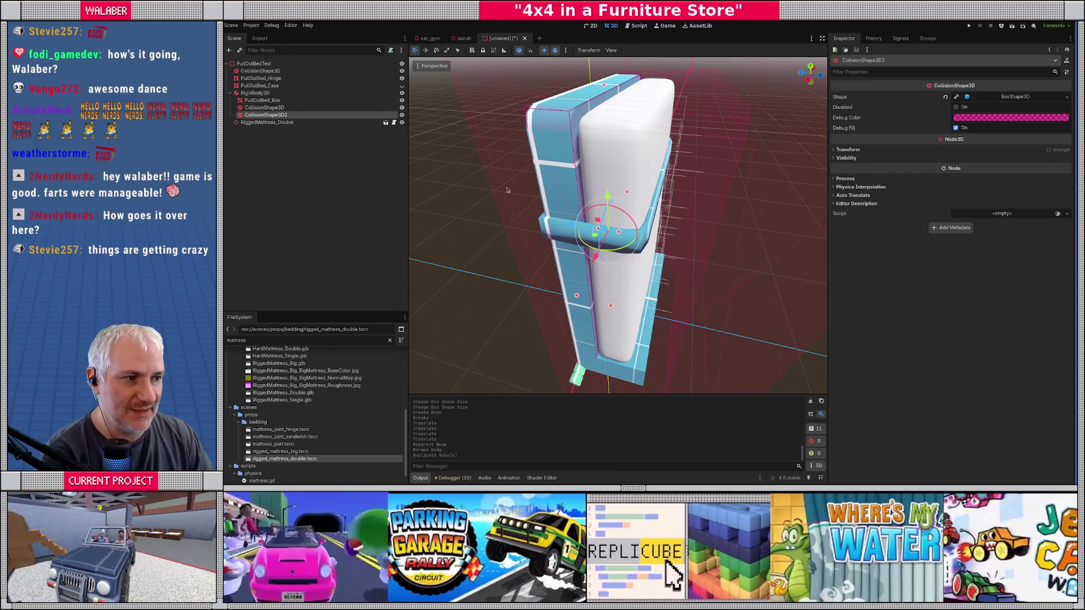
pyautogui.click(1067, 97)
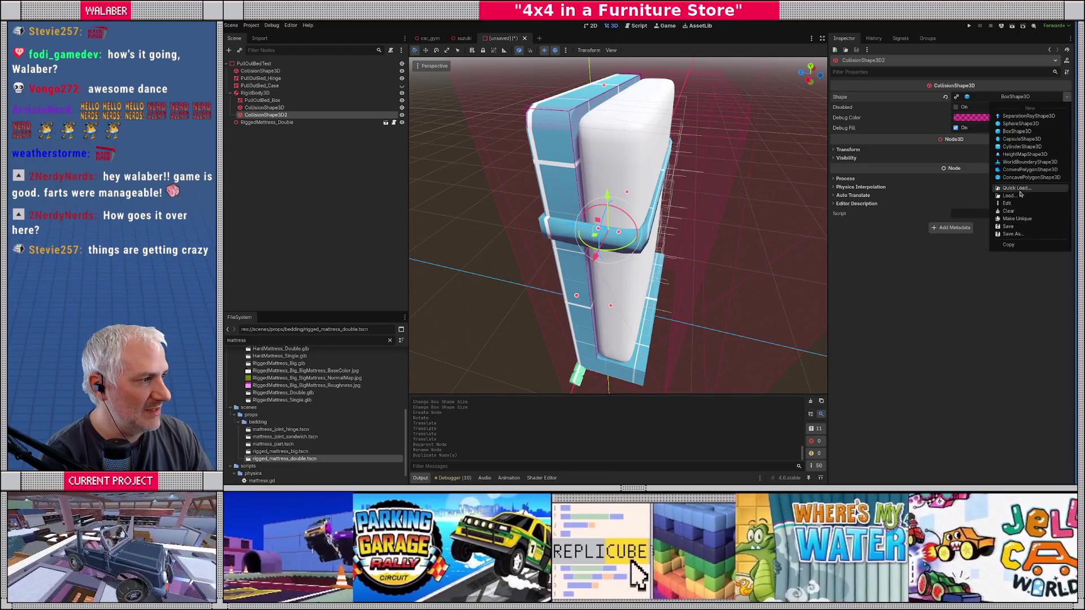
pyautogui.click(1017, 218)
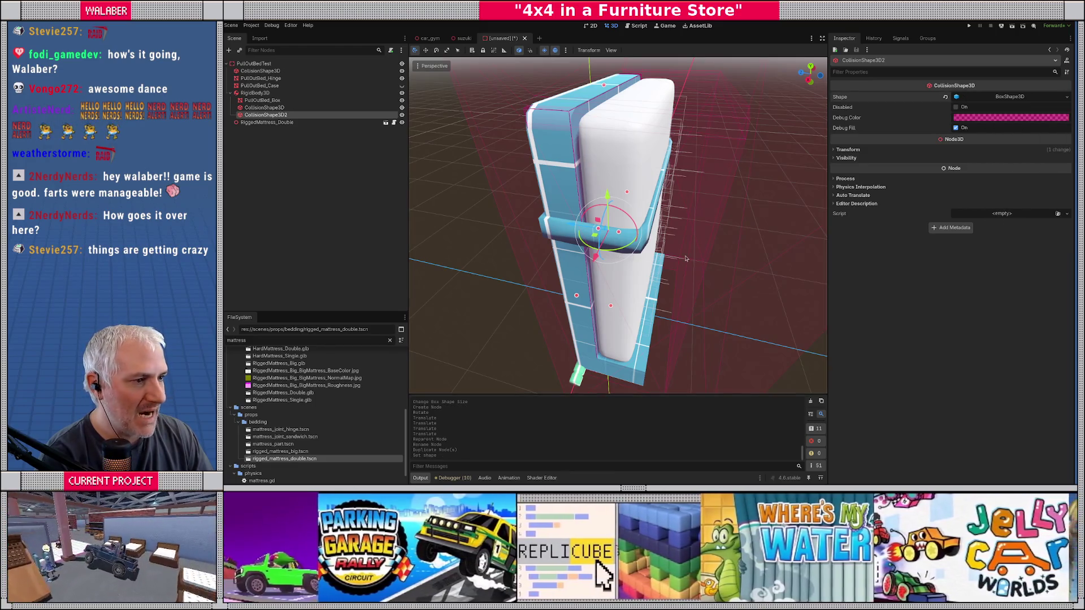
# Shrink the copy to a thin sliver at the mattress edge and extend its depth.
pyautogui.moveTo(636, 252)
pyautogui.mouseDown()
pyautogui.moveTo(738, 229)
pyautogui.moveTo(538, 224)
pyautogui.moveTo(728, 218)
pyautogui.mouseUp()
pyautogui.moveTo(742, 217)
pyautogui.mouseDown()
pyautogui.moveTo(528, 225)
pyautogui.moveTo(554, 221)
pyautogui.mouseUp()
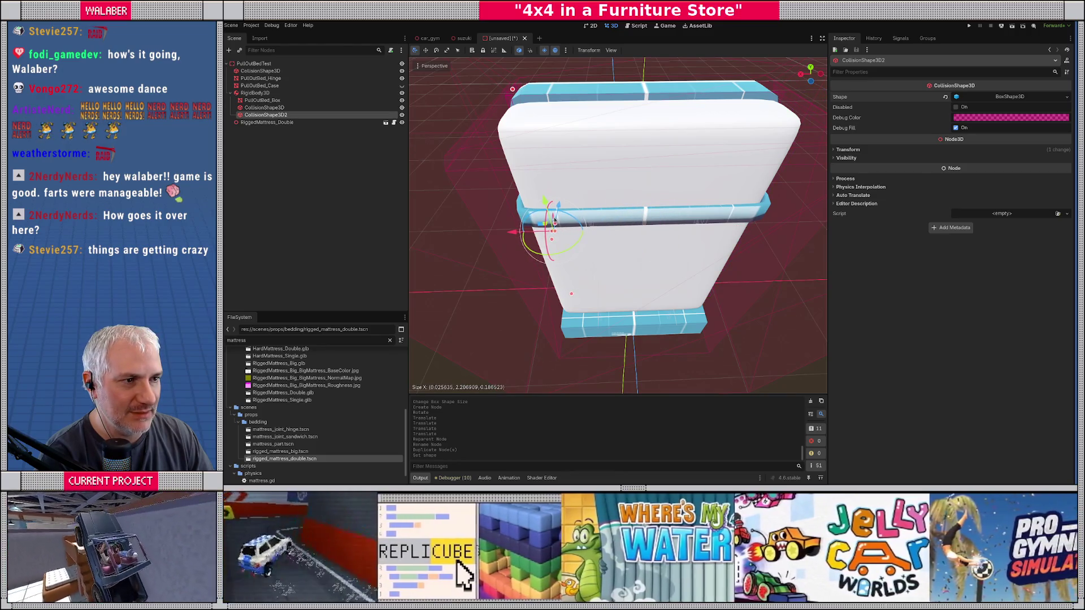
pyautogui.press('KP_7')
pyautogui.scroll(5, 554, 255)
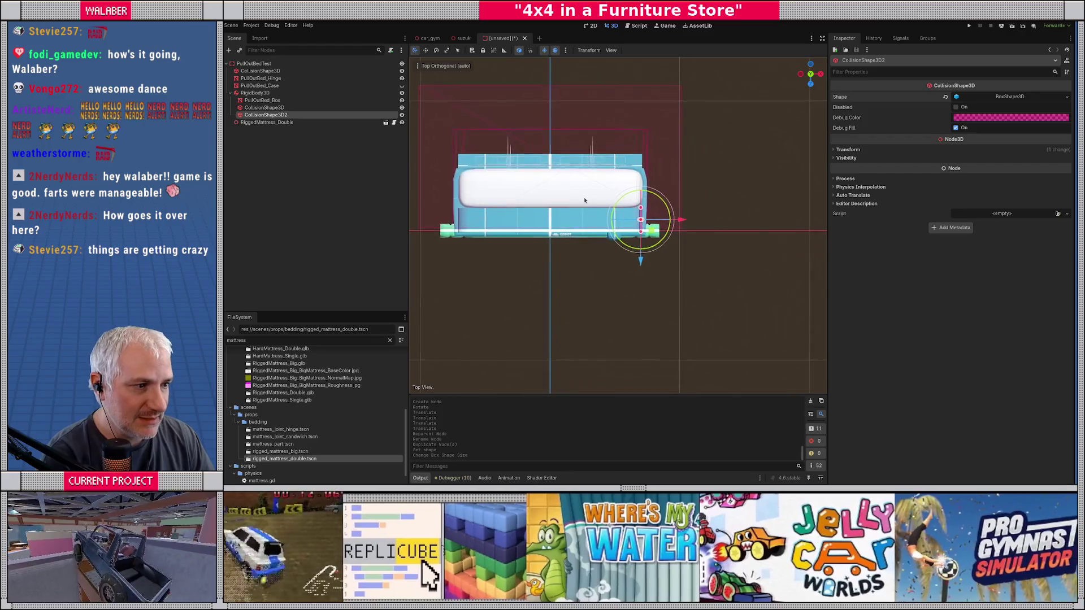
pyautogui.moveTo(558, 285)
pyautogui.mouseDown()
pyautogui.moveTo(574, 192)
pyautogui.moveTo(560, 249)
pyautogui.mouseUp()
pyautogui.moveTo(570, 197); pyautogui.dragTo(569, 194)
pyautogui.click(264, 107)
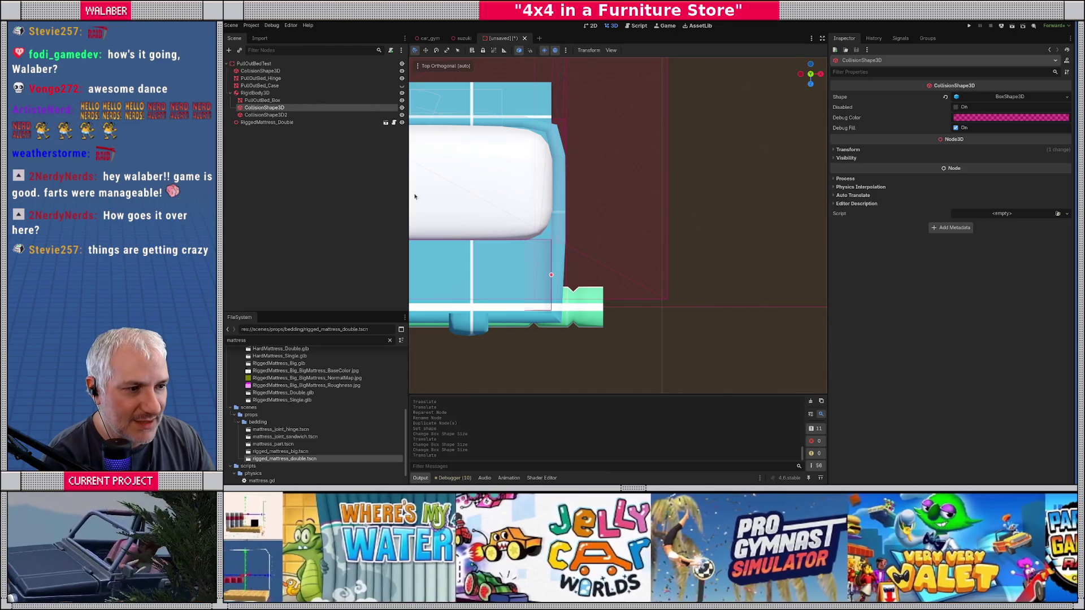
pyautogui.press('KP_1')
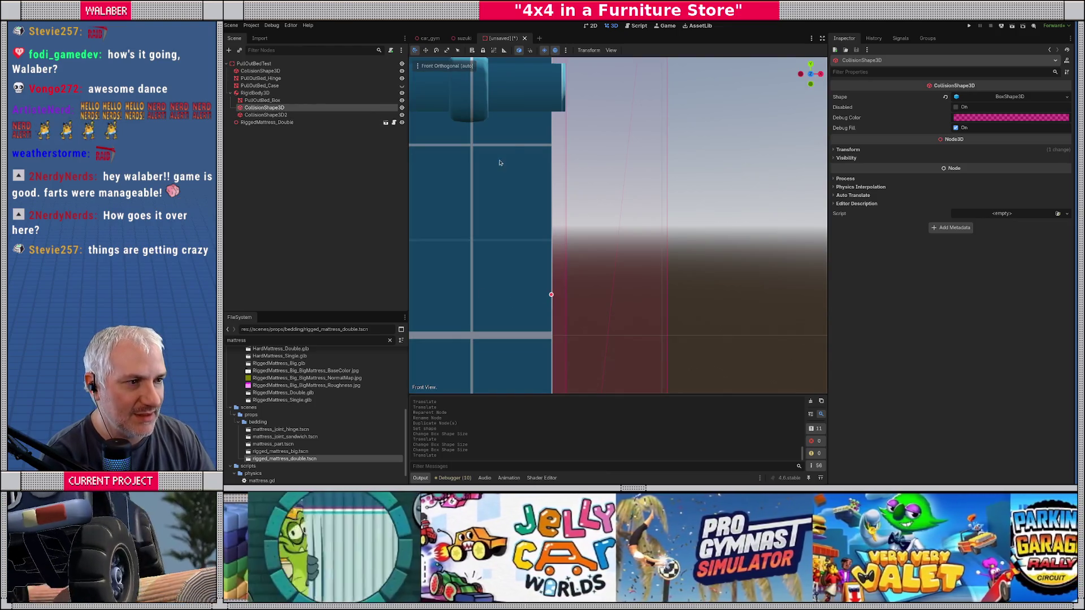
pyautogui.press('KP_7')
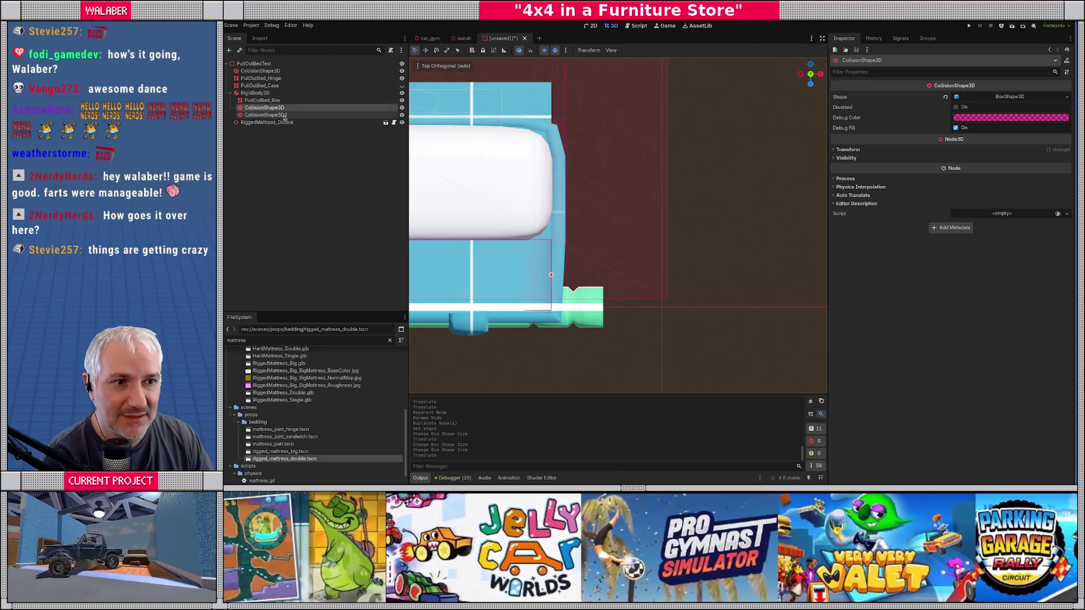
pyautogui.click(266, 115)
pyautogui.moveTo(558, 245); pyautogui.dragTo(553, 313)
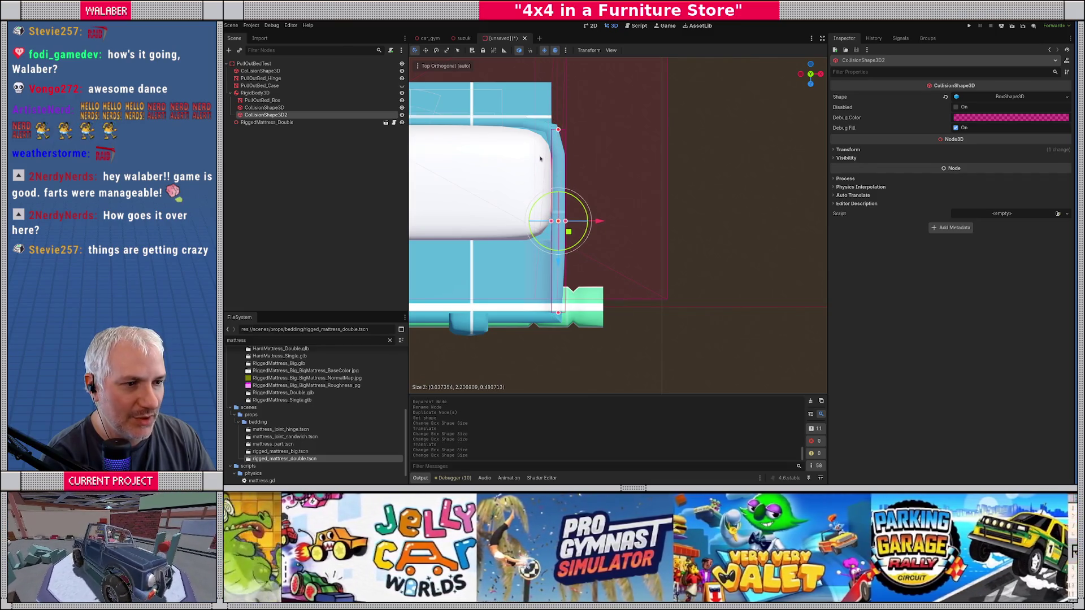
# Flatten the copy into a thin slab aligned with the strap, then duplicate it as CollisionShape3D3.
pyautogui.press('KP_3')
pyautogui.scroll(-10, 572, 228)
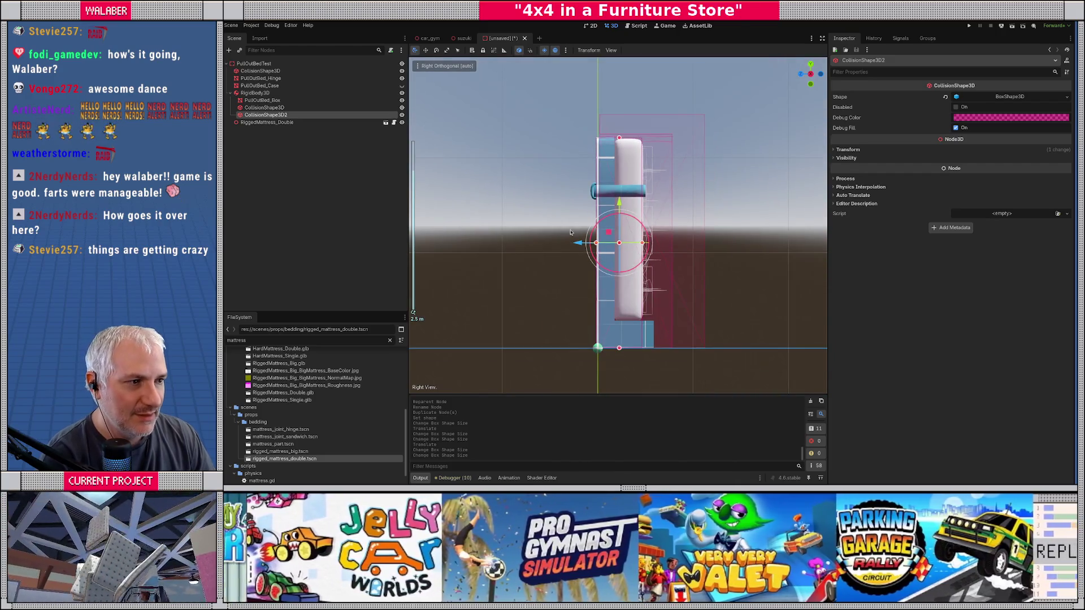
pyautogui.moveTo(619, 349); pyautogui.dragTo(620, 154)
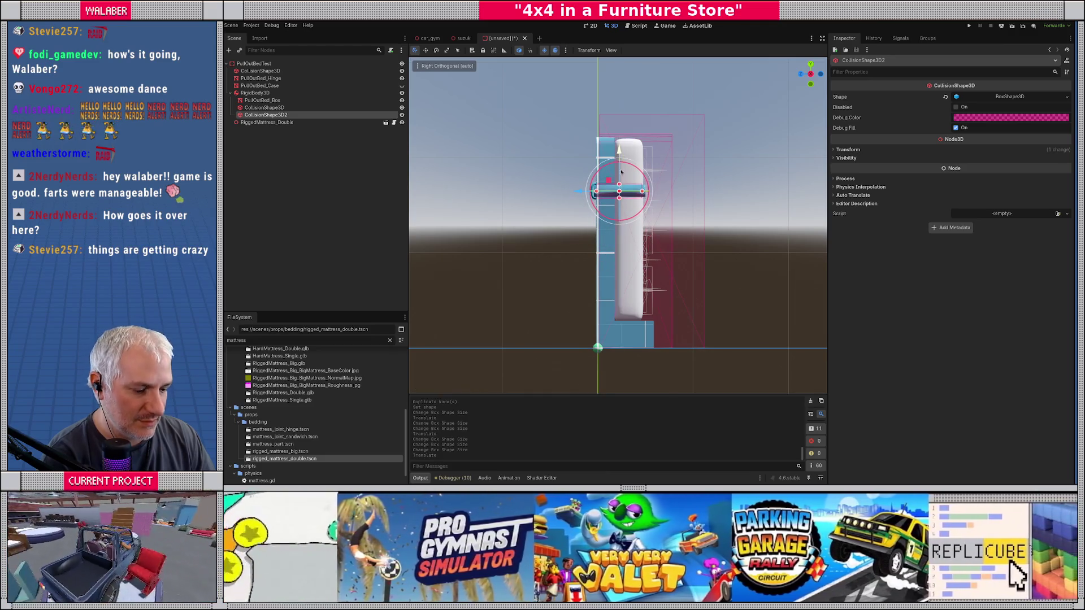
pyautogui.press('f')
pyautogui.moveTo(618, 277); pyautogui.dragTo(619, 271)
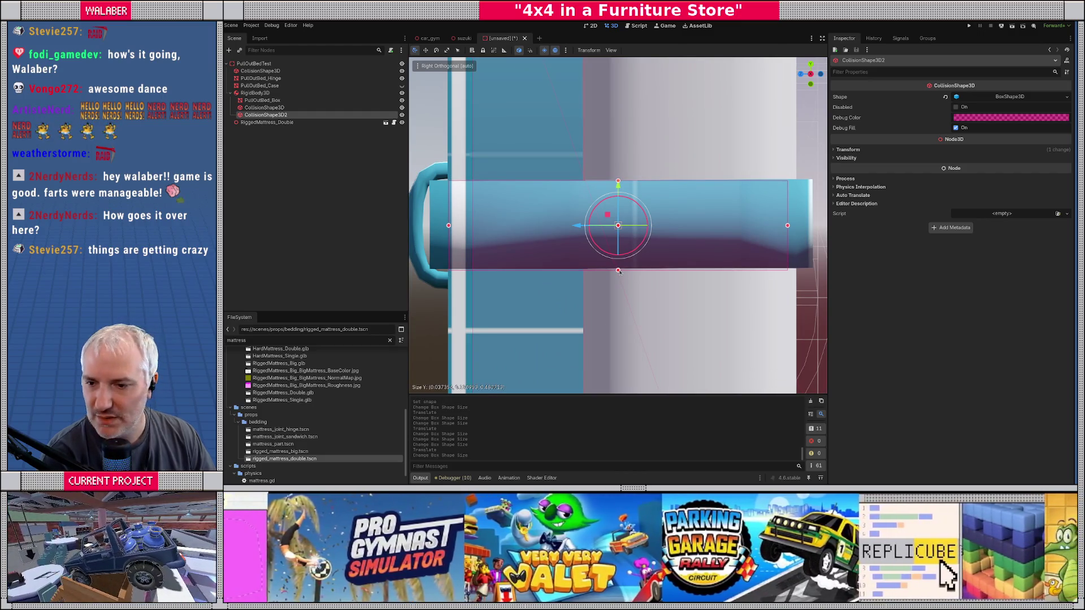
pyautogui.moveTo(618, 185); pyautogui.dragTo(619, 183)
pyautogui.moveTo(611, 241); pyautogui.dragTo(587, 253)
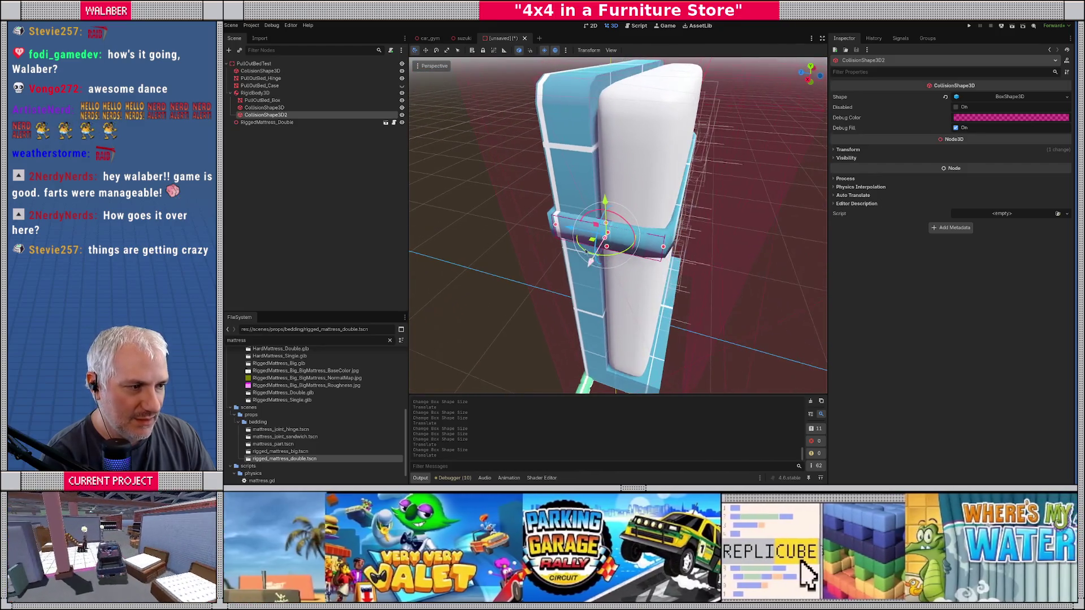
pyautogui.press('KP_7')
pyautogui.scroll(-6, 585, 250)
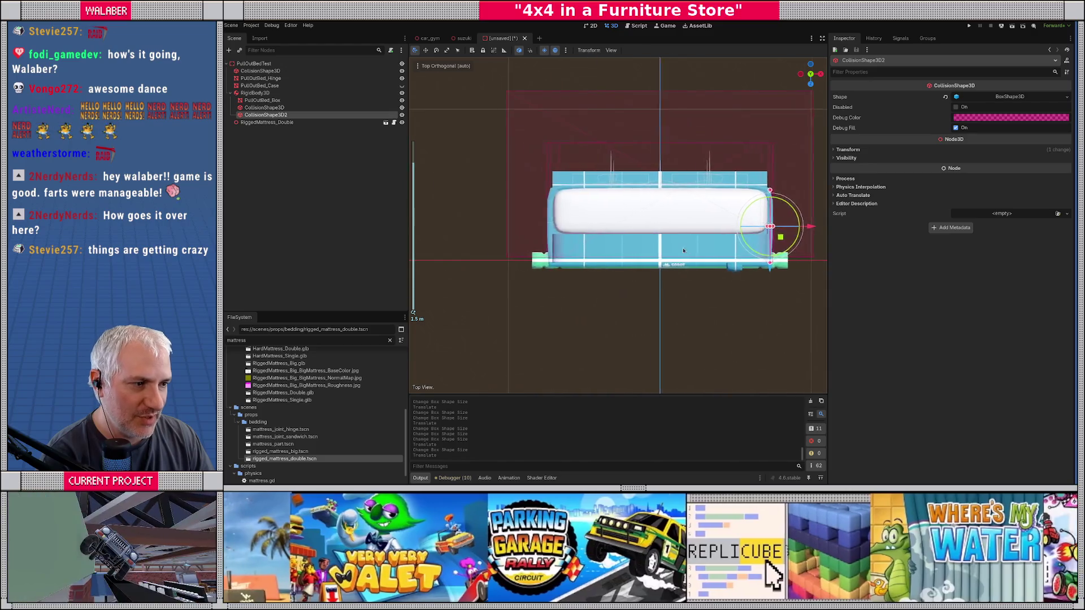
pyautogui.hotkey('ctrl', 'd')
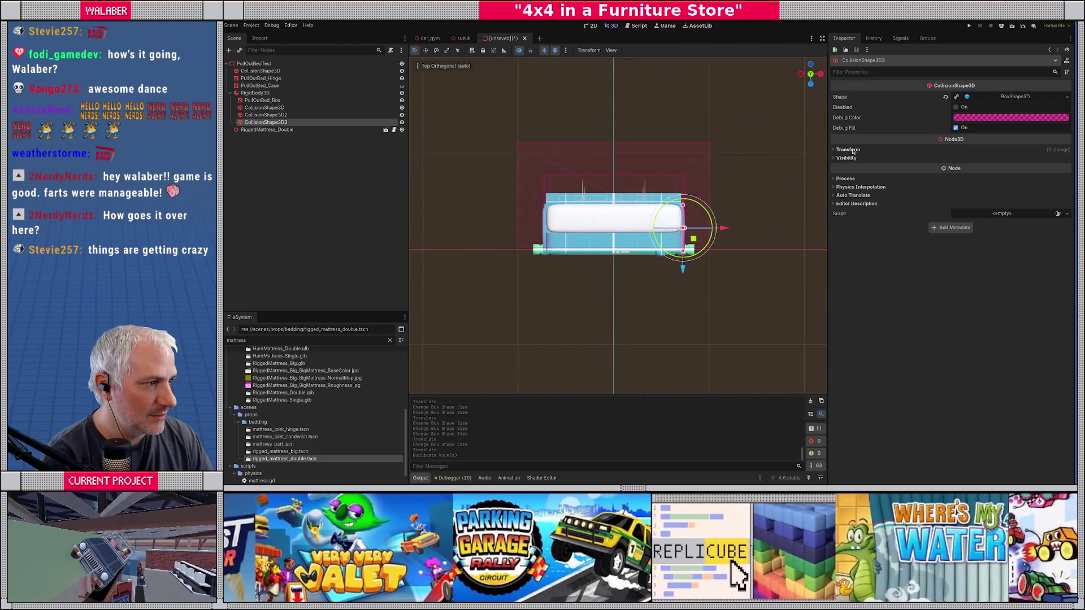
# Set CollisionShape3D3's X position to -0.727 to mirror it across the mattress.
pyautogui.click(851, 150)
pyautogui.click(880, 168)
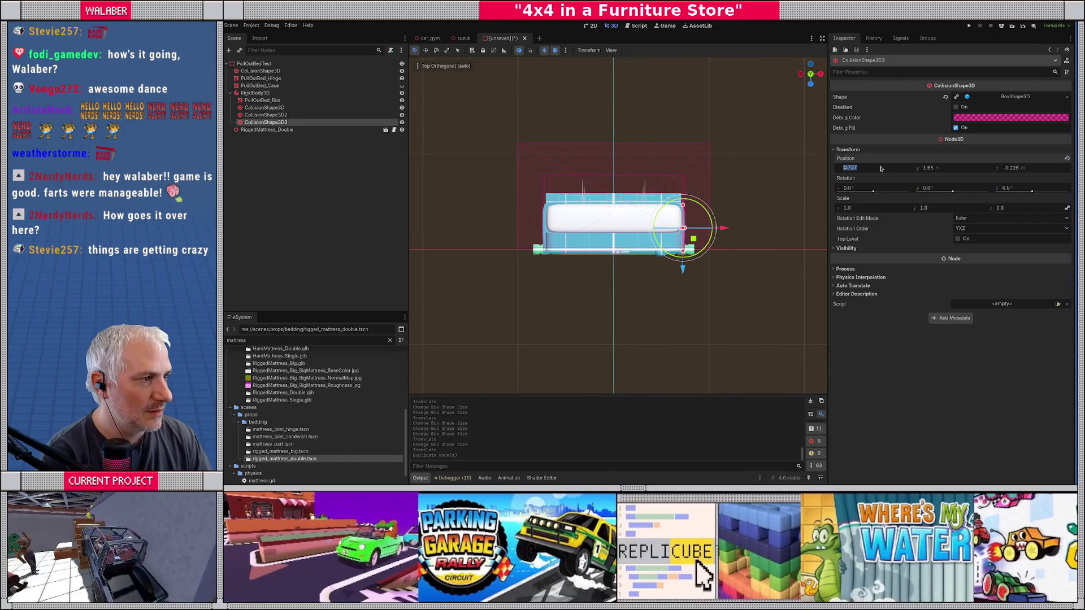
pyautogui.write('0.273')
pyautogui.press('Return')
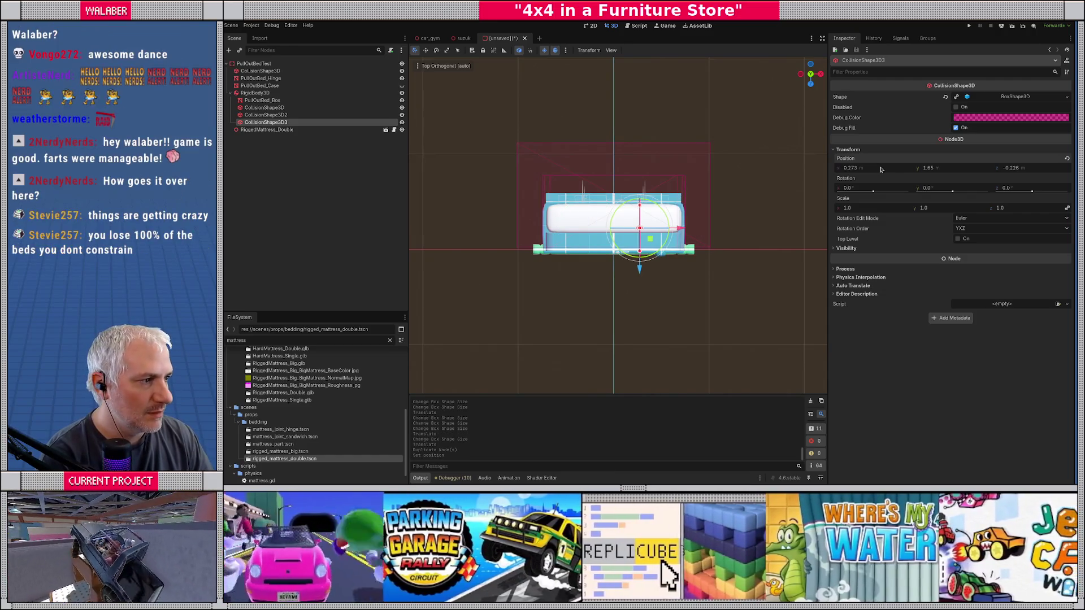
pyautogui.hotkey('ctrl', 'z')
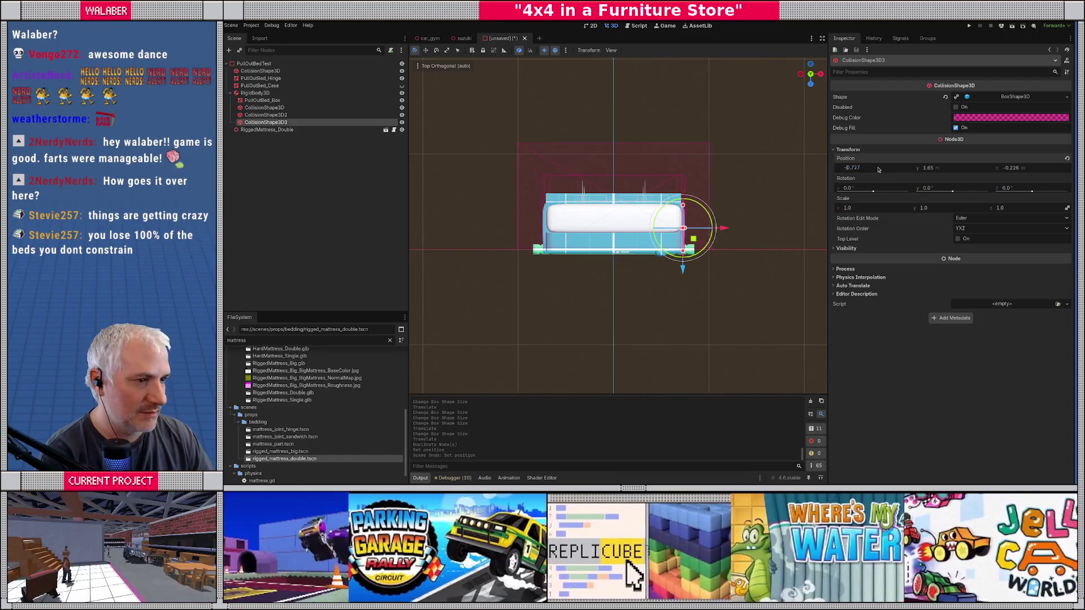
pyautogui.write('-0.727')
pyautogui.press('Return')
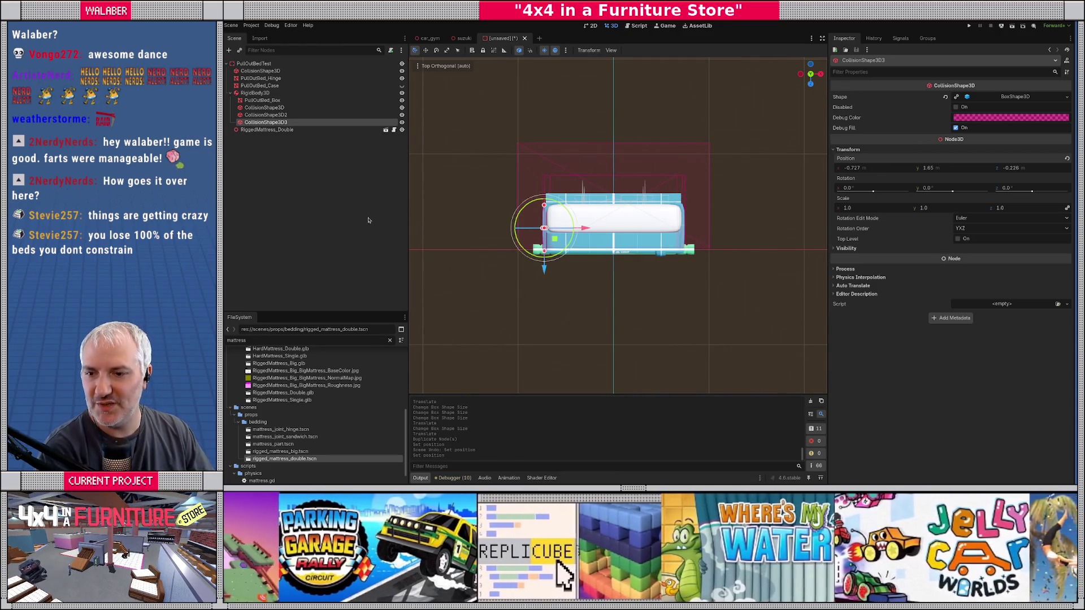
# Duplicate CollisionShape3D3 to create CollisionShape3D4.
pyautogui.click(368, 220)
pyautogui.moveTo(509, 254)
pyautogui.mouseDown()
pyautogui.moveTo(602, 259)
pyautogui.moveTo(556, 243)
pyautogui.mouseUp()
pyautogui.scroll(3, 556, 243)
pyautogui.click(266, 122)
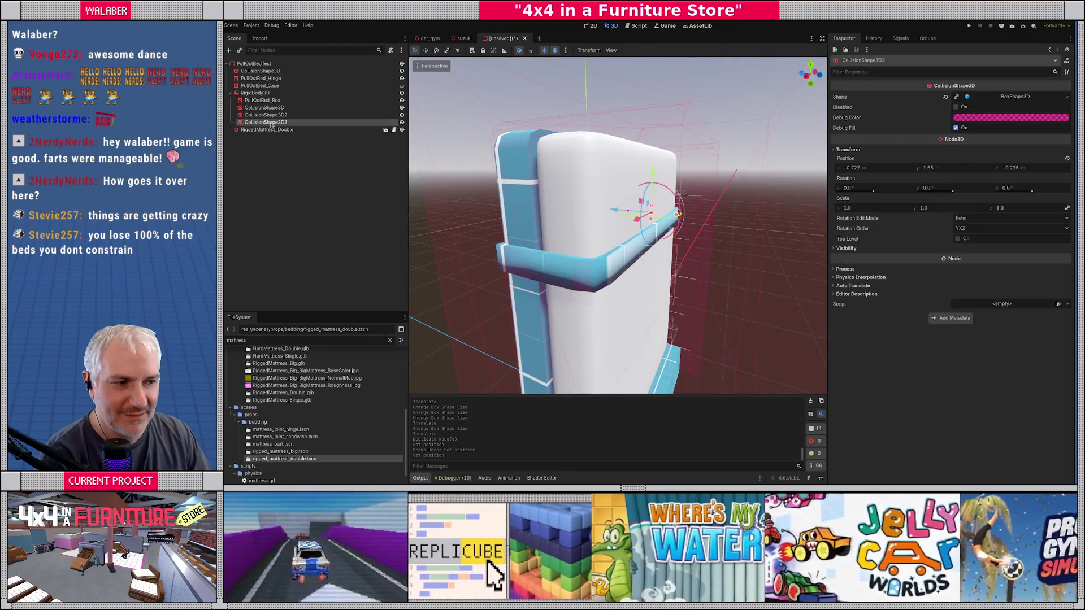
pyautogui.hotkey('ctrl', 'd')
# Set CollisionShape3D4's X position to 0 and make its BoxShape3D unique.
pyautogui.press('KP_7')
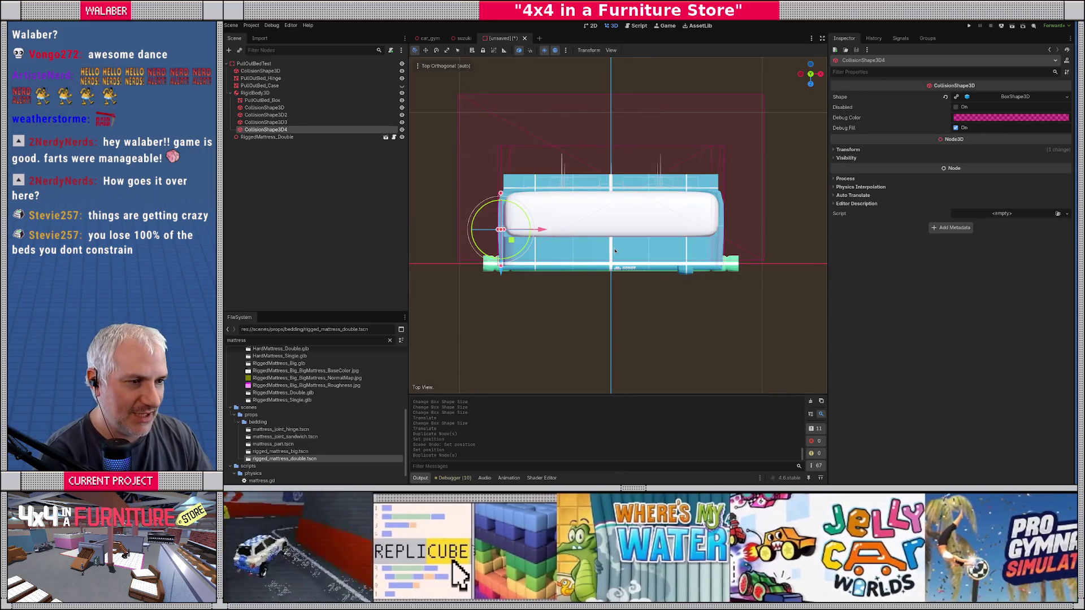
pyautogui.click(878, 149)
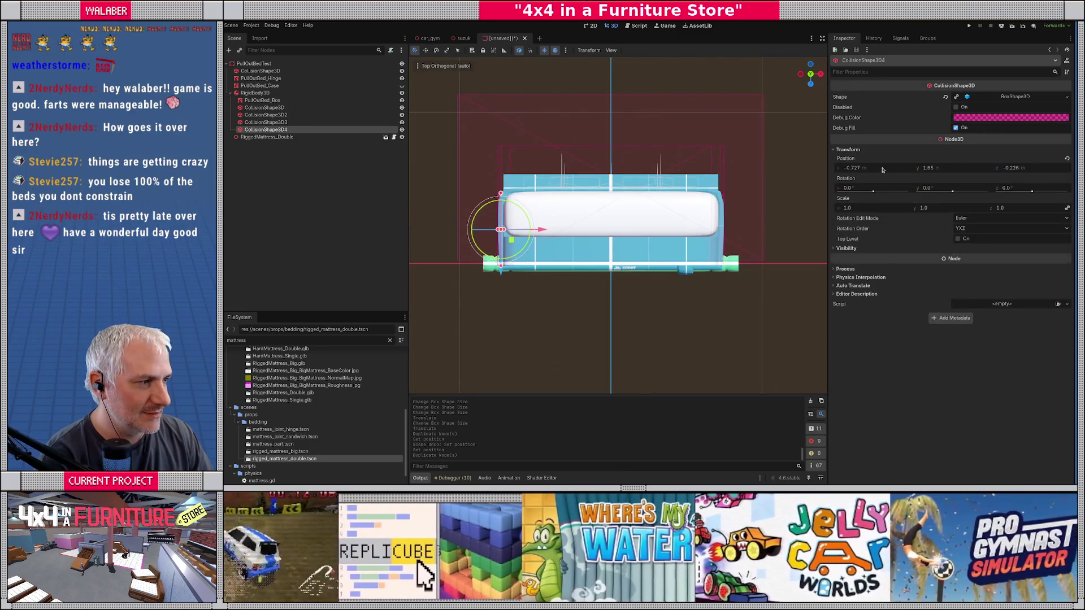
pyautogui.doubleClick(851, 168)
pyautogui.write('0')
pyautogui.press('Return')
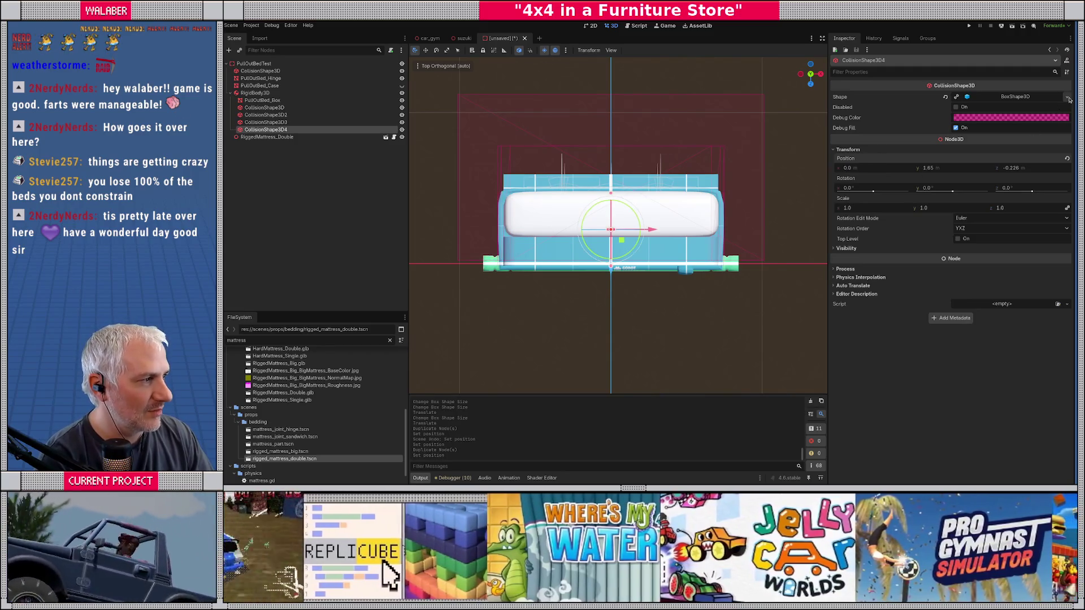
pyautogui.click(1068, 97)
pyautogui.click(1023, 219)
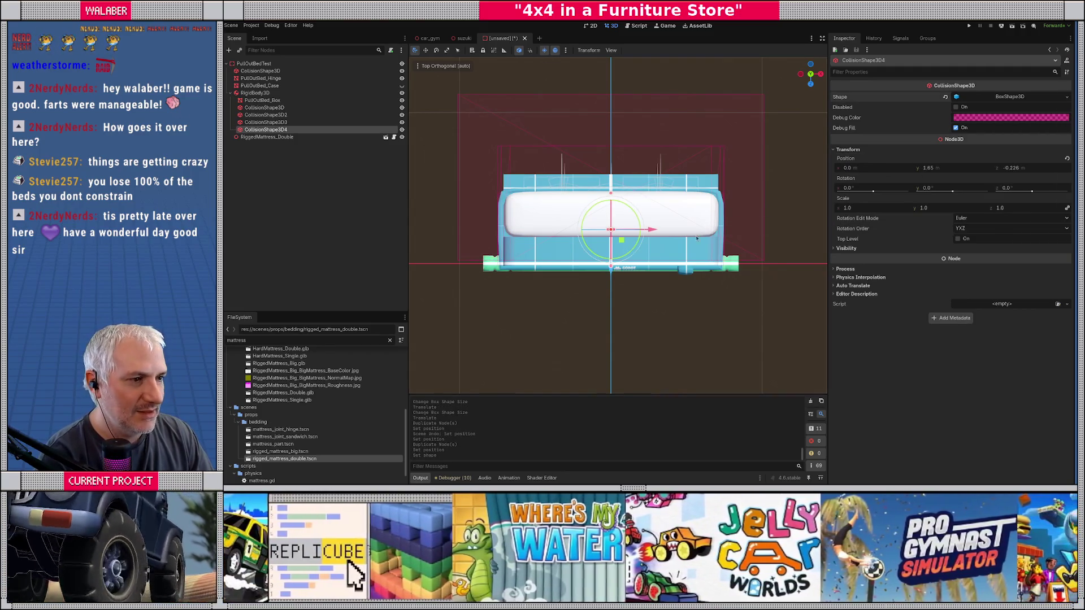
# Move, widen and flatten the fourth box into a thin slab along the mattress edge.
pyautogui.moveTo(614, 276); pyautogui.dragTo(609, 231)
pyautogui.moveTo(614, 186); pyautogui.dragTo(721, 189)
pyautogui.moveTo(610, 222)
pyautogui.mouseDown()
pyautogui.moveTo(610, 186)
pyautogui.moveTo(603, 202)
pyautogui.mouseUp()
pyautogui.scroll(3, 619, 205)
pyautogui.moveTo(820, 193); pyautogui.dragTo(707, 191)
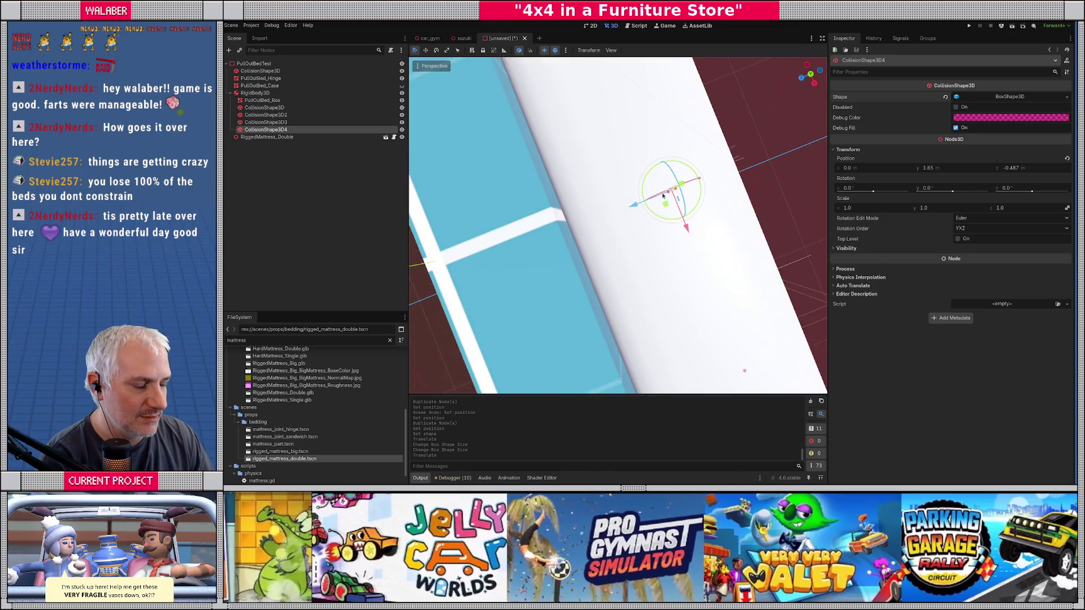
pyautogui.press('KP_7')
pyautogui.scroll(5, 703, 188)
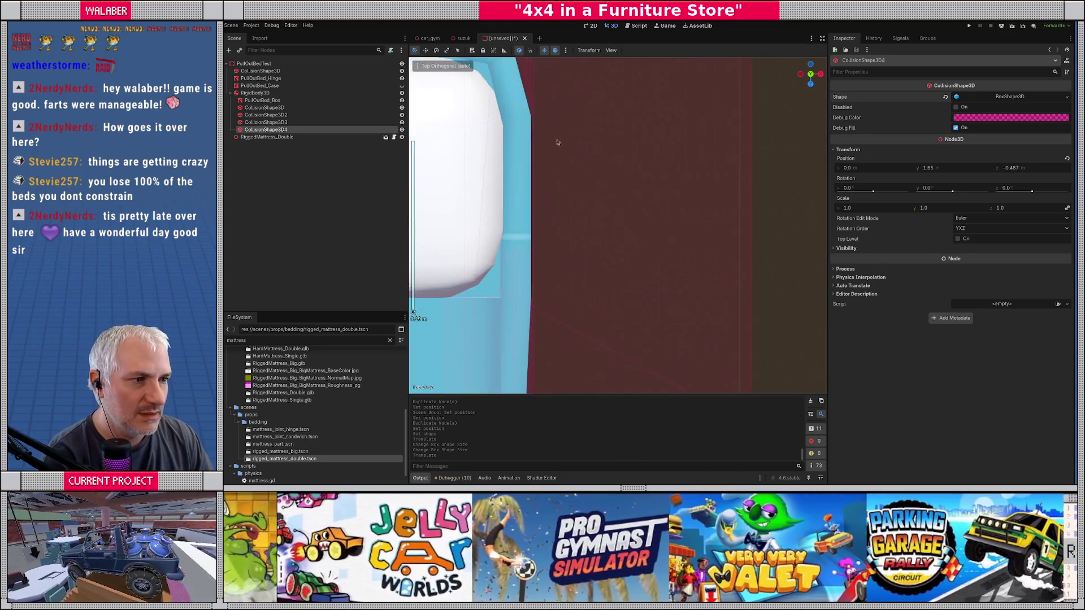
pyautogui.moveTo(604, 299); pyautogui.dragTo(610, 298)
pyautogui.scroll(-2, 605, 294)
pyautogui.press('KP_3')
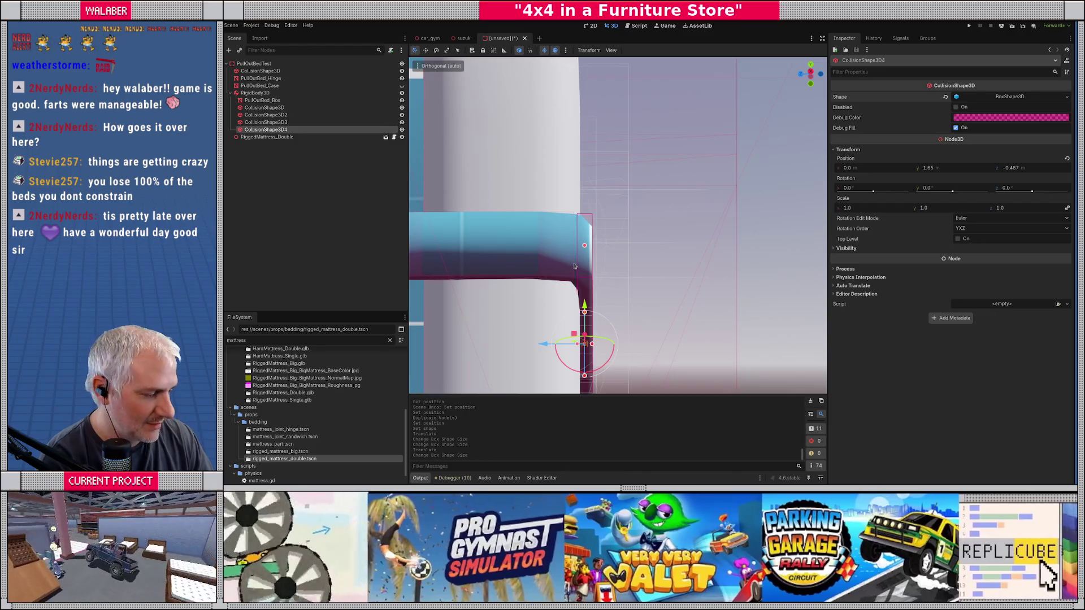
pyautogui.press('KP_7')
pyautogui.scroll(-4, 610, 254)
# Frame the whole rigid body to inspect it and show PullOutBed_Case again.
pyautogui.moveTo(444, 253); pyautogui.dragTo(276, 124)
pyautogui.click(254, 93)
pyautogui.press('f')
pyautogui.moveTo(596, 243); pyautogui.dragTo(588, 256)
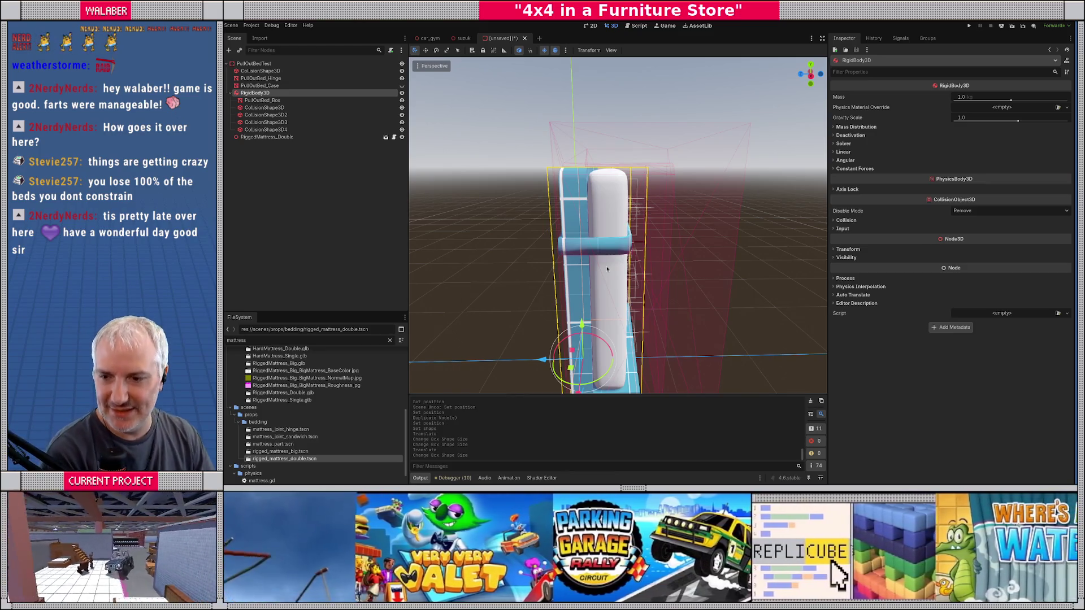
pyautogui.moveTo(602, 291); pyautogui.dragTo(512, 218)
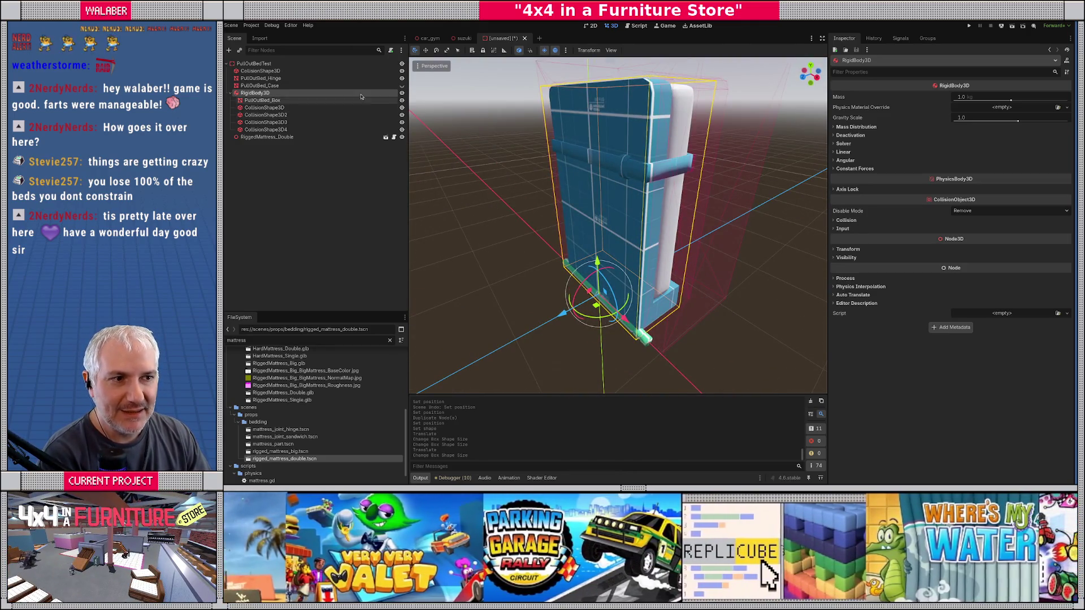
pyautogui.click(402, 86)
# Save the scene over pull_out_bed.tscn, confirming the overwrite, and launch a test run.
pyautogui.scroll(-3, 547, 232)
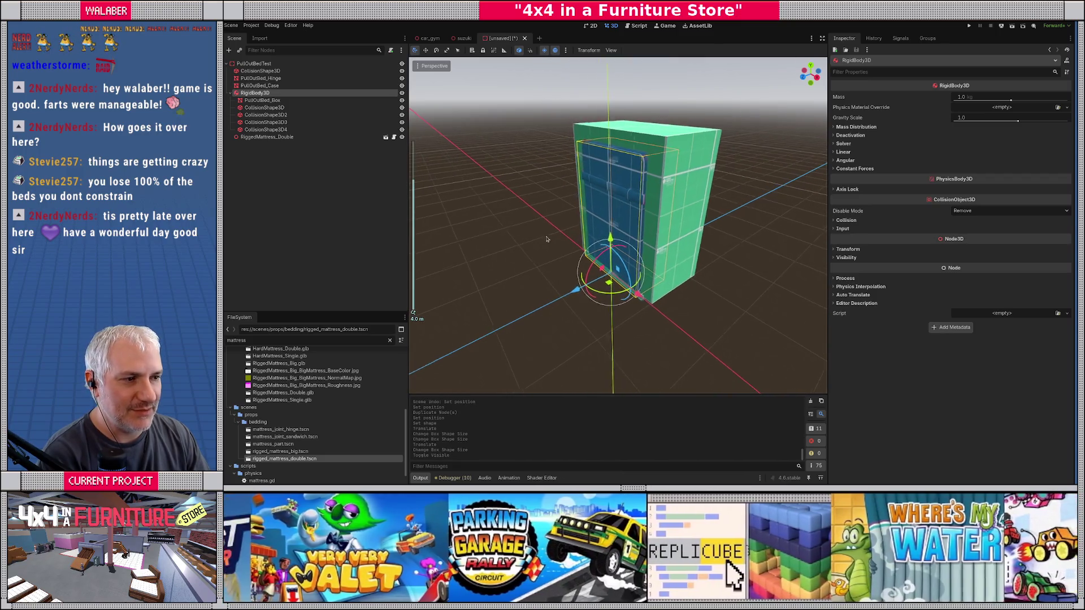
pyautogui.click(437, 179)
pyautogui.hotkey('ctrl', 's')
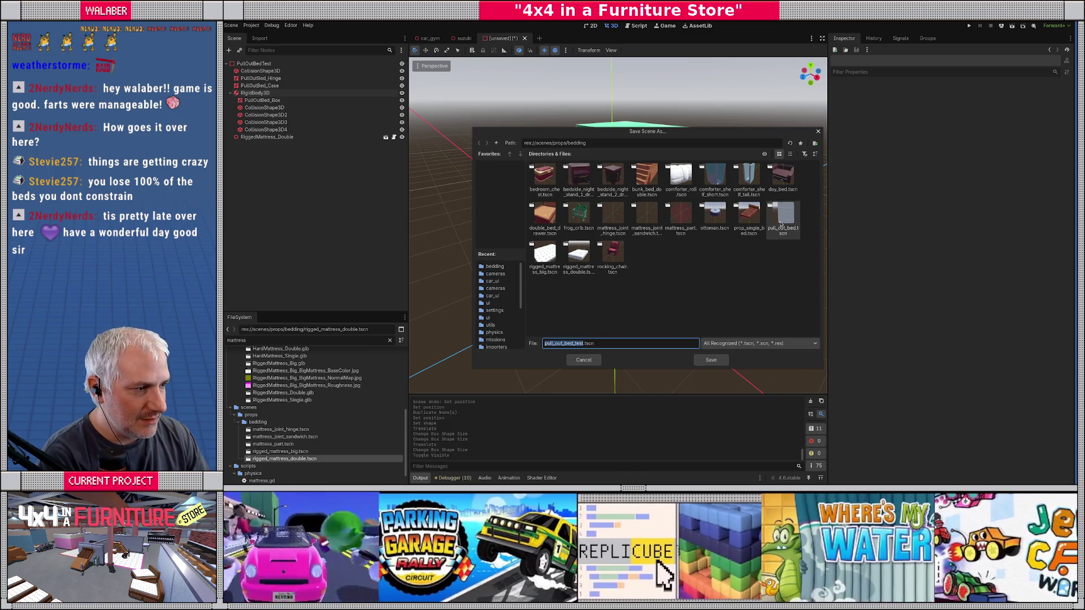
pyautogui.click(783, 217)
pyautogui.click(711, 360)
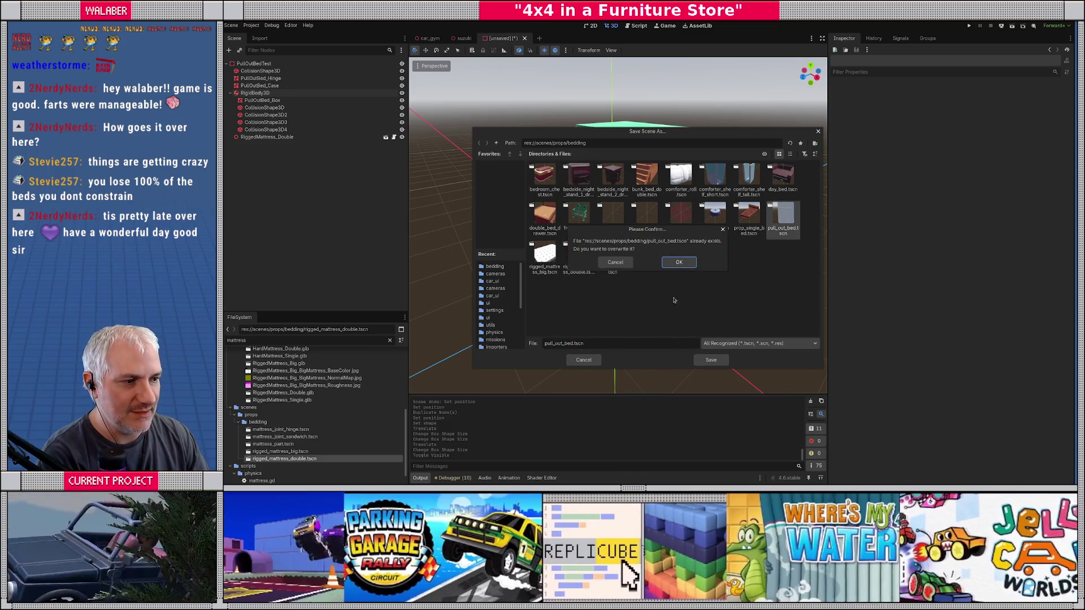
pyautogui.click(680, 266)
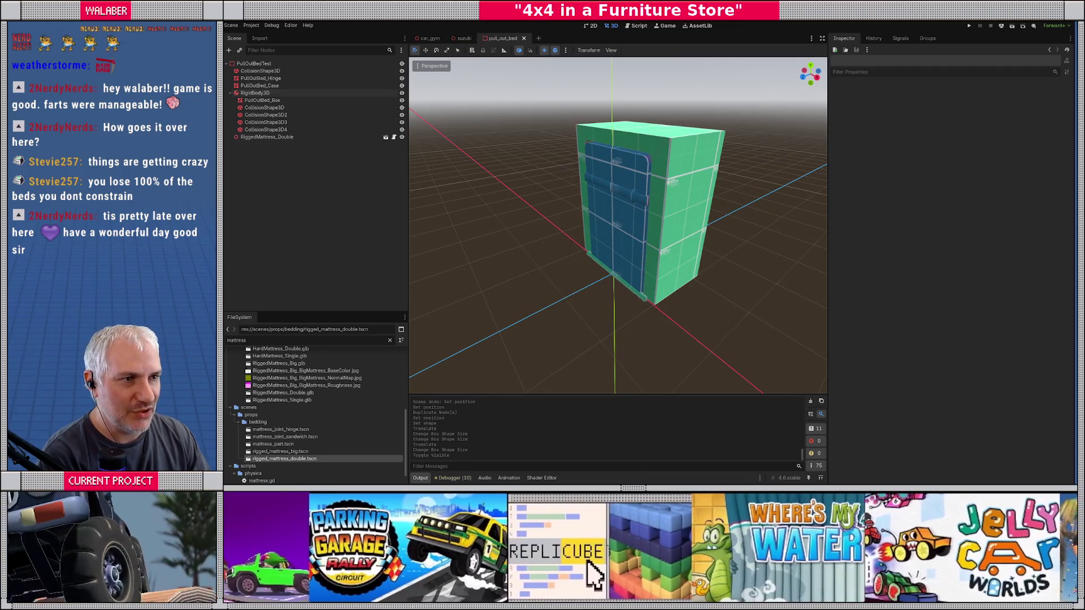
pyautogui.press('F5')
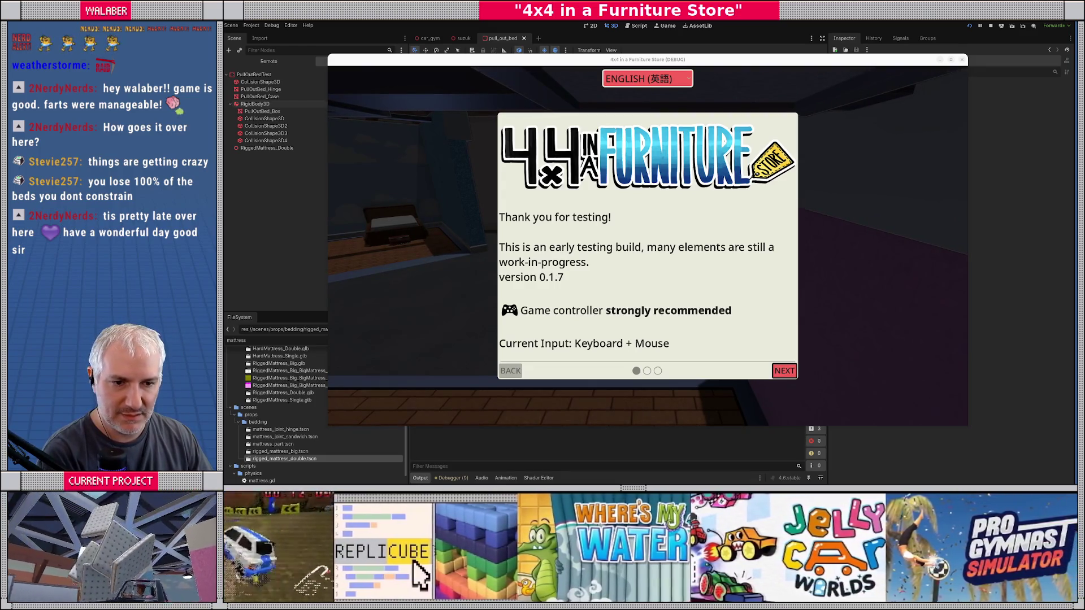
# Advance through the intro and tutorial pages and open the General Settings.
pyautogui.click(776, 369)
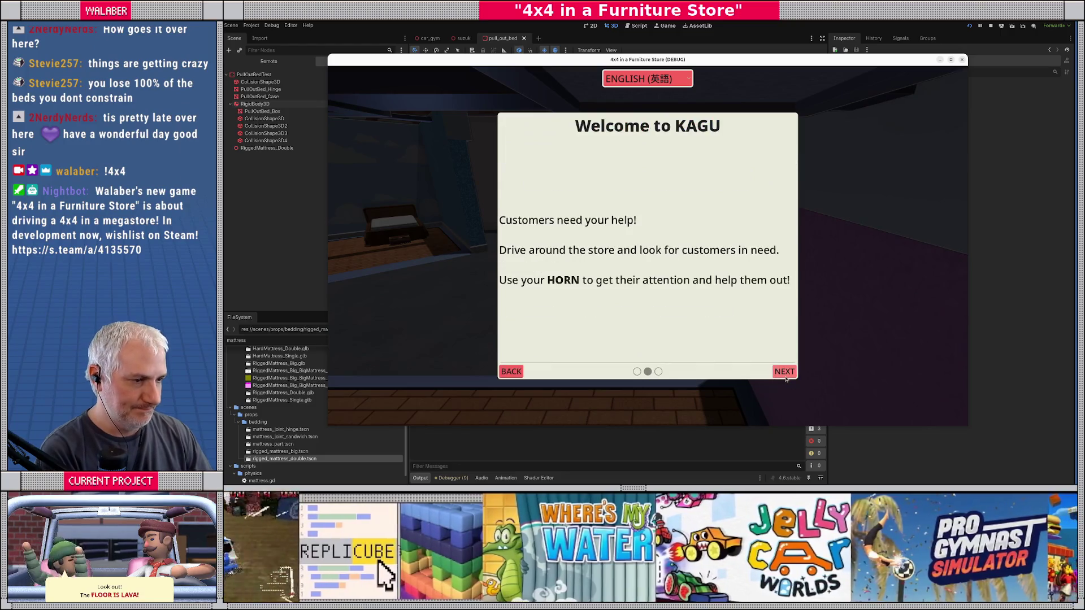
pyautogui.click(784, 372)
pyautogui.click(785, 372)
pyautogui.press('Escape')
pyautogui.press('Return')
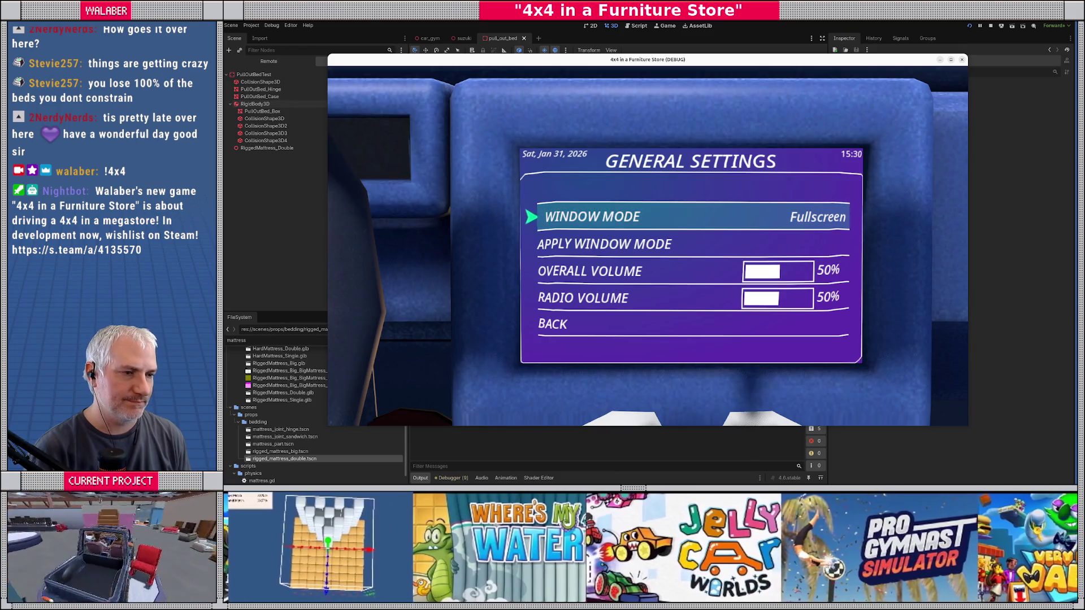
# Adjust the Window Mode setting while switching between the editor and game windows.
pyautogui.press('F8')
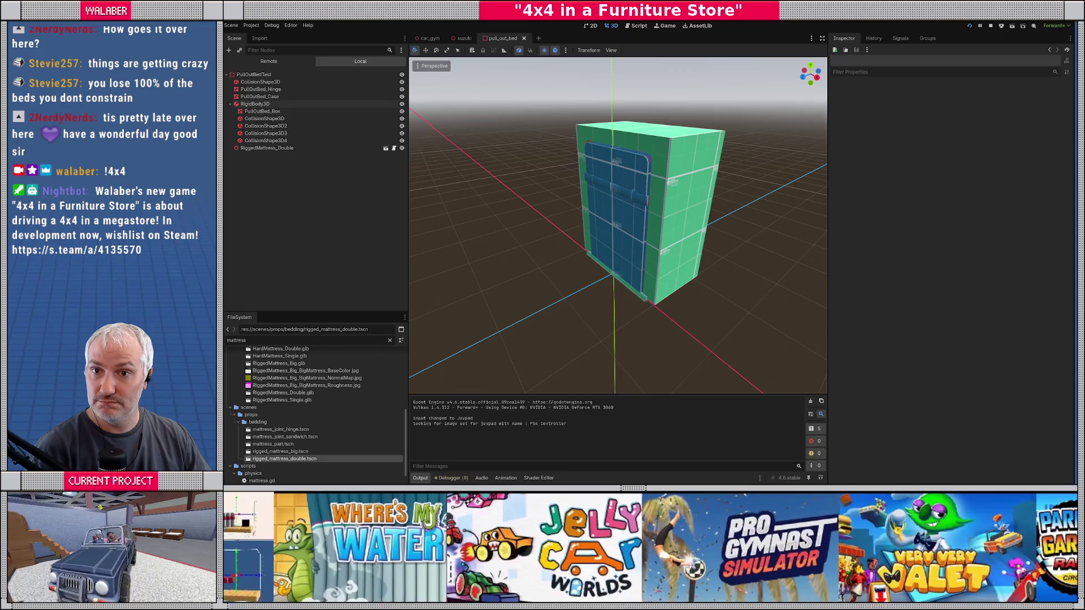
pyautogui.hotkey('alt', 'Tab')
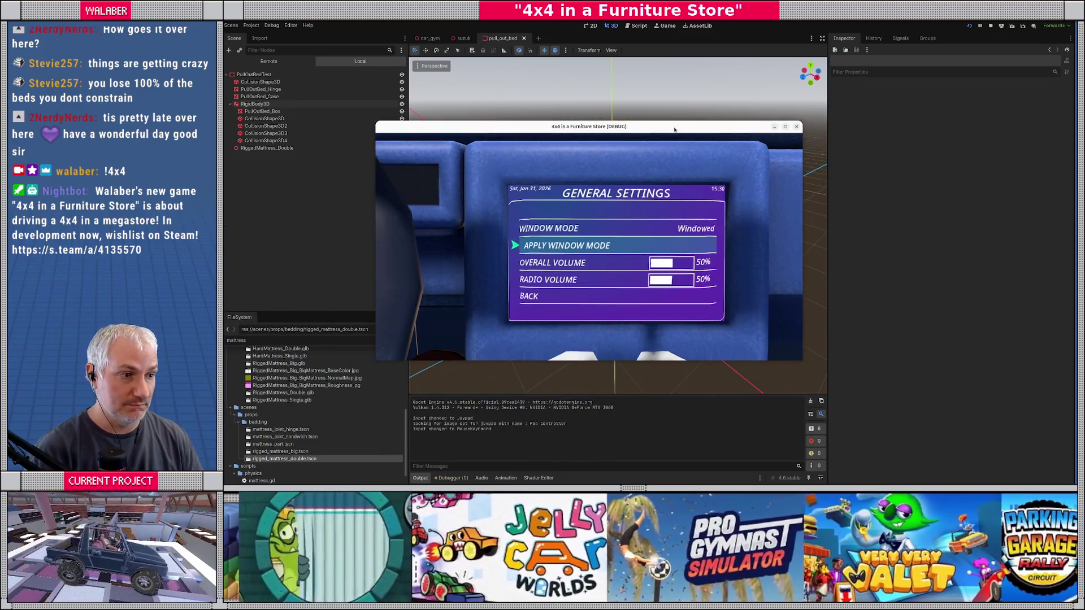
pyautogui.press('Up')
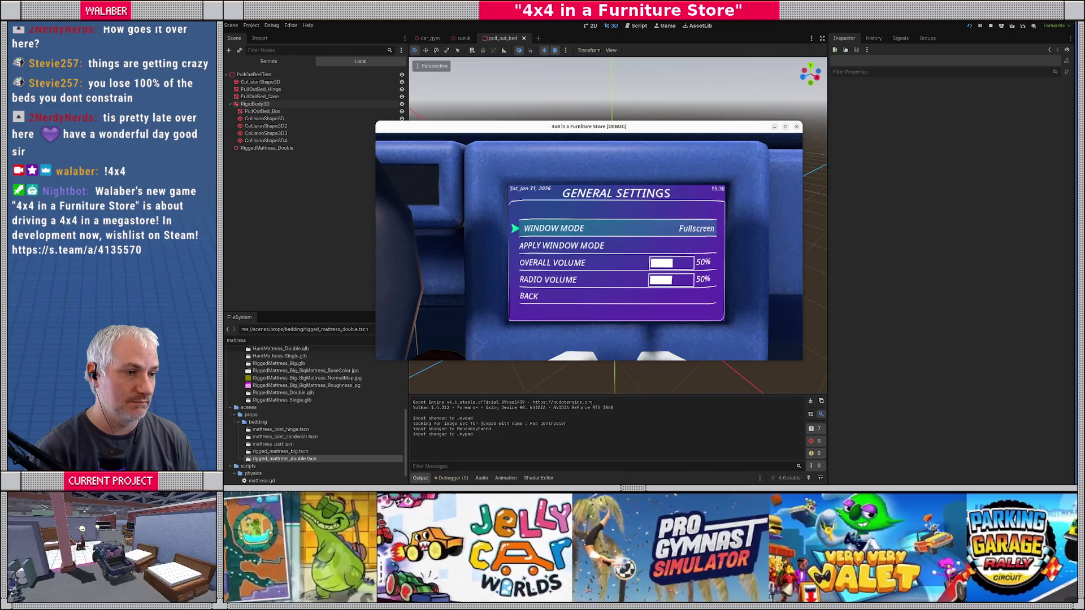
pyautogui.hotkey('alt', 'Tab')
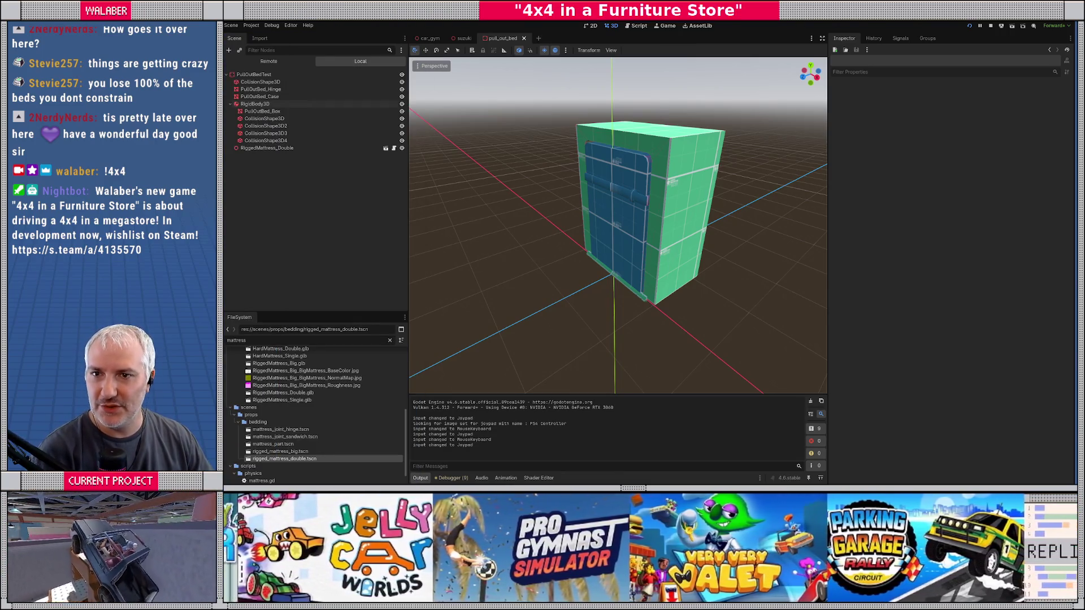
pyautogui.hotkey('alt', 'Tab')
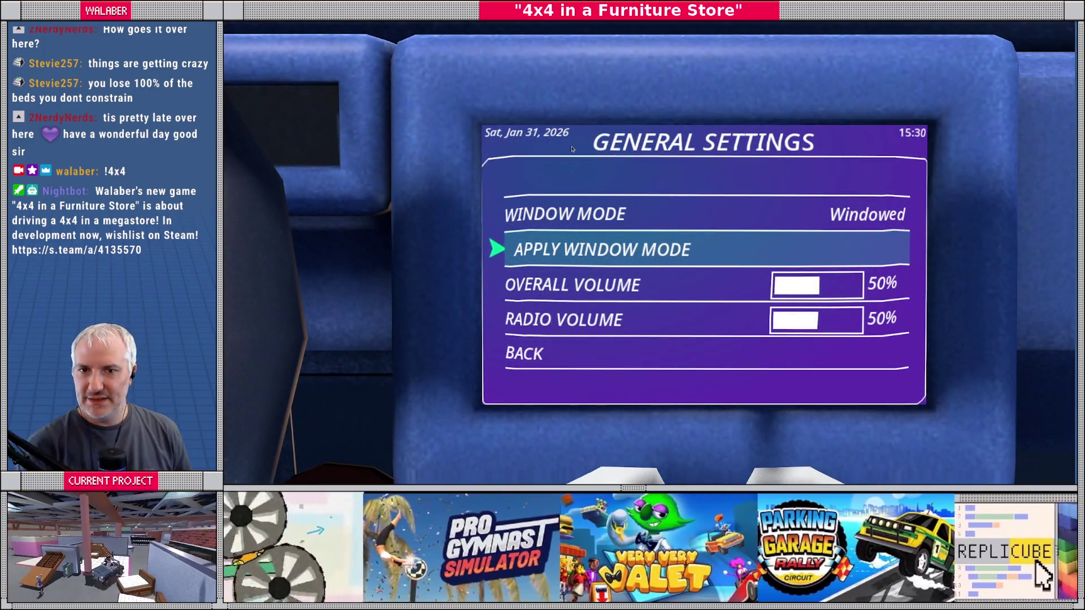
pyautogui.press('Escape')
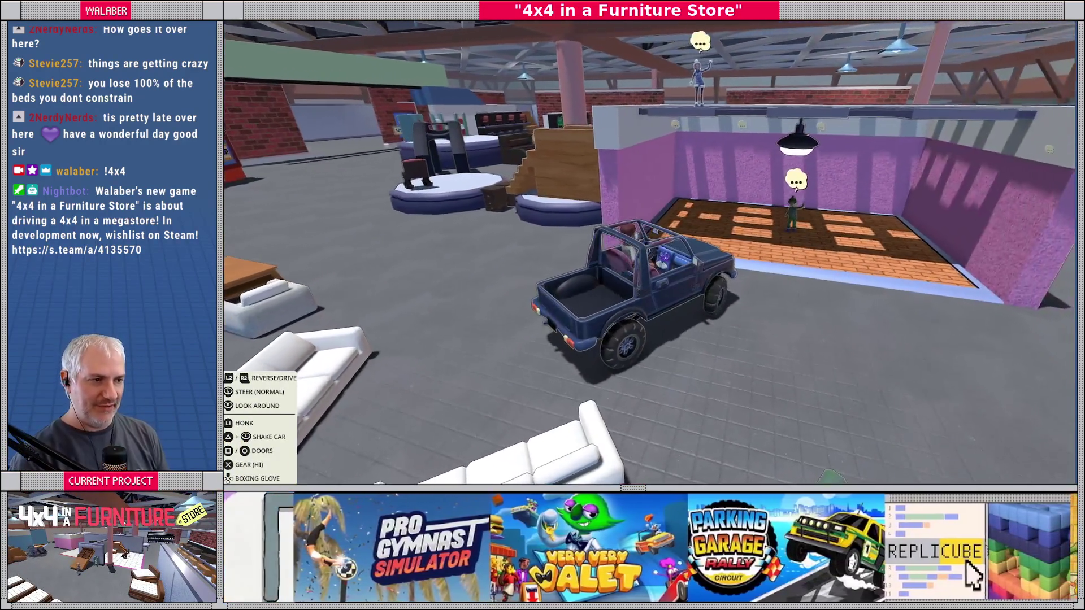
# Set Overall Volume to 35% and return to driving around the store.
pyautogui.press('Down')
pyautogui.press('Down')
pyautogui.press('Up')
pyautogui.press('Left')
pyautogui.press('Left')
pyautogui.press('Left')
pyautogui.press('Right')
pyautogui.press('Right')
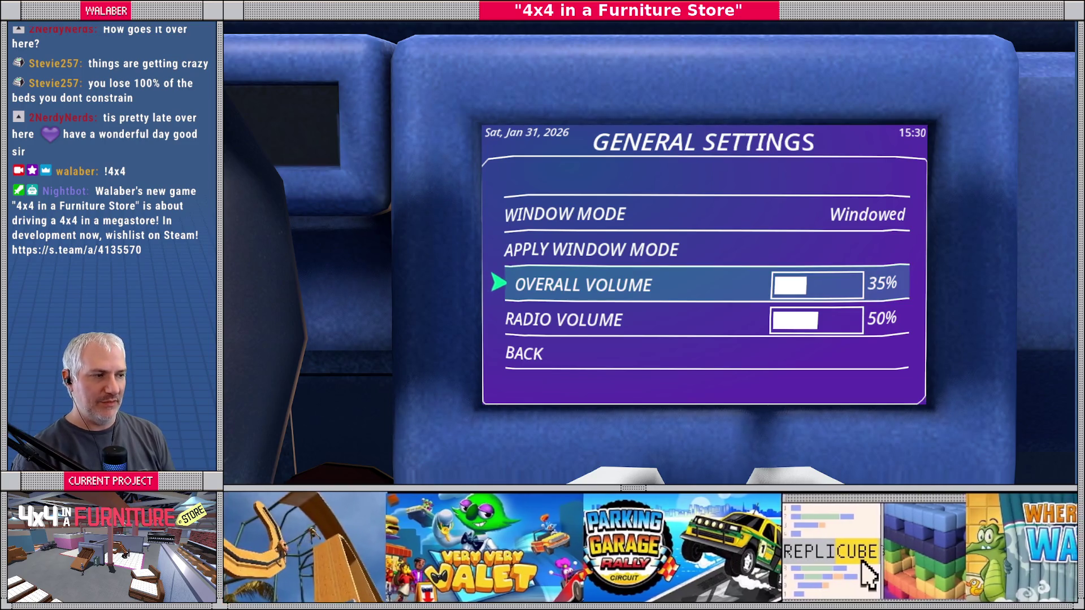
pyautogui.press('Escape')
pyautogui.press('Escape')
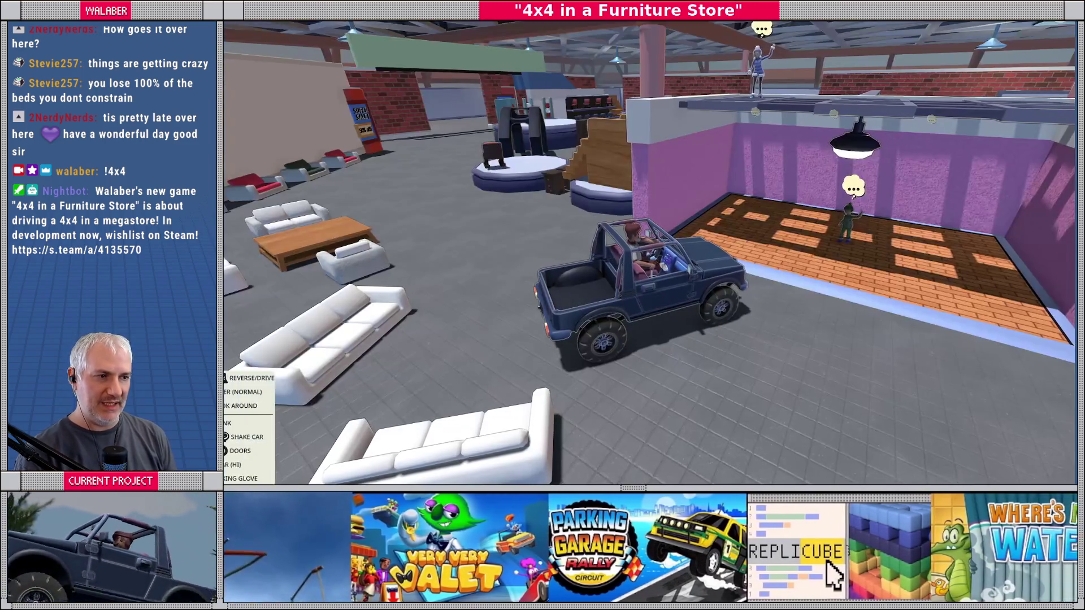
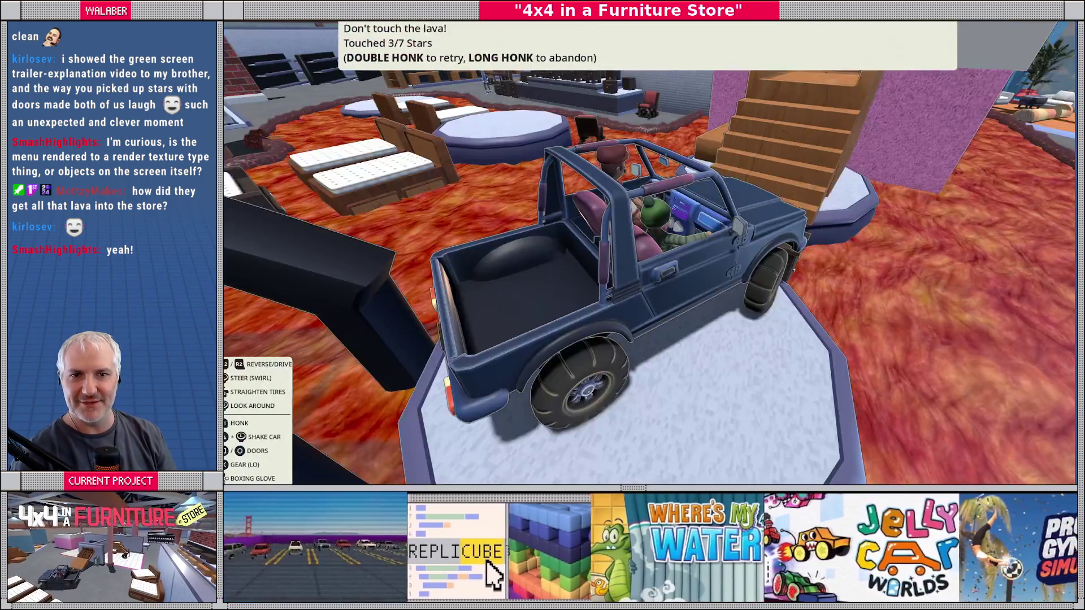
# Open Vehicle Setup from the in-game menu, nudge Camera Sensitivity (X), and leave it at 100%.
pyautogui.press('Up')
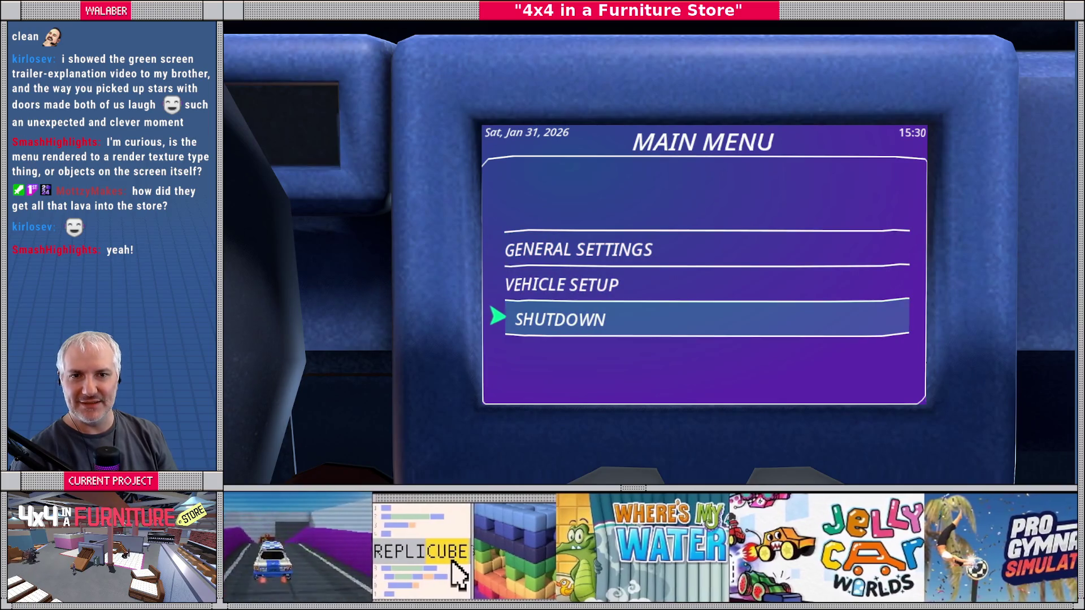
pyautogui.press('Up')
pyautogui.press('Return')
pyautogui.press('Down')
pyautogui.press('Down')
pyautogui.press('Down')
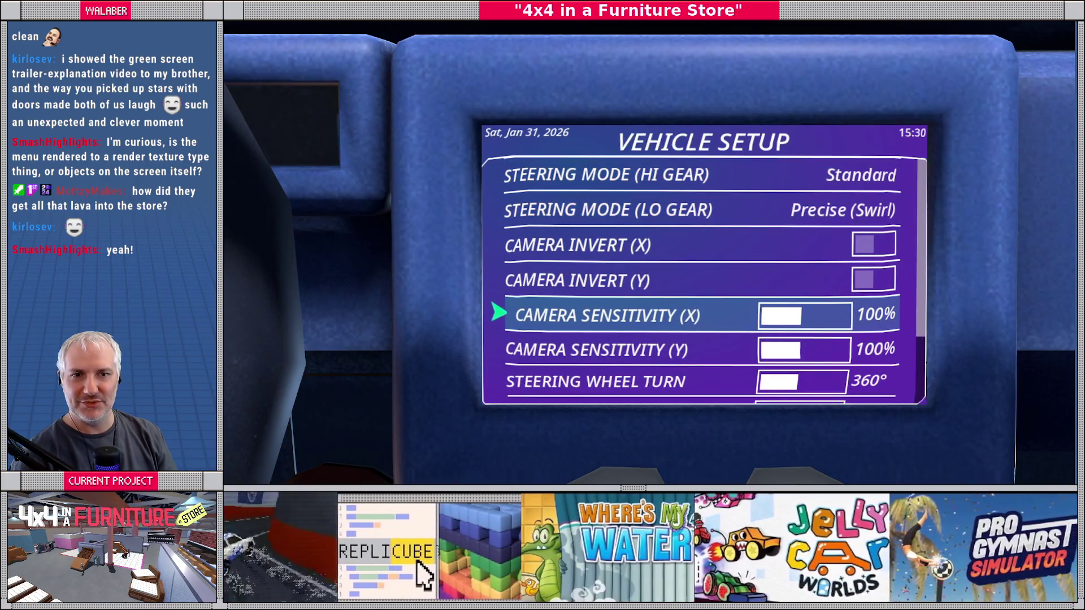
pyautogui.press('Up')
pyautogui.press('Up')
pyautogui.press('Down')
pyautogui.press('Down')
pyautogui.press('Return')
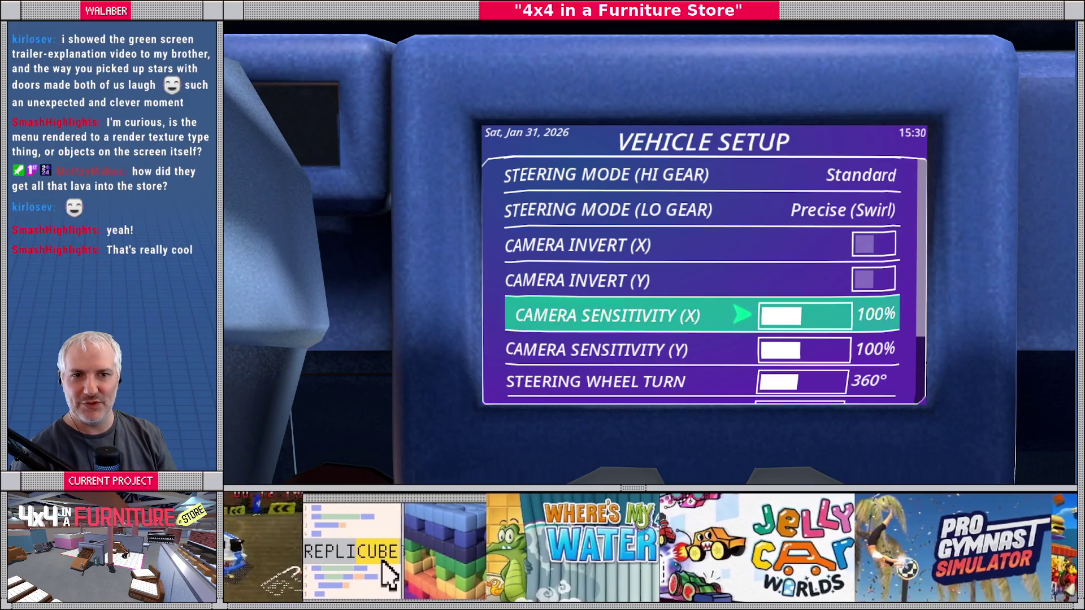
pyautogui.press('Right')
pyautogui.press('Right')
pyautogui.press('Left')
pyautogui.press('Left')
pyautogui.press('Left')
pyautogui.press('Left')
pyautogui.press('Right')
pyautogui.press('Right')
pyautogui.press('Right')
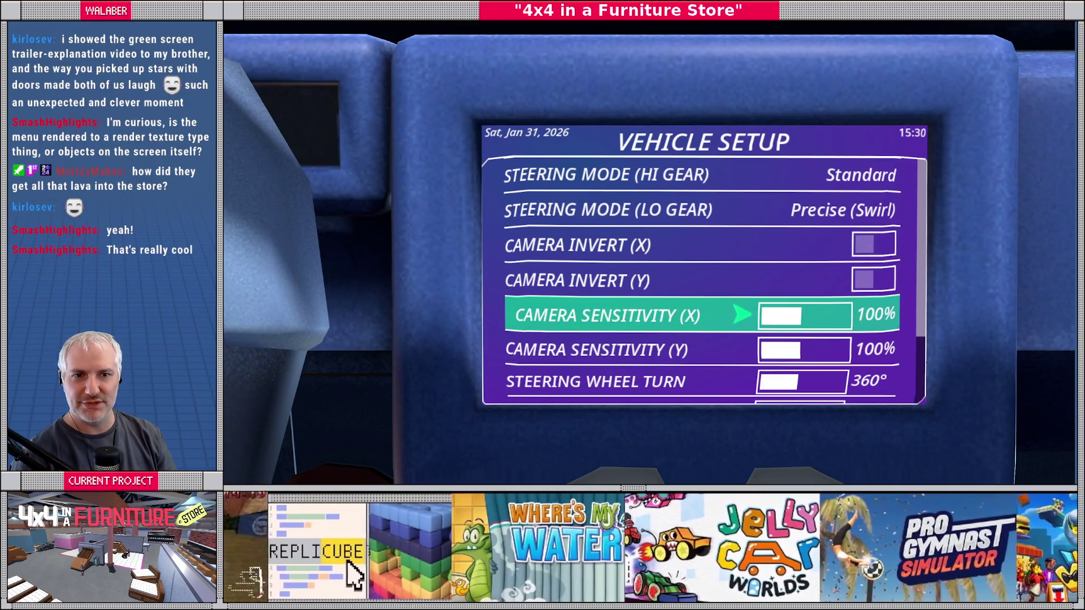
pyautogui.press('Escape')
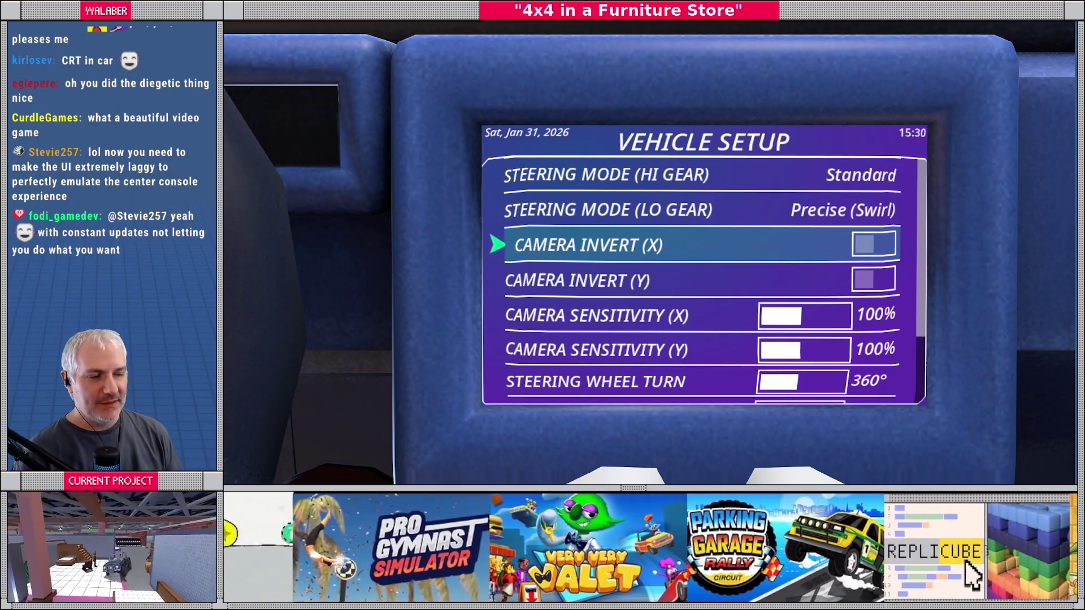
pyautogui.press('Return')
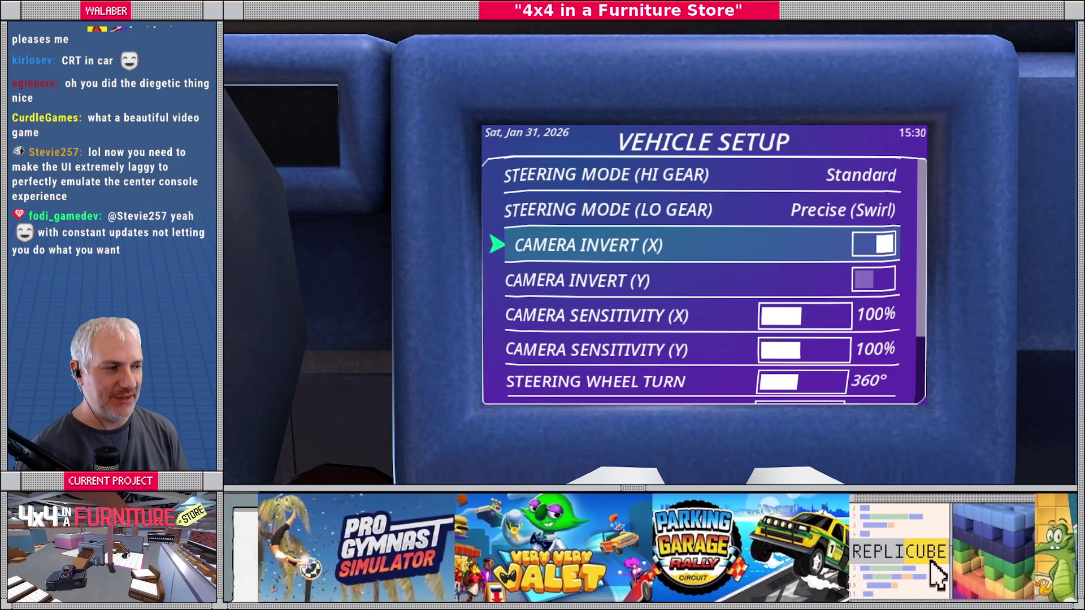
pyautogui.press('Escape')
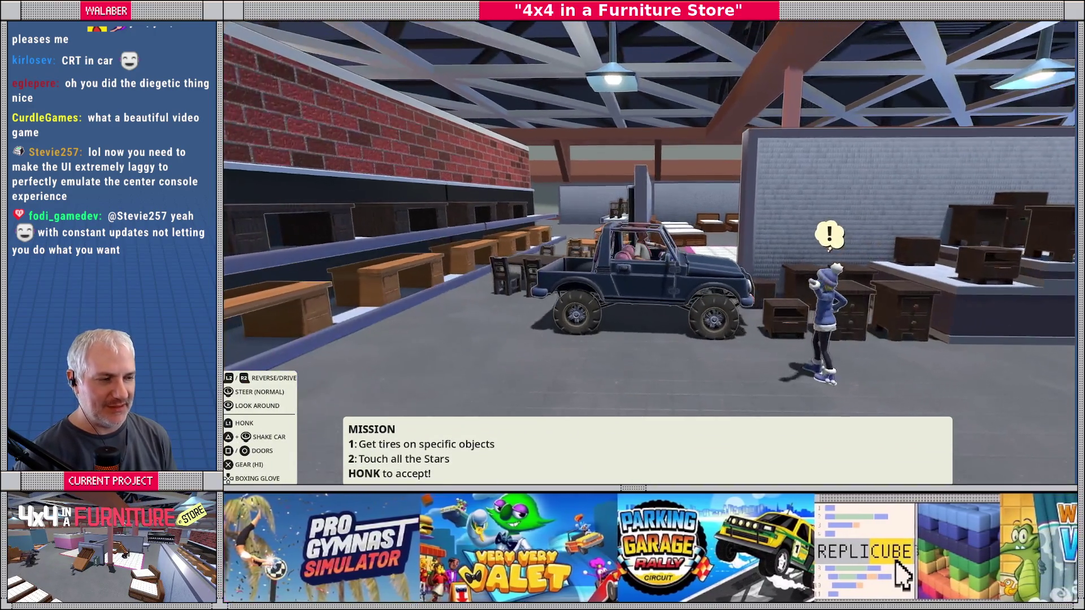
pyautogui.press('Escape')
pyautogui.press('Escape')
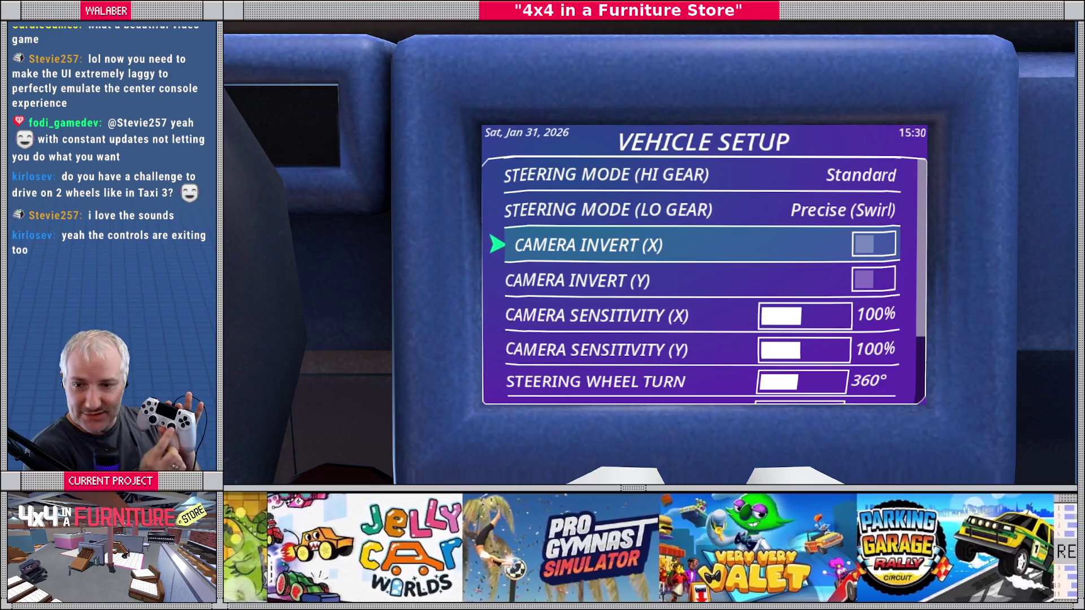
# Edit Camera Sensitivity (X), trying several values before settling on 90%.
pyautogui.press('Down')
pyautogui.press('Down')
pyautogui.press('Down')
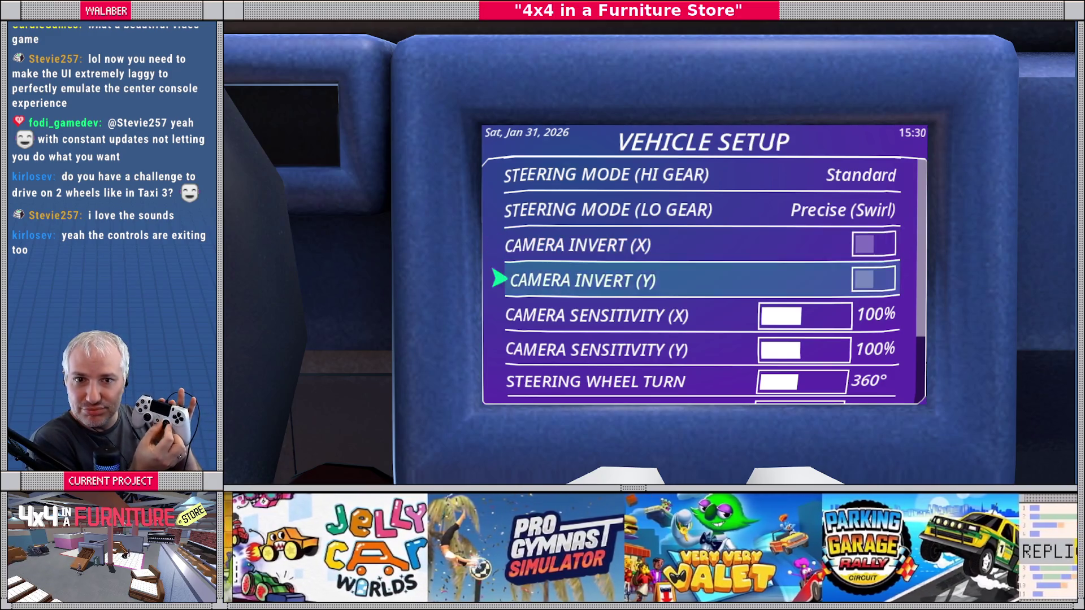
pyautogui.press('Down')
pyautogui.press('Down')
pyautogui.press('Down')
pyautogui.press('Up')
pyautogui.press('Up')
pyautogui.press('Up')
pyautogui.press('Up')
pyautogui.press('Up')
pyautogui.press('Up')
pyautogui.press('Down')
pyautogui.press('Down')
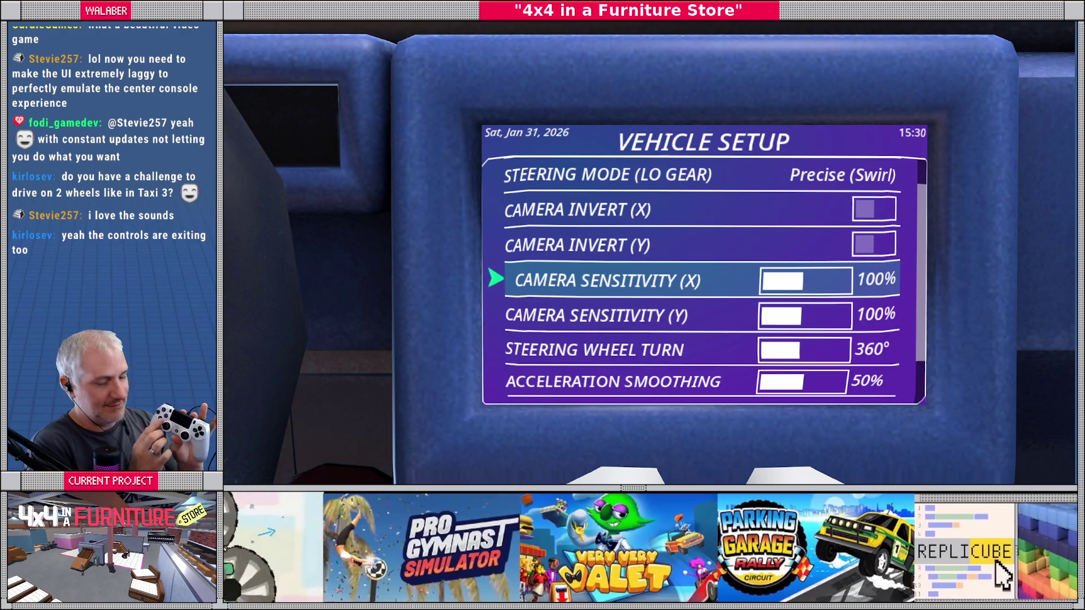
pyautogui.press('Return')
pyautogui.press('Right')
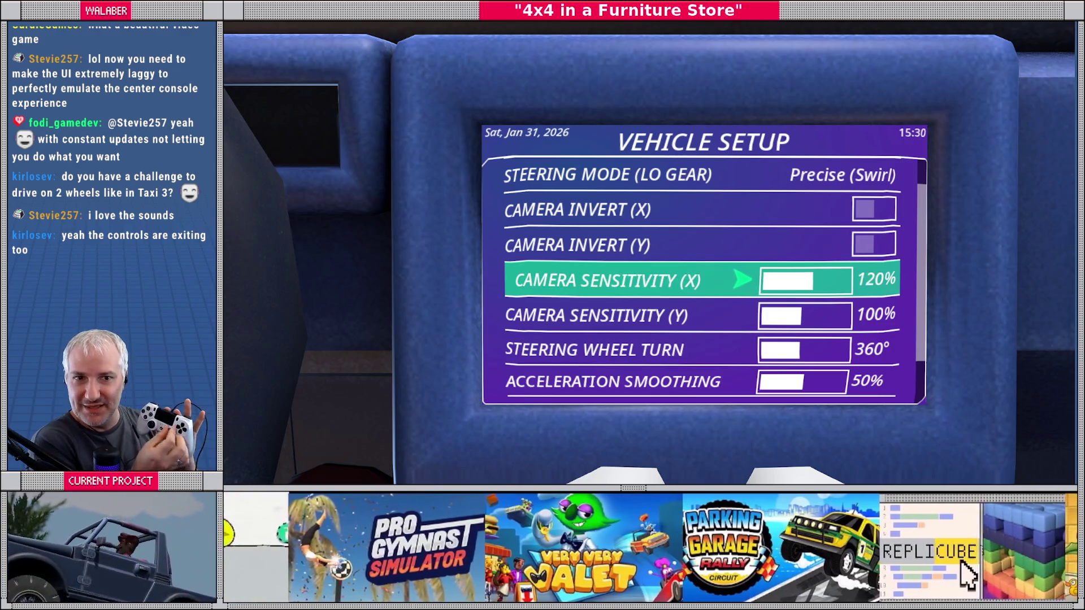
pyautogui.press('Left')
pyautogui.press('Left')
pyautogui.press('Left')
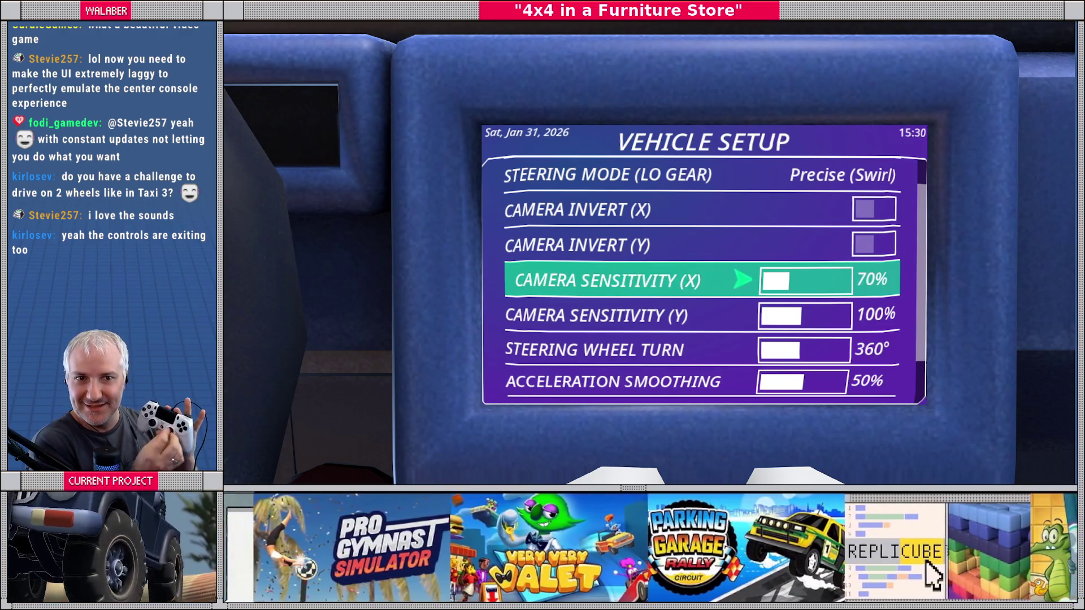
pyautogui.press('Right')
pyautogui.press('Right')
pyautogui.press('Right')
pyautogui.press('Right')
pyautogui.press('Right')
pyautogui.press('Left')
pyautogui.press('Left')
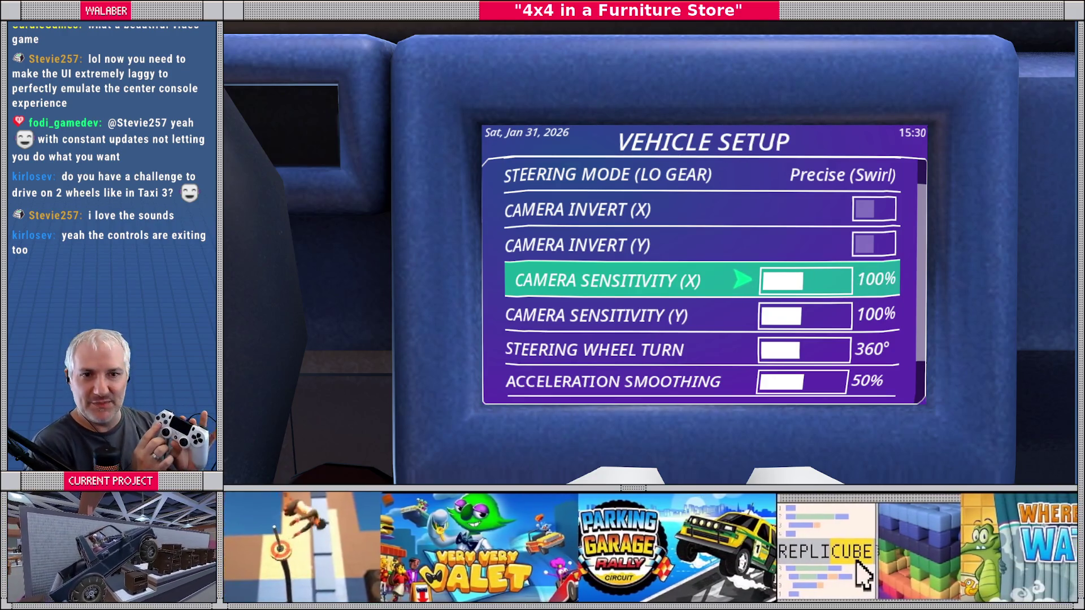
pyautogui.press('Right')
pyautogui.press('Left')
pyautogui.press('Left')
pyautogui.press('Left')
pyautogui.press('Right')
pyautogui.press('Right')
pyautogui.press('Right')
pyautogui.press('Right')
pyautogui.press('Left')
pyautogui.press('Left')
pyautogui.press('Left')
pyautogui.press('Left')
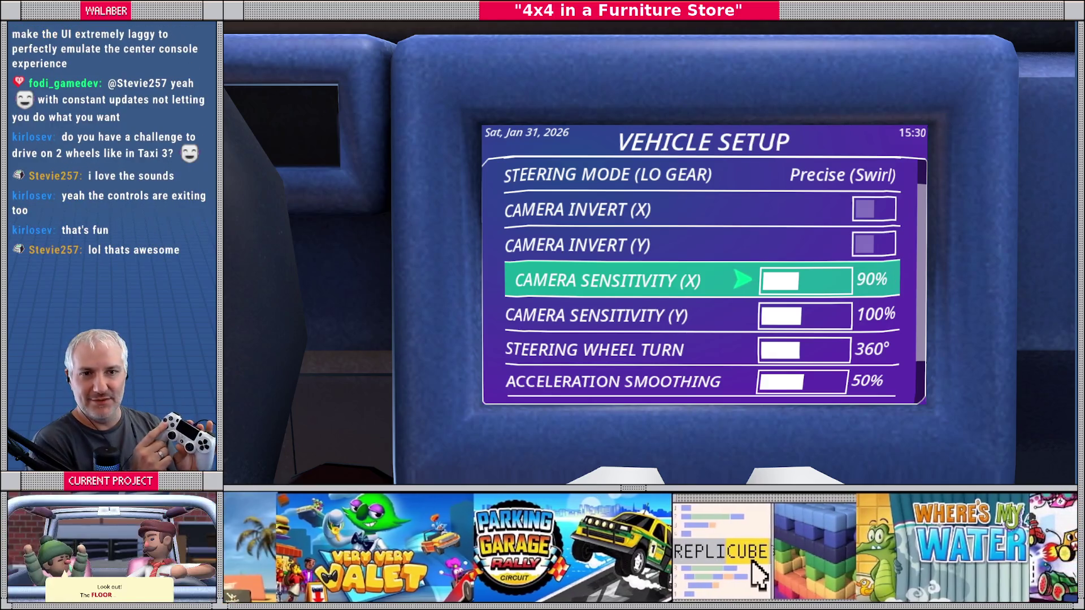
# Review the Vehicle Setup rows from steering mode to acceleration smoothing, then close the menu.
pyautogui.press('Up')
pyautogui.press('Up')
pyautogui.press('Up')
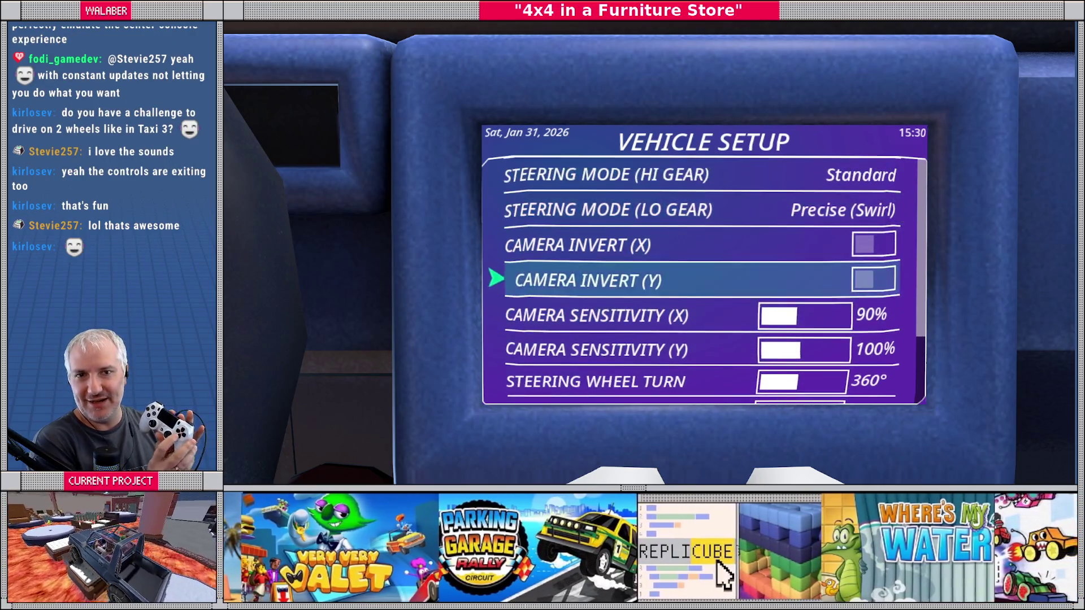
pyautogui.press('Down')
pyautogui.press('Down')
pyautogui.press('Down')
pyautogui.press('Down')
pyautogui.press('Down')
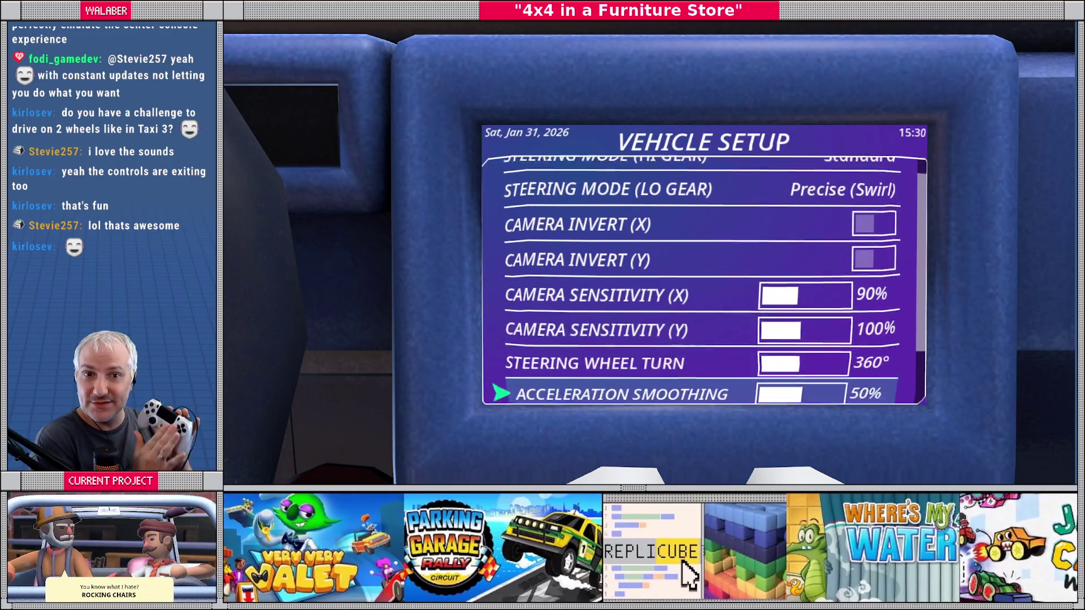
pyautogui.press('Up')
pyautogui.press('Up')
pyautogui.press('Up')
pyautogui.press('Down')
pyautogui.press('Down')
pyautogui.press('Down')
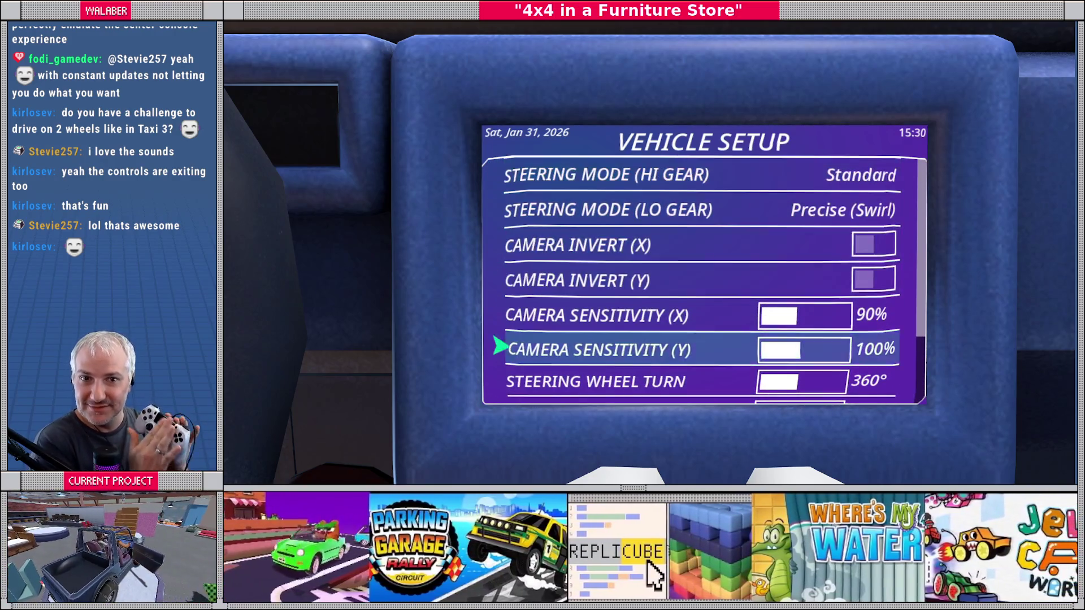
pyautogui.press('Up')
pyautogui.press('Up')
pyautogui.press('Up')
pyautogui.press('Down')
pyautogui.press('Down')
pyautogui.press('Down')
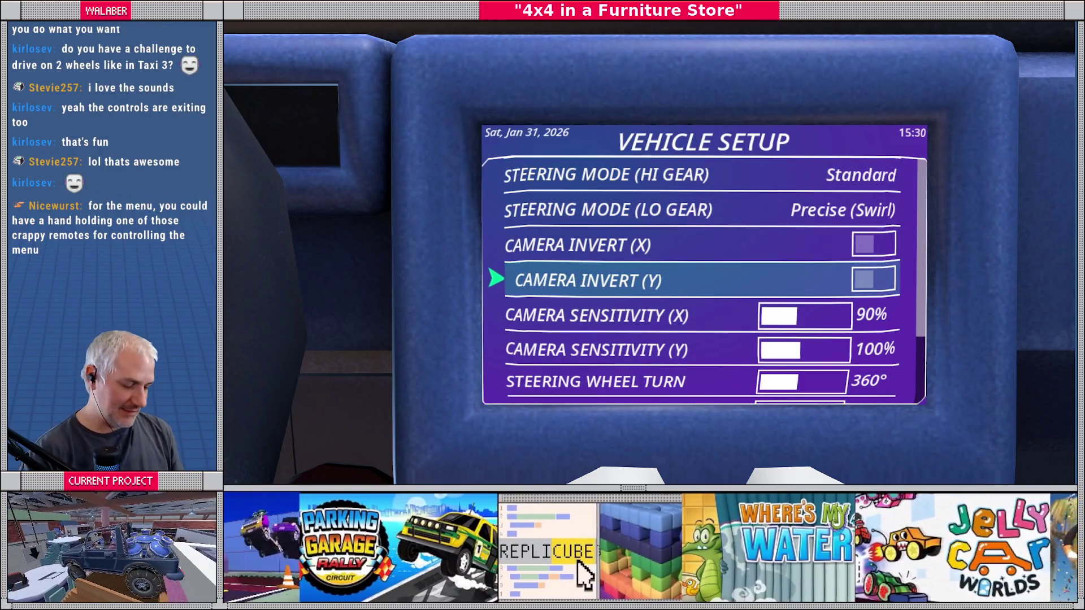
pyautogui.press('Escape')
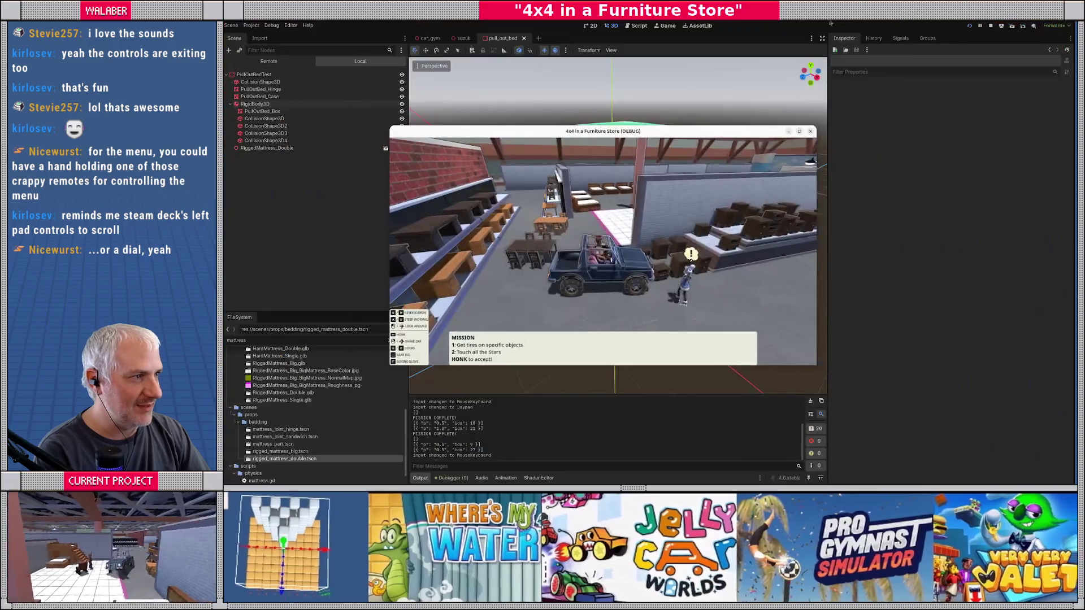
# Stop the running game from the editor toolbar.
pyautogui.click(992, 26)
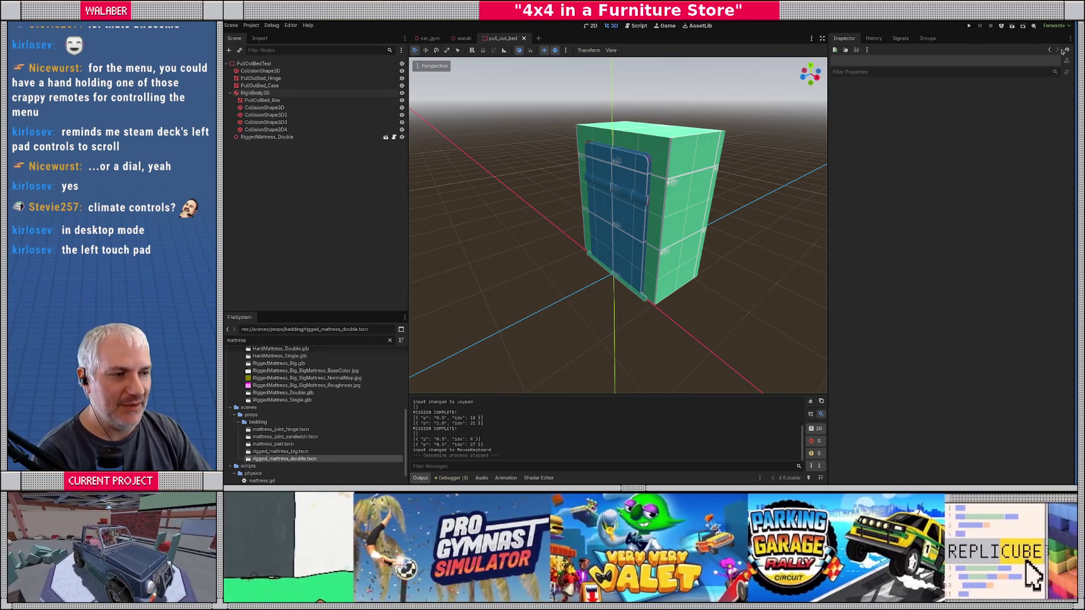
# Play the car_gym scene with F6 and drive the truck across the gym onto the ramps.
pyautogui.click(428, 38)
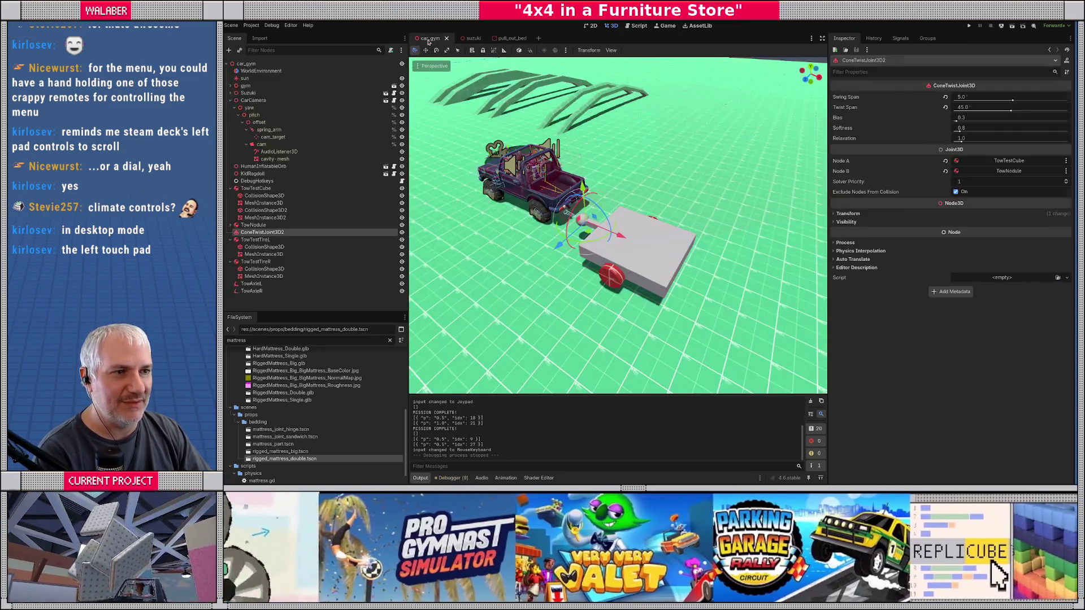
pyautogui.press('F6')
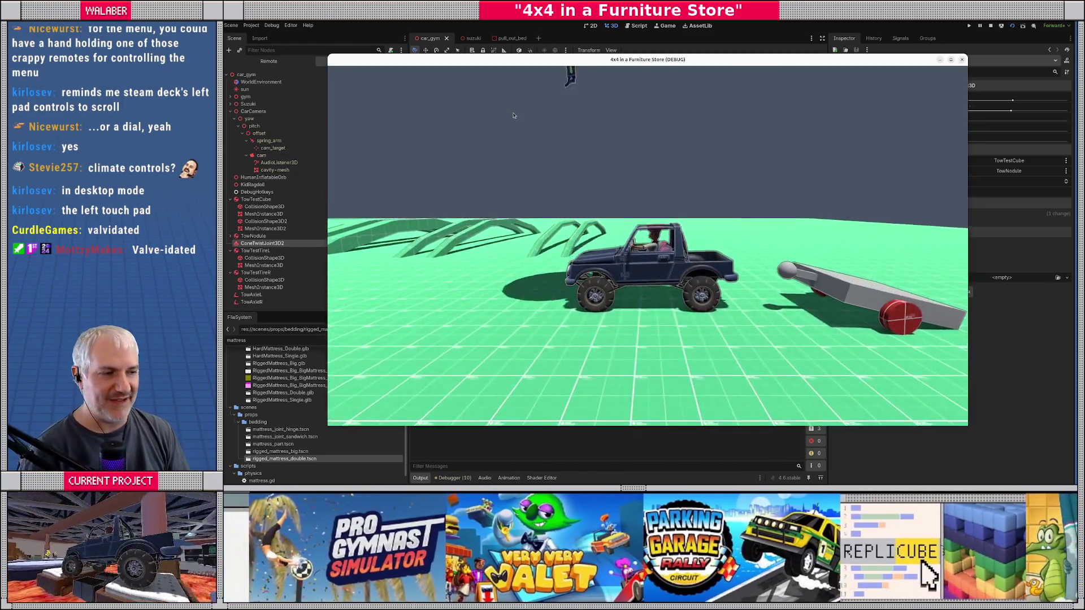
pyautogui.press('w')
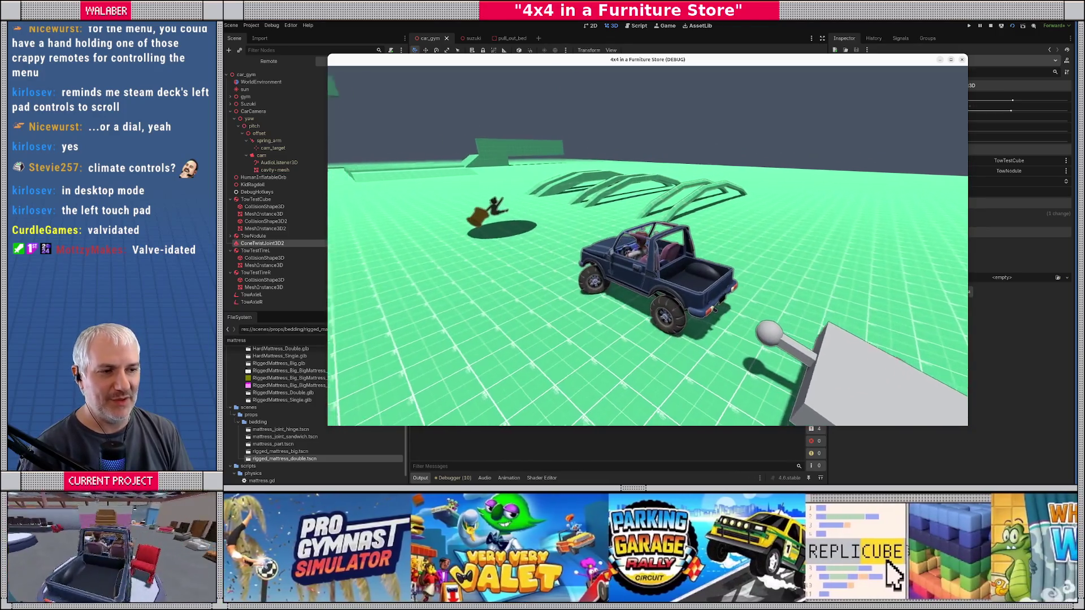
pyautogui.press('w')
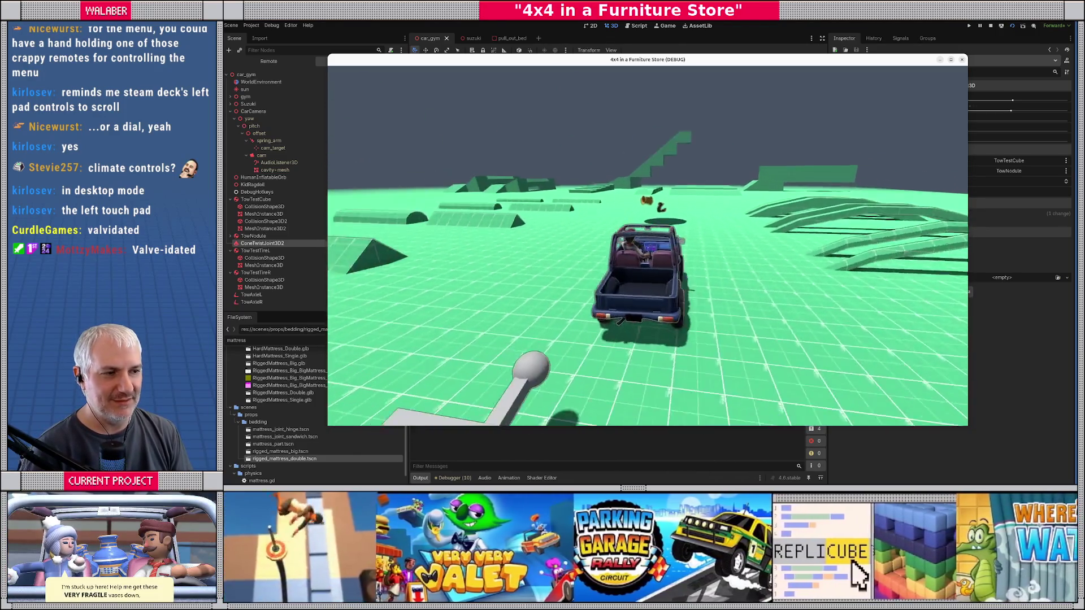
pyautogui.press('w')
pyautogui.press('w')
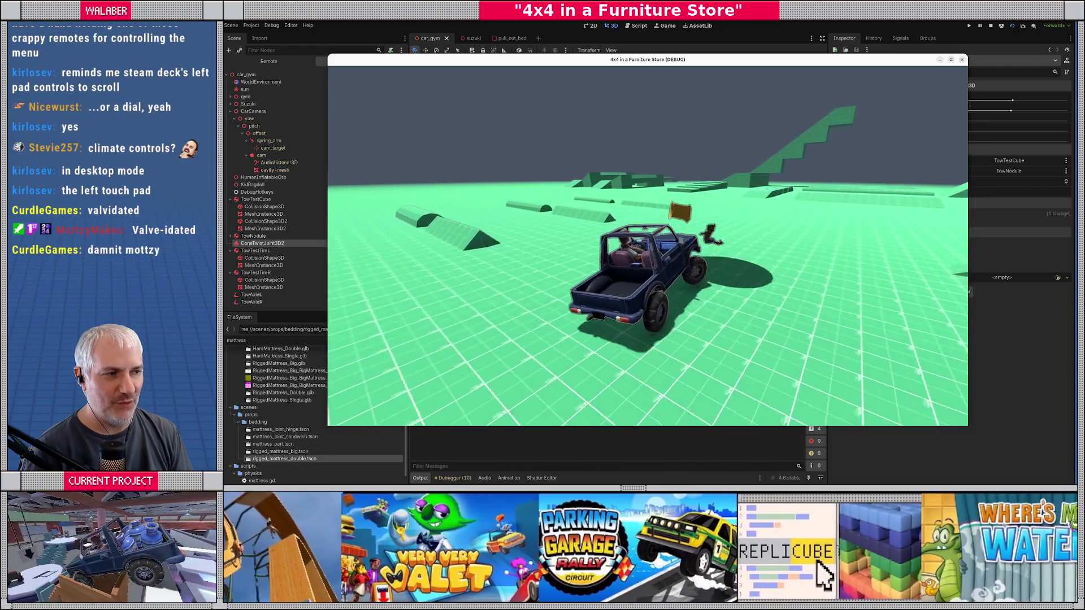
pyautogui.press('w')
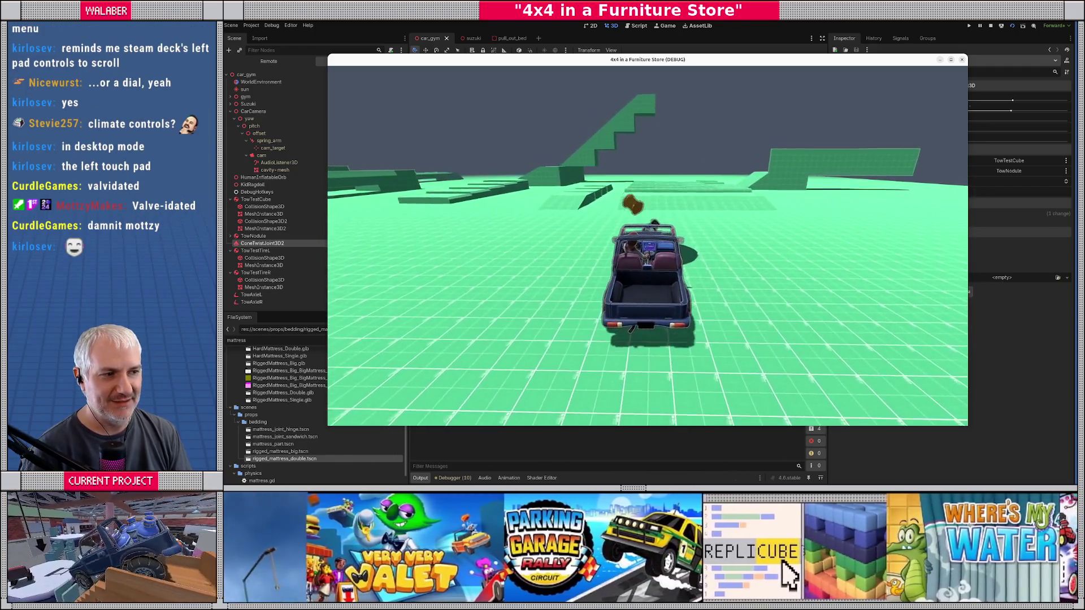
pyautogui.press('w')
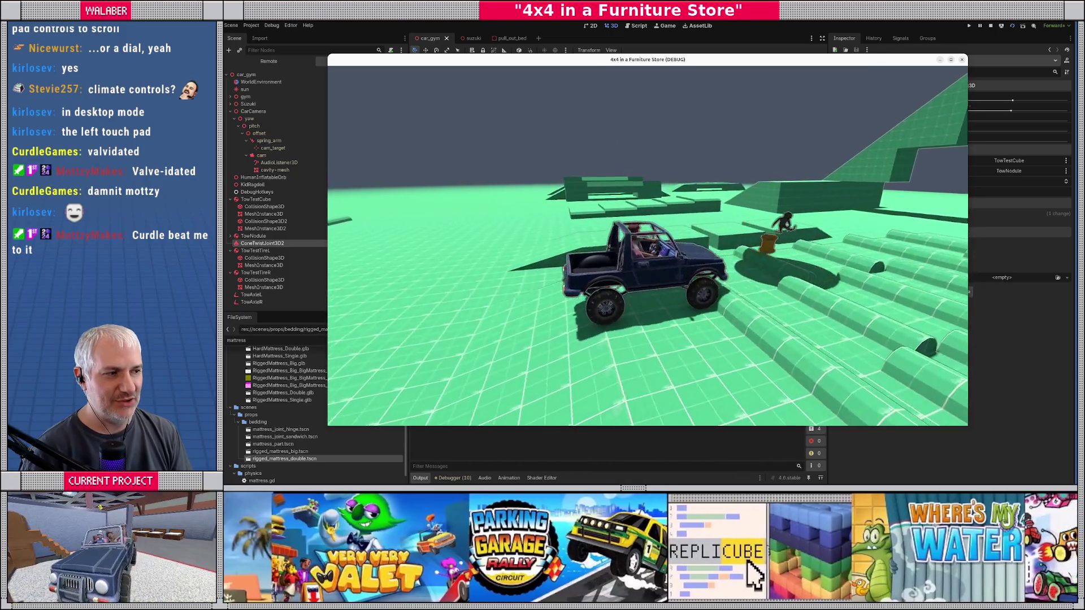
pyautogui.press('w')
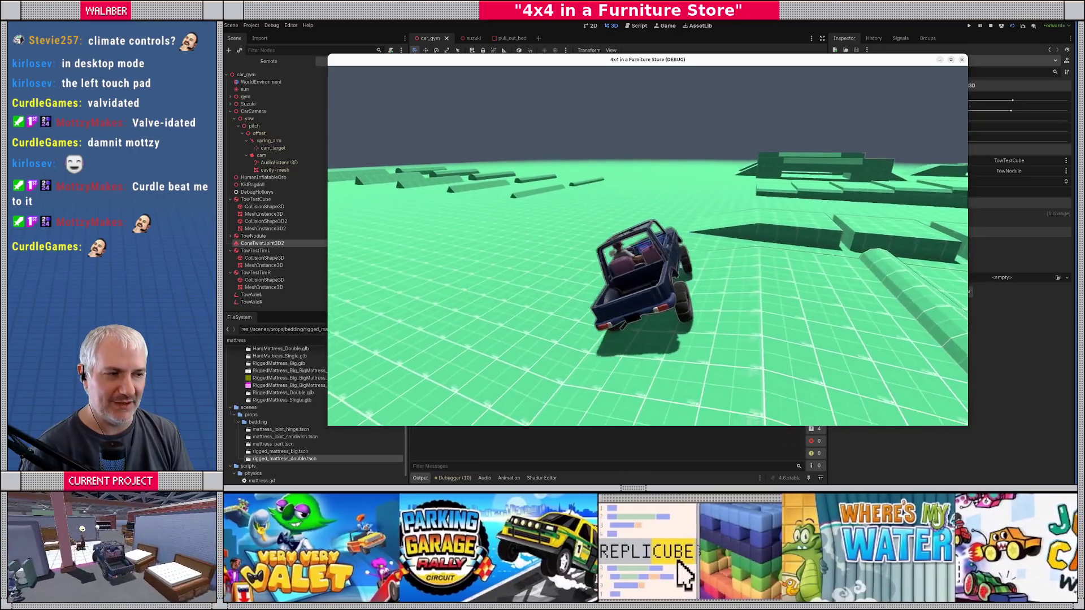
pyautogui.press('w')
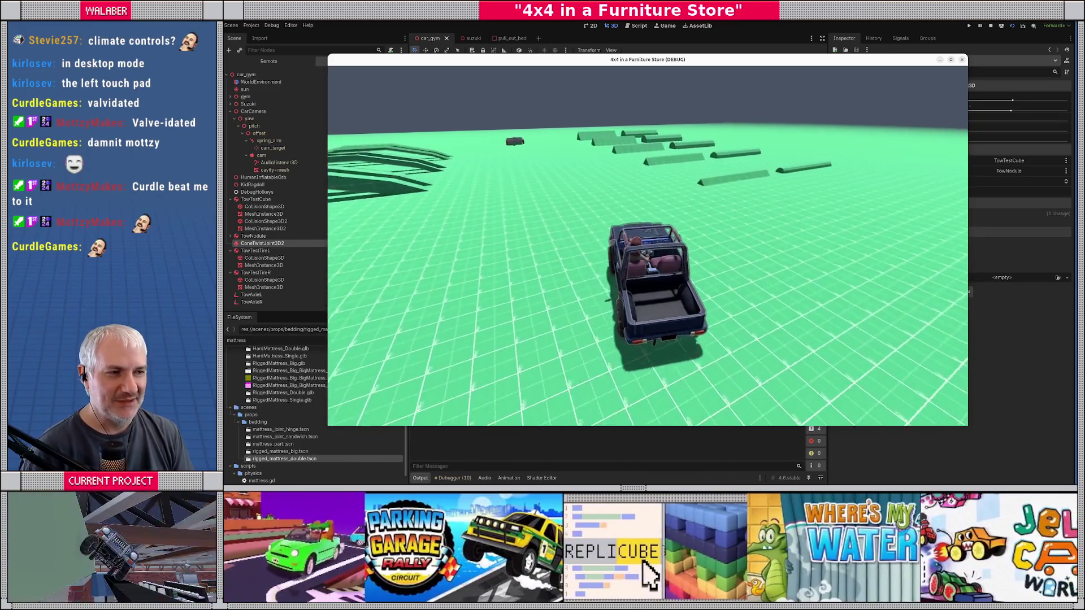
pyautogui.press('w')
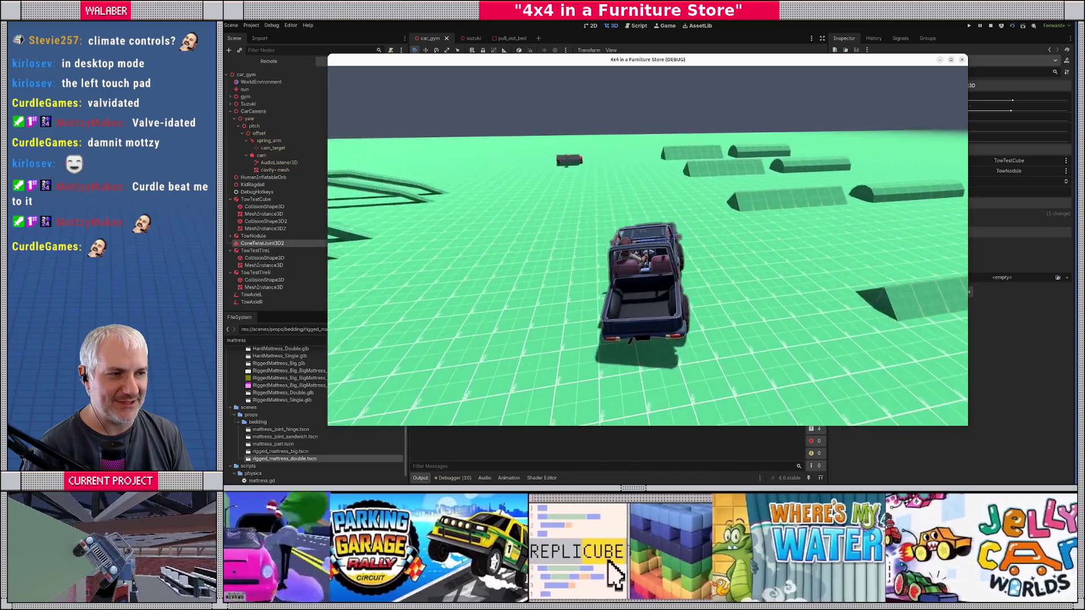
pyautogui.press('w')
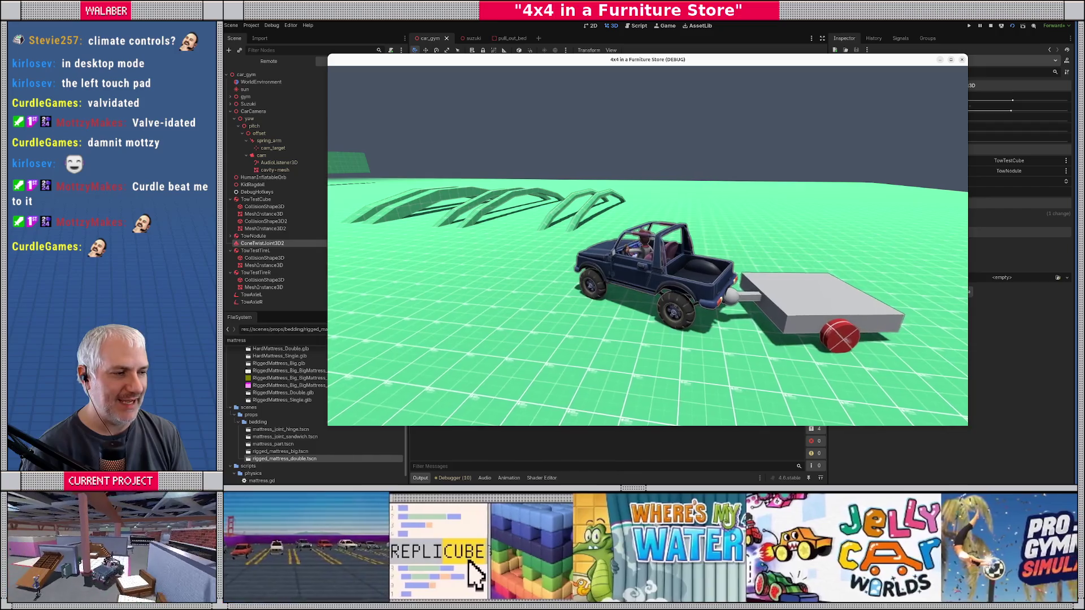
# Circle the truck to watch the towed cube swing, then stop the game with F8.
pyautogui.press('d')
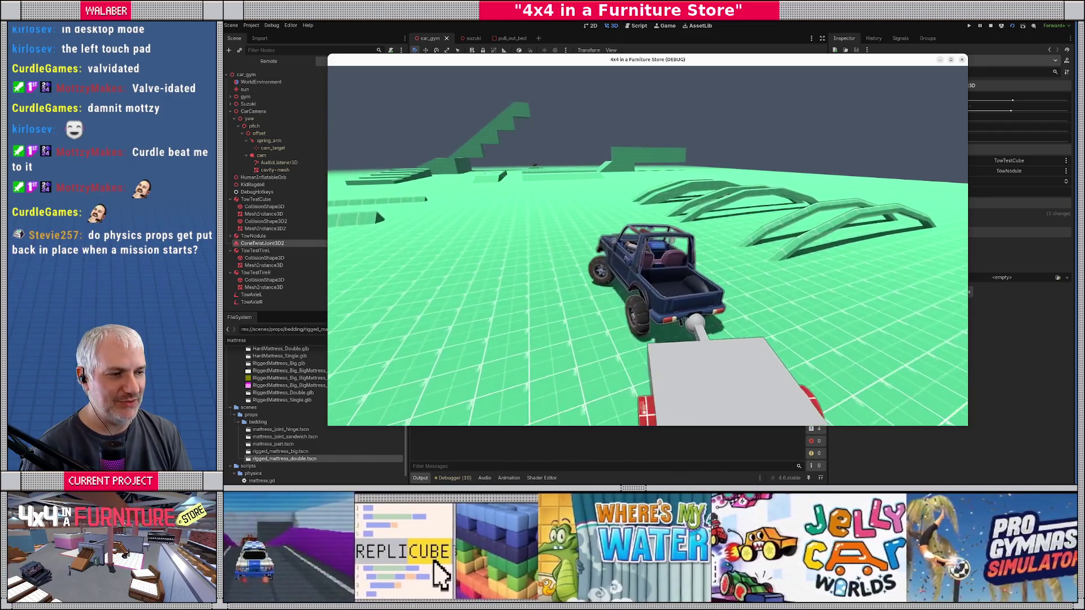
pyautogui.press('a')
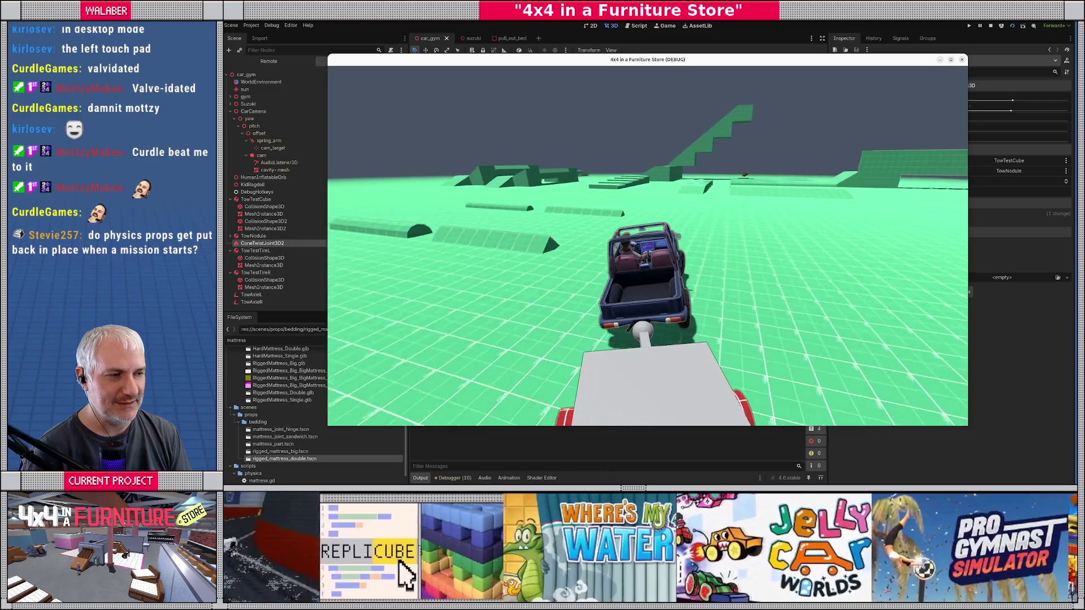
pyautogui.press('d')
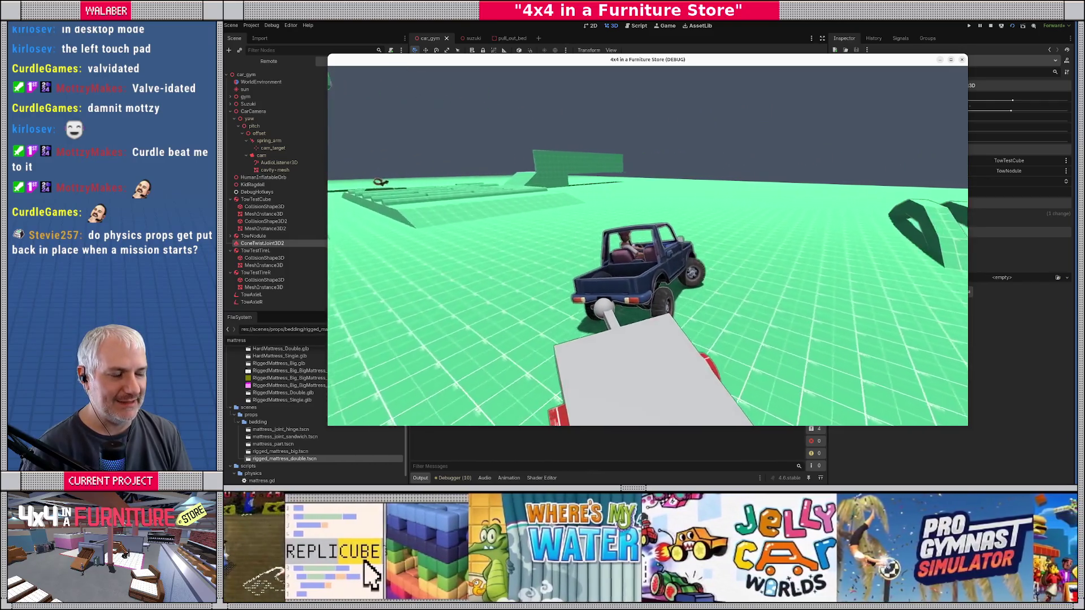
pyautogui.press('d')
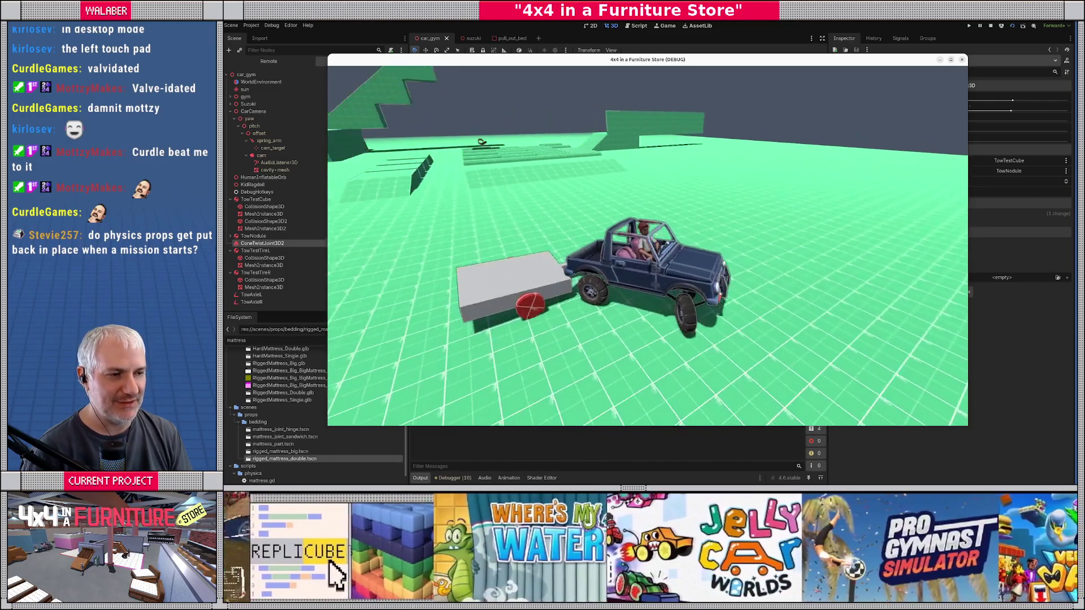
pyautogui.press('d')
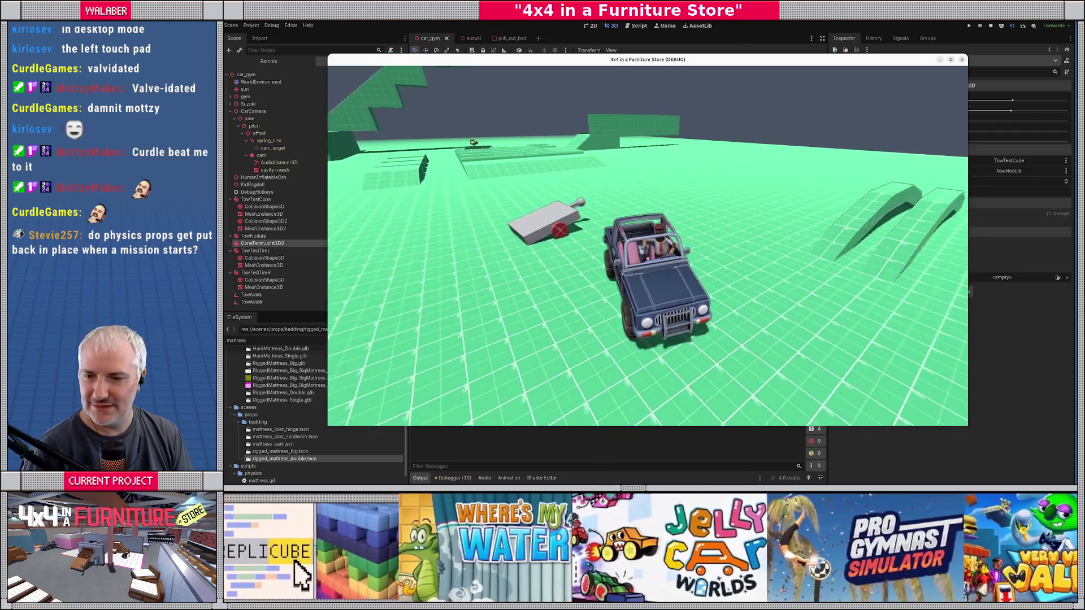
pyautogui.press('d')
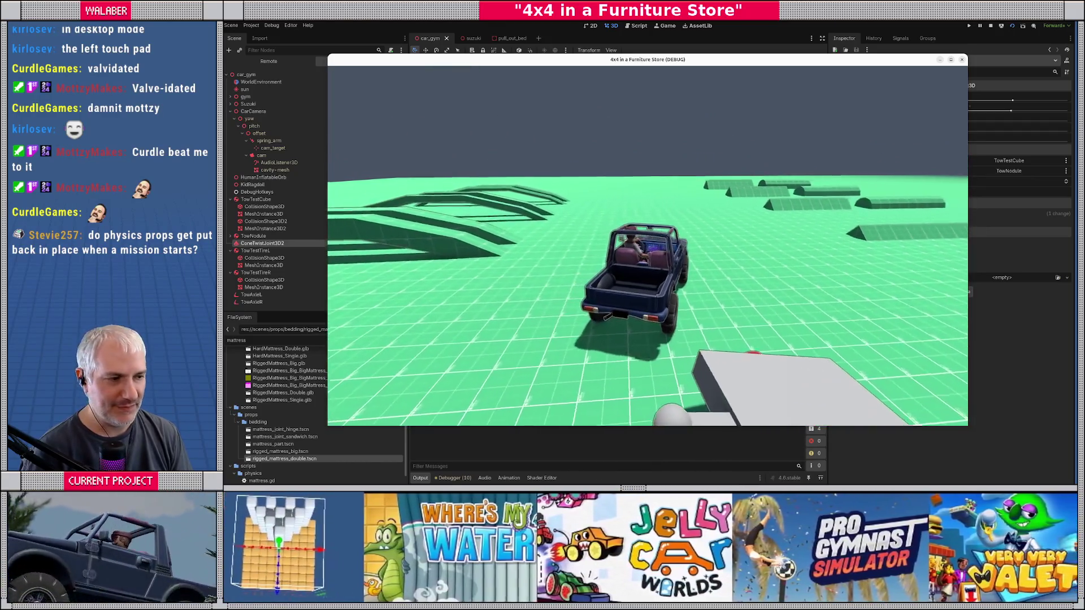
pyautogui.press('d')
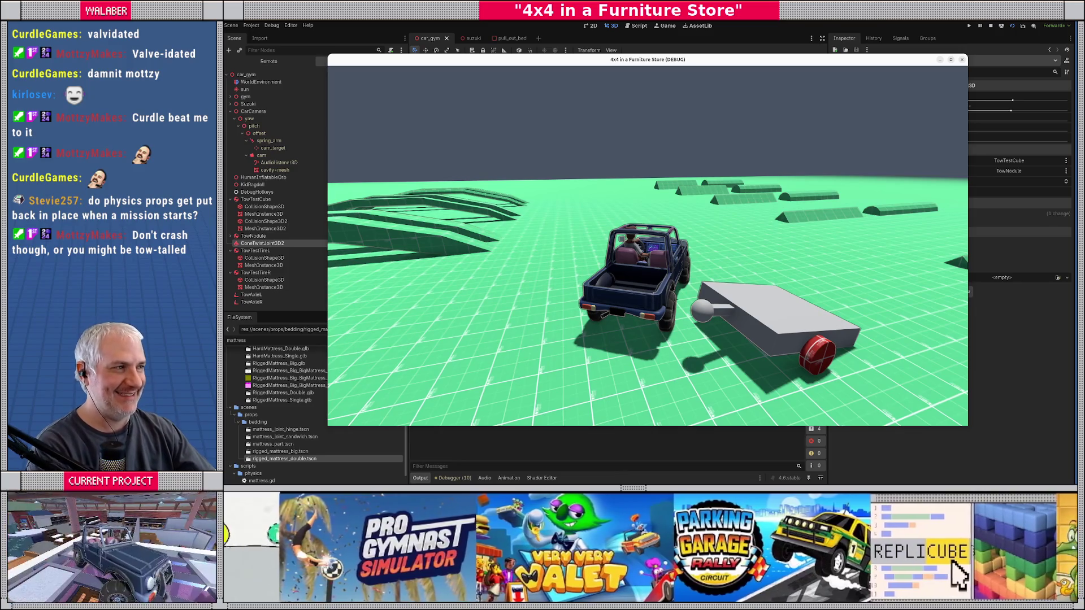
pyautogui.press('F8')
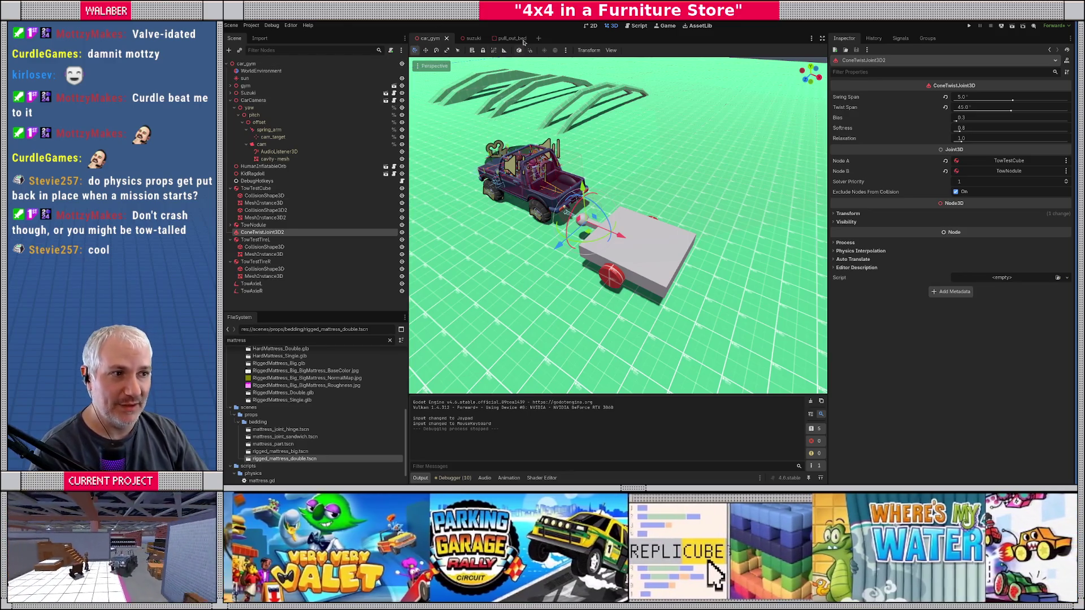
# Switch to the pull_out_bed scene, test-rotate the bed body, and undo the rotation.
pyautogui.click(504, 38)
pyautogui.scroll(-3, 598, 196)
pyautogui.scroll(2, 598, 195)
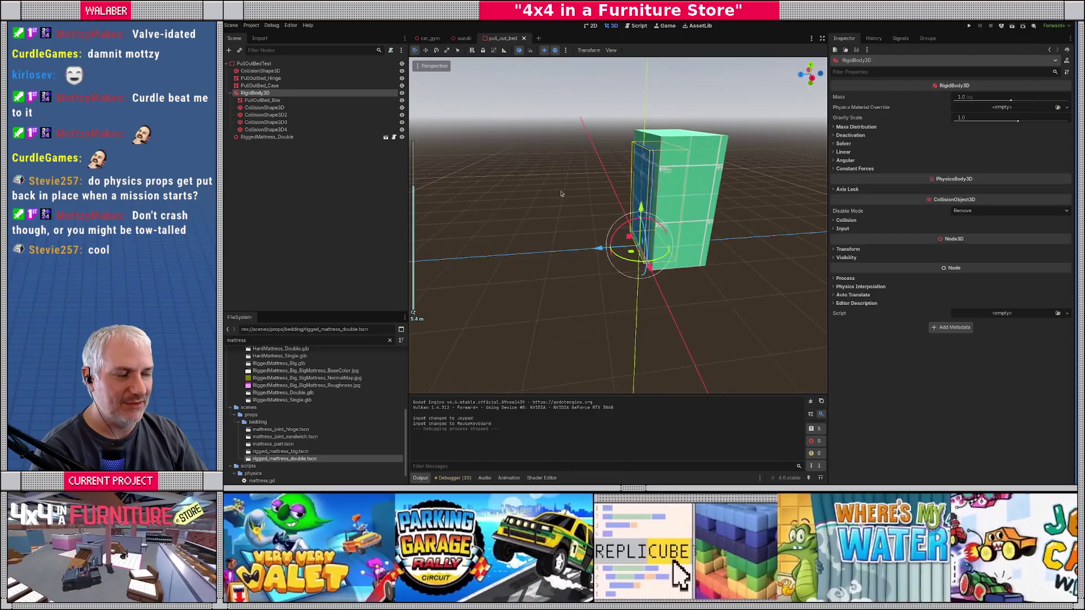
pyautogui.moveTo(603, 212)
pyautogui.mouseDown()
pyautogui.moveTo(595, 257)
pyautogui.moveTo(602, 220)
pyautogui.moveTo(601, 233)
pyautogui.mouseUp()
pyautogui.hotkey('ctrl', 'z')
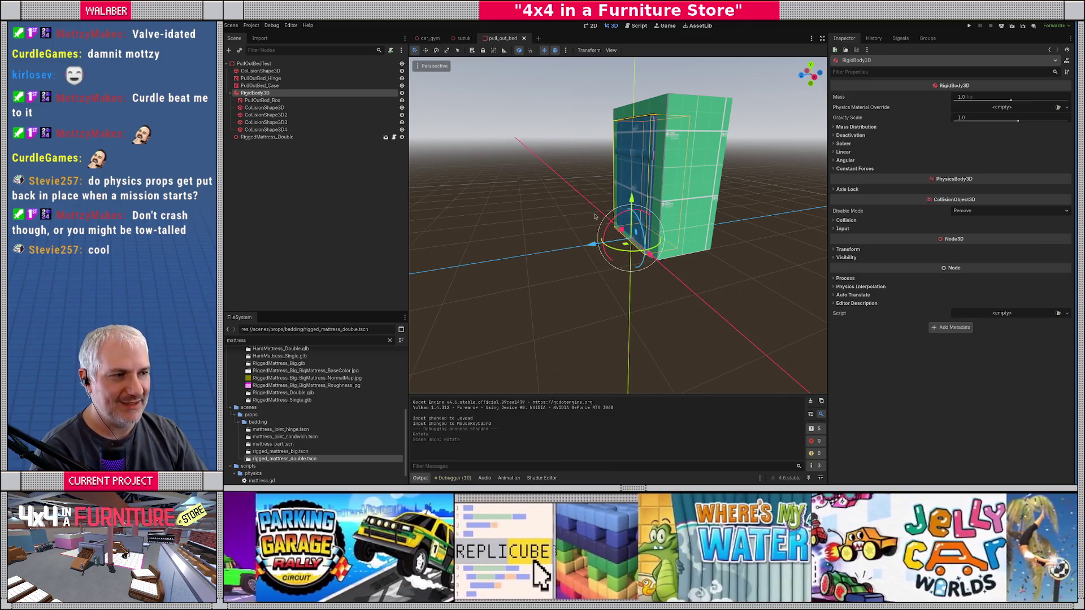
pyautogui.scroll(3, 501, 264)
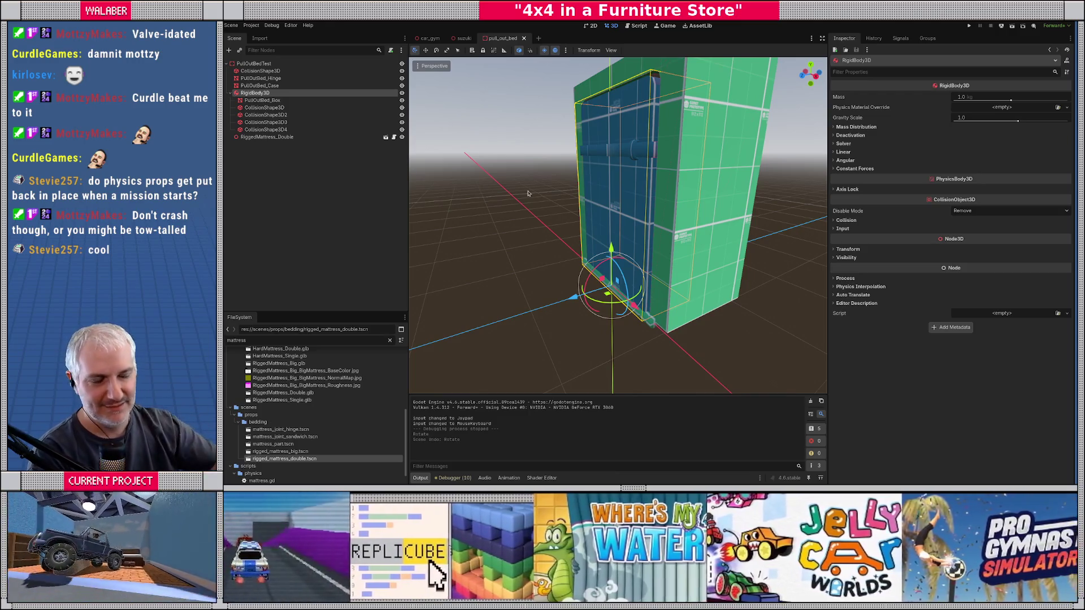
pyautogui.scroll(-4, 526, 187)
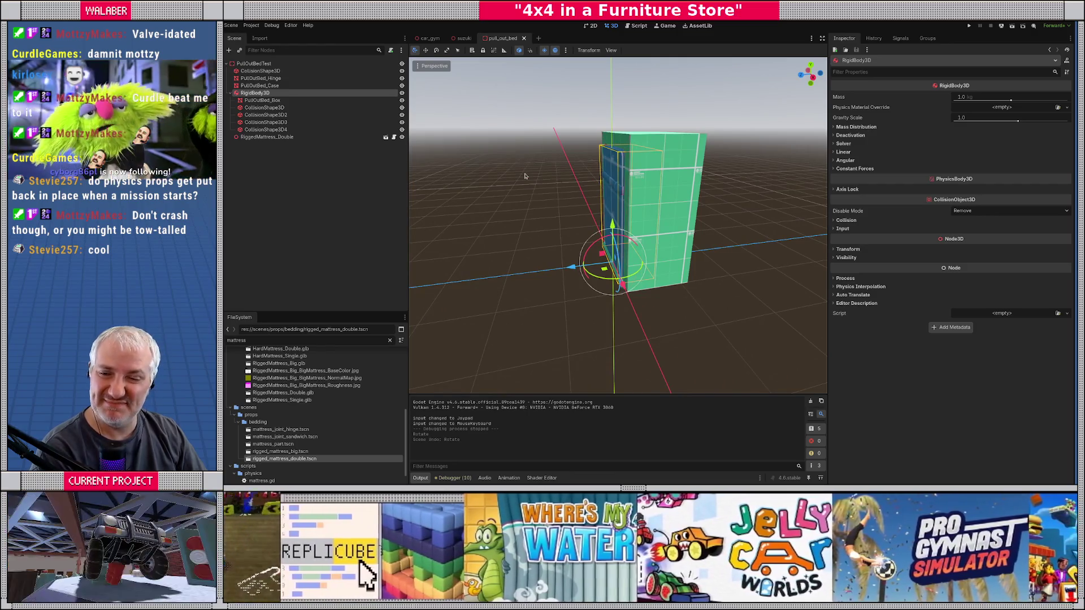
pyautogui.moveTo(524, 176)
pyautogui.mouseDown()
pyautogui.moveTo(507, 178)
pyautogui.moveTo(570, 212)
pyautogui.mouseUp()
pyautogui.scroll(4, 570, 212)
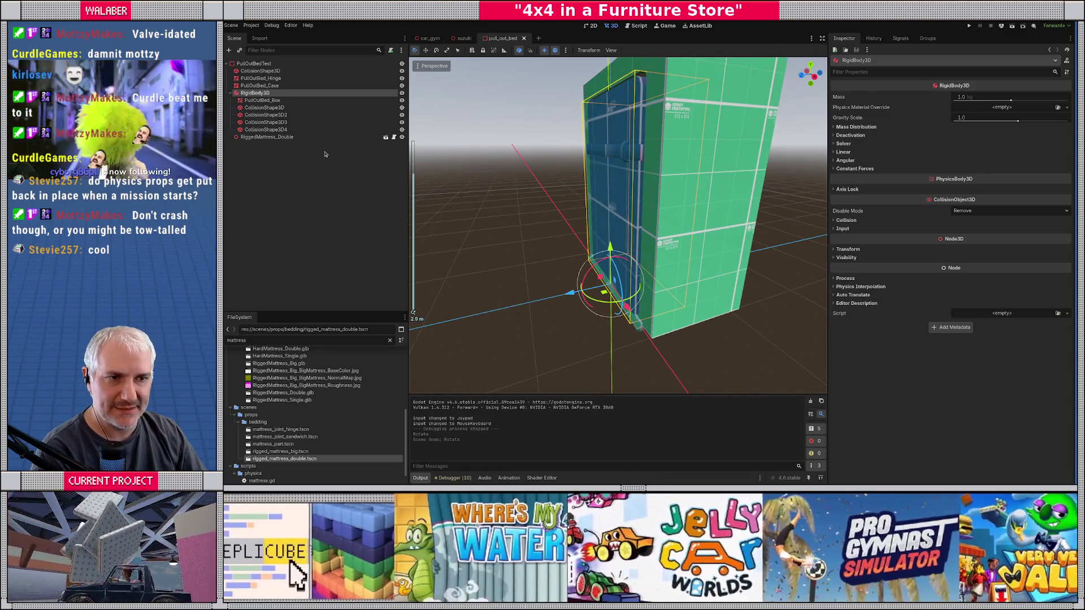
# Frame the PullOutBedTest root, then select and frame the RigidBody3D bed body.
pyautogui.click(232, 93)
pyautogui.click(253, 64)
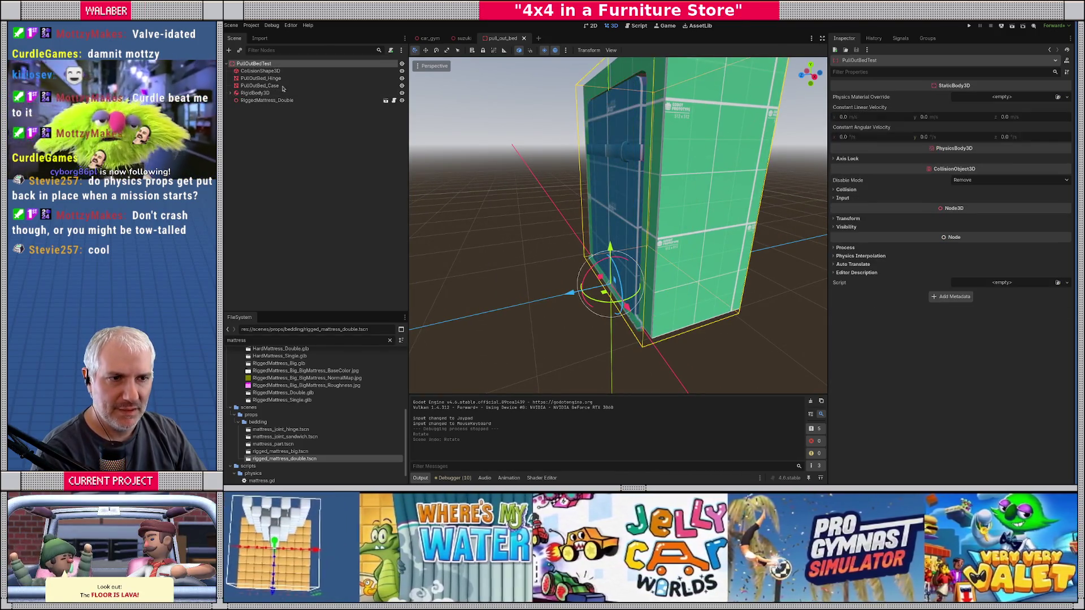
pyautogui.press('f')
pyautogui.moveTo(587, 179); pyautogui.dragTo(562, 202)
pyautogui.click(662, 204)
pyautogui.press('f')
pyautogui.moveTo(548, 211)
pyautogui.mouseDown()
pyautogui.moveTo(620, 247)
pyautogui.moveTo(588, 254)
pyautogui.moveTo(558, 282)
pyautogui.mouseUp()
pyautogui.hotkey('ctrl', 'z')
# Set the RigidBody3D's mass to 250 kg in the Inspector.
pyautogui.click(834, 127)
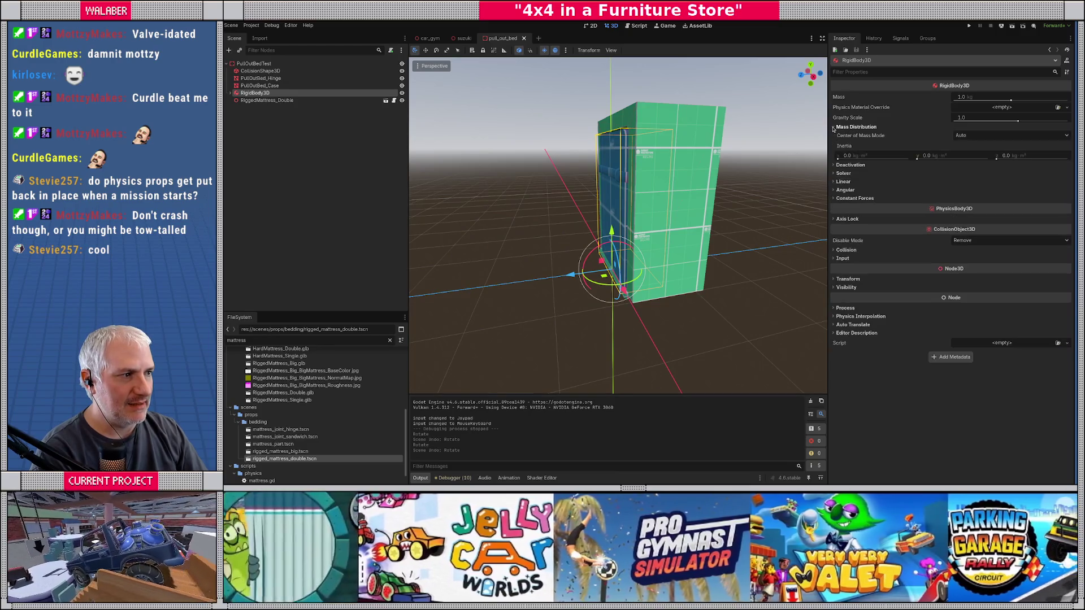
pyautogui.click(834, 127)
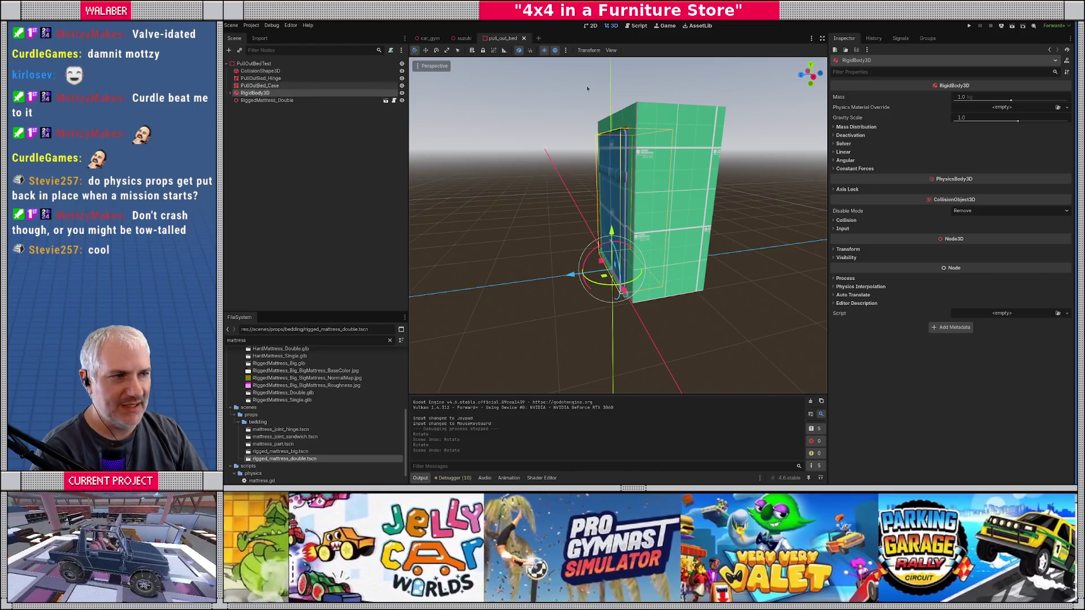
pyautogui.click(960, 98)
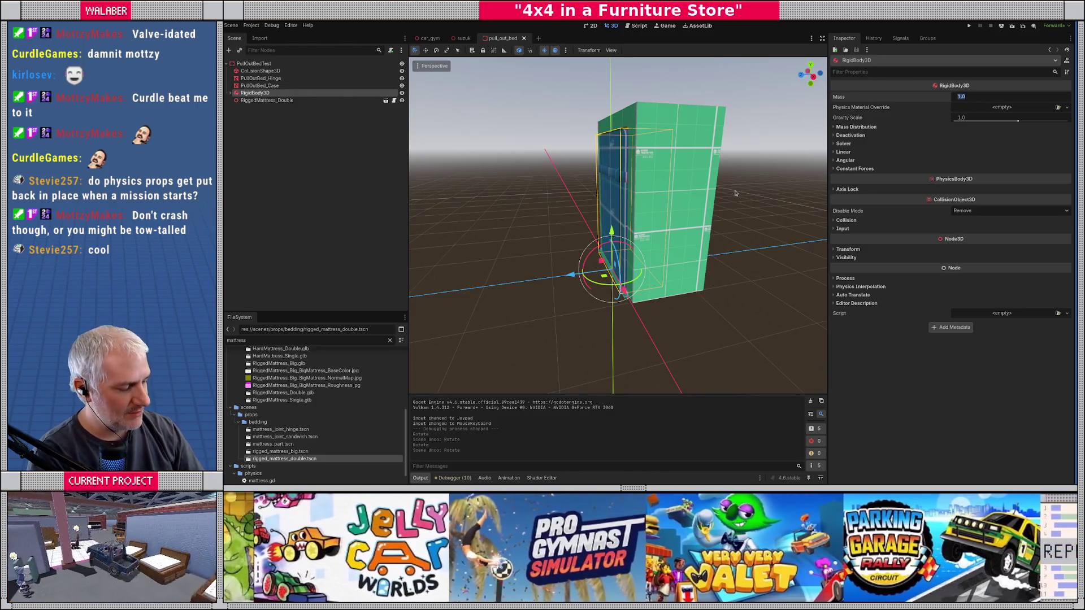
pyautogui.write('250')
pyautogui.press('Return')
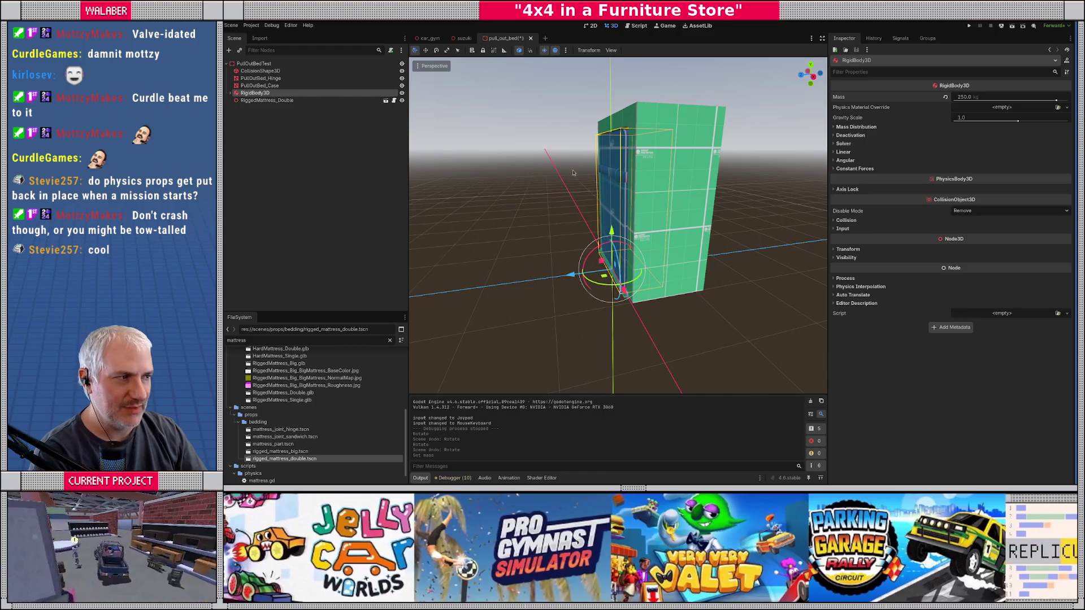
# Add a HingeJoint3D under PullOutBedTest connecting PullOutBedTest and RigidBody3D.
pyautogui.rightClick(260, 64)
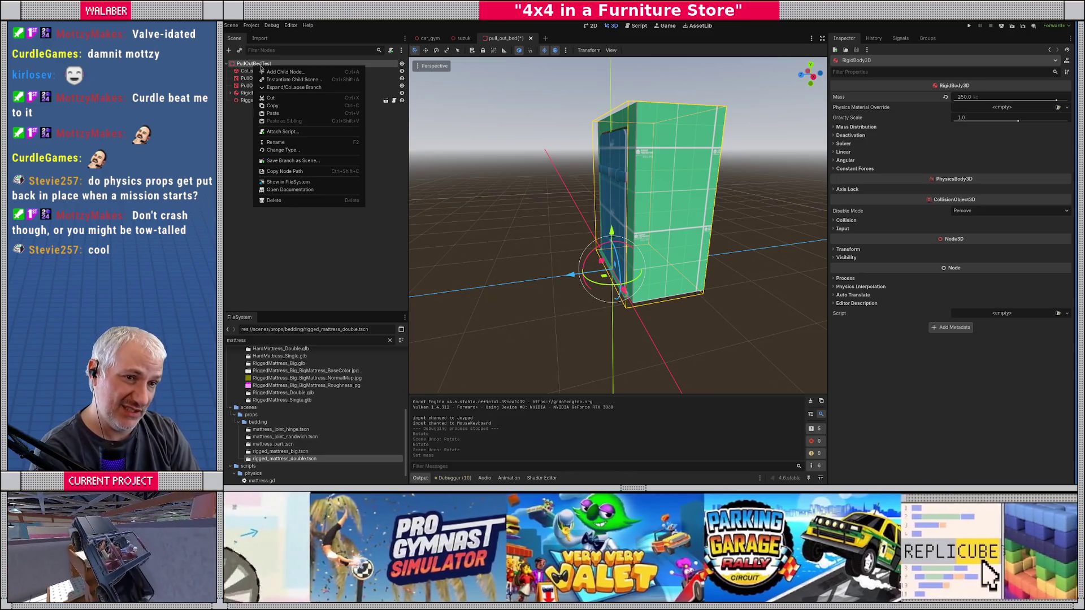
pyautogui.click(271, 72)
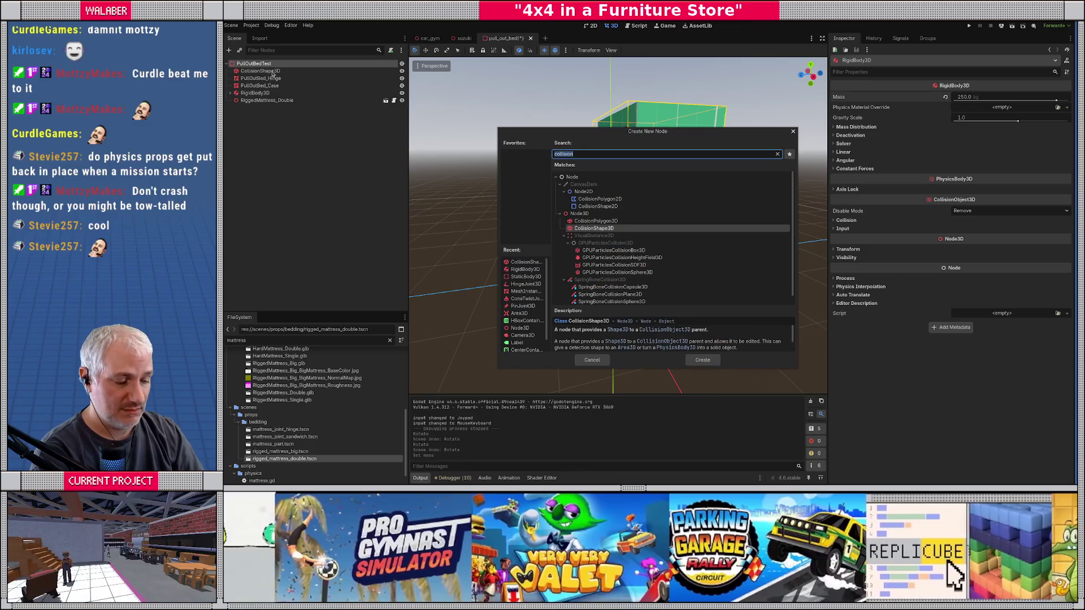
pyautogui.write('hing')
pyautogui.press('Return')
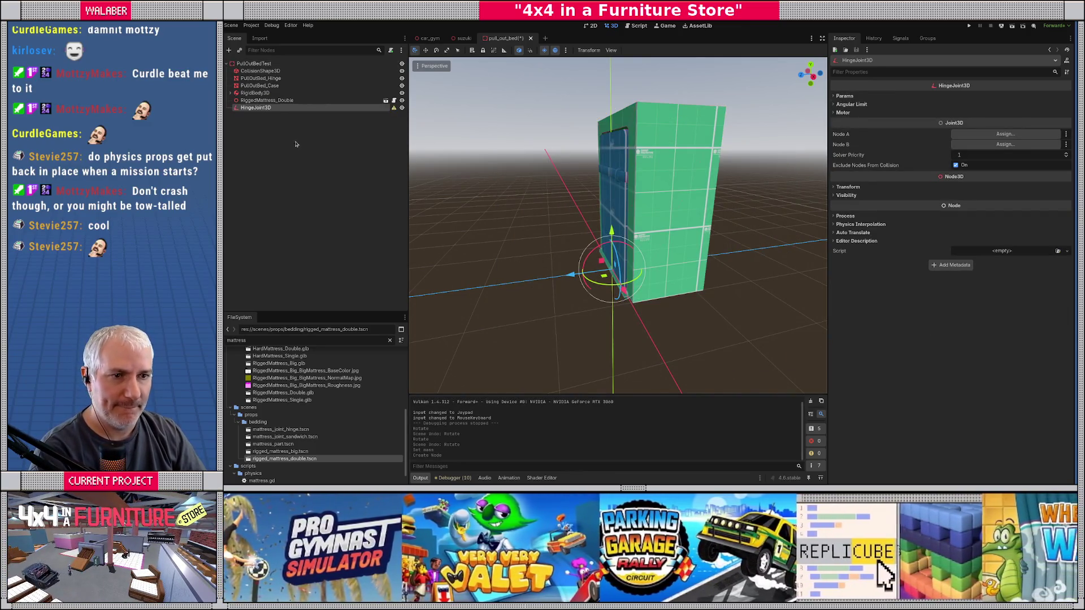
pyautogui.scroll(5, 620, 308)
pyautogui.moveTo(621, 308); pyautogui.dragTo(624, 191)
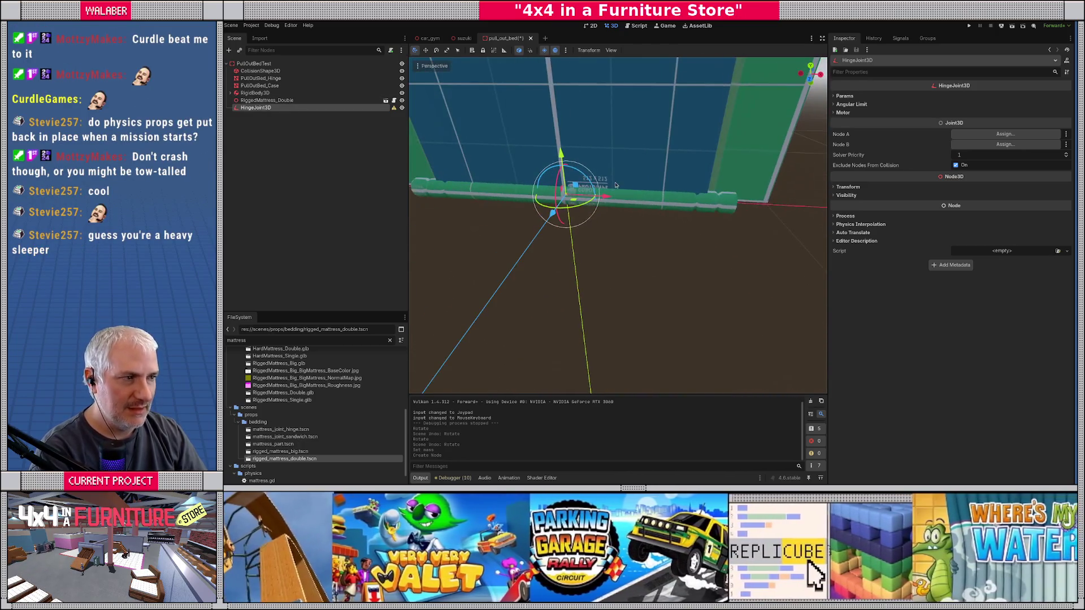
pyautogui.click(1005, 134)
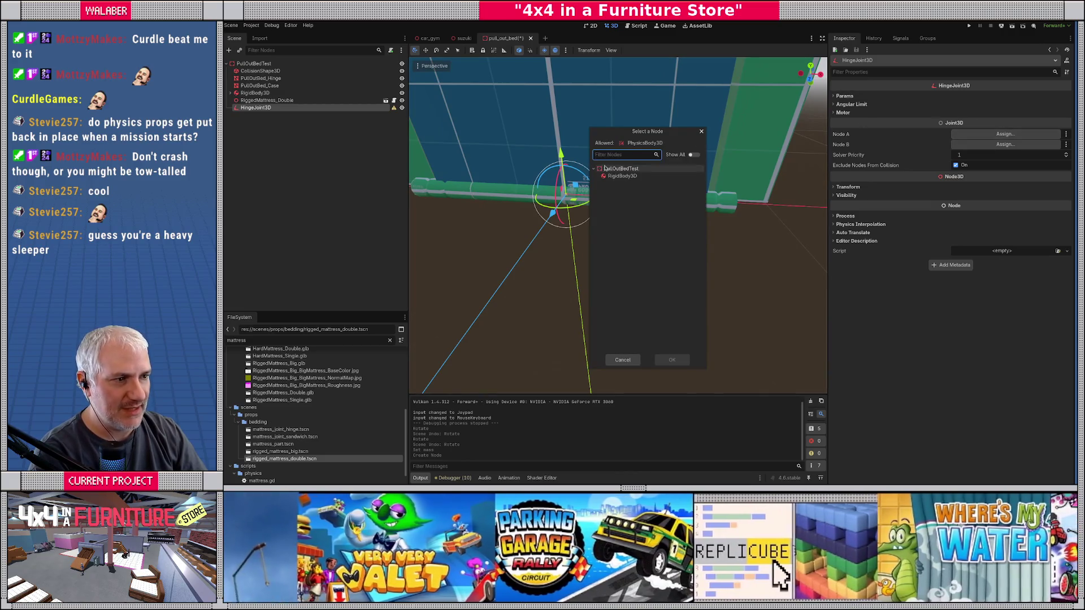
pyautogui.doubleClick(621, 169)
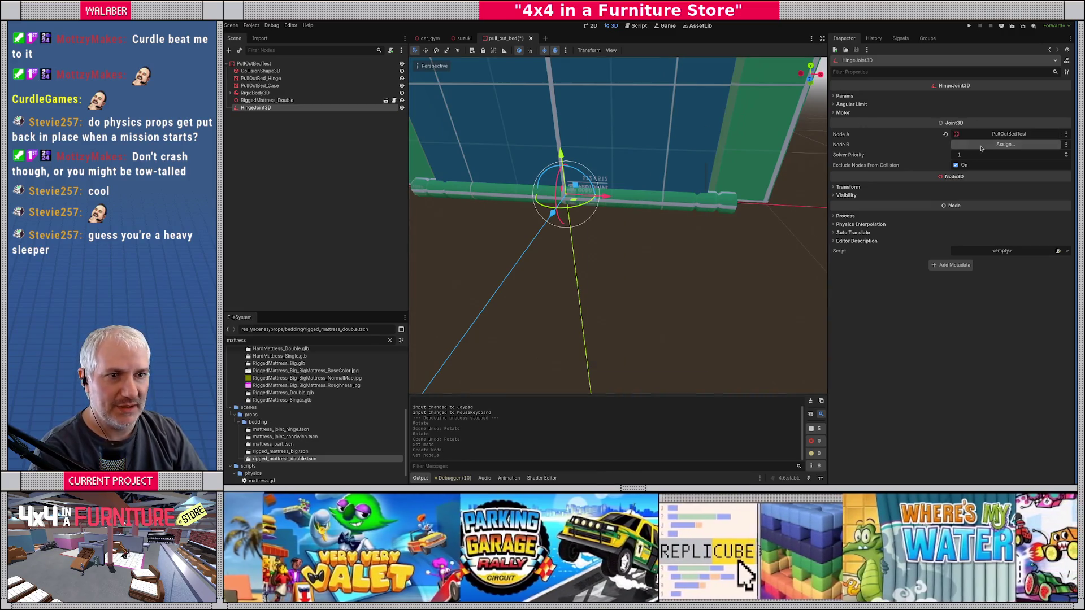
pyautogui.click(982, 148)
pyautogui.doubleClick(627, 178)
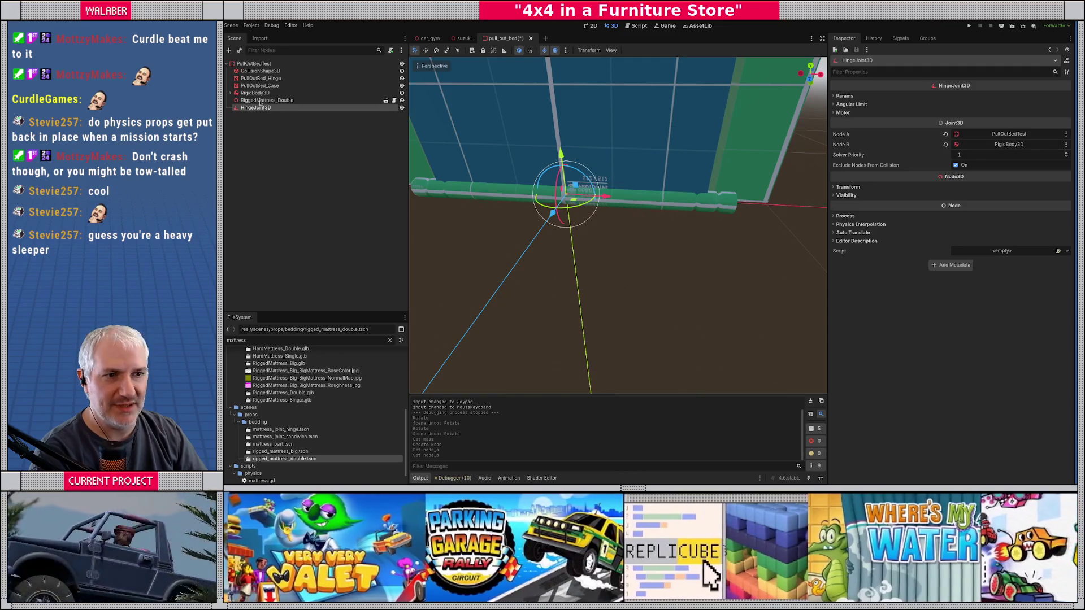
# Rename the RigidBody3D node to BedFrame.
pyautogui.click(255, 93)
pyautogui.write('Bed')
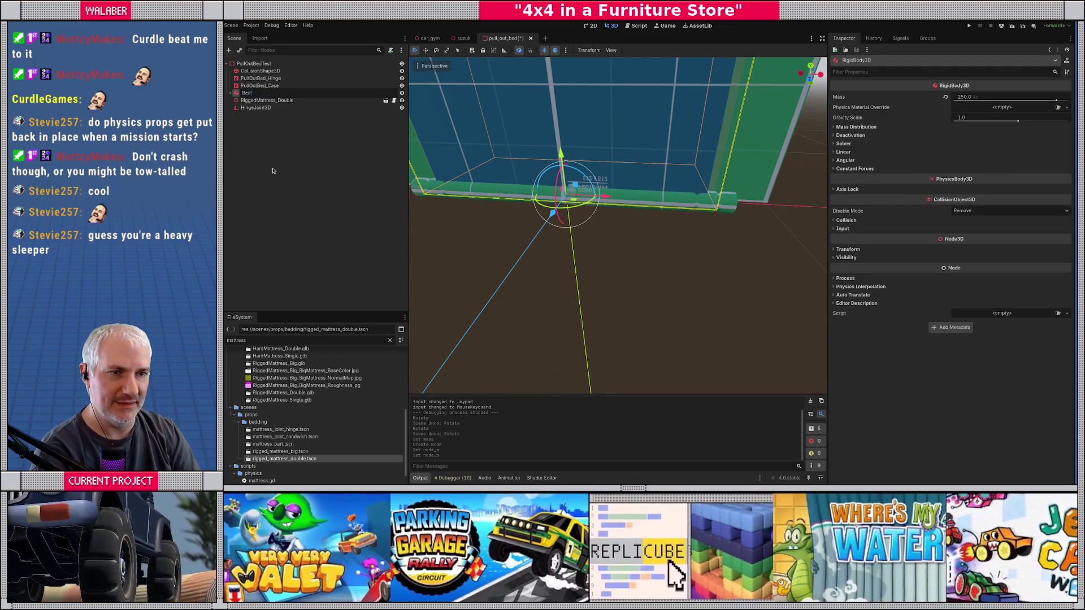
pyautogui.press('Return')
pyautogui.press('F2')
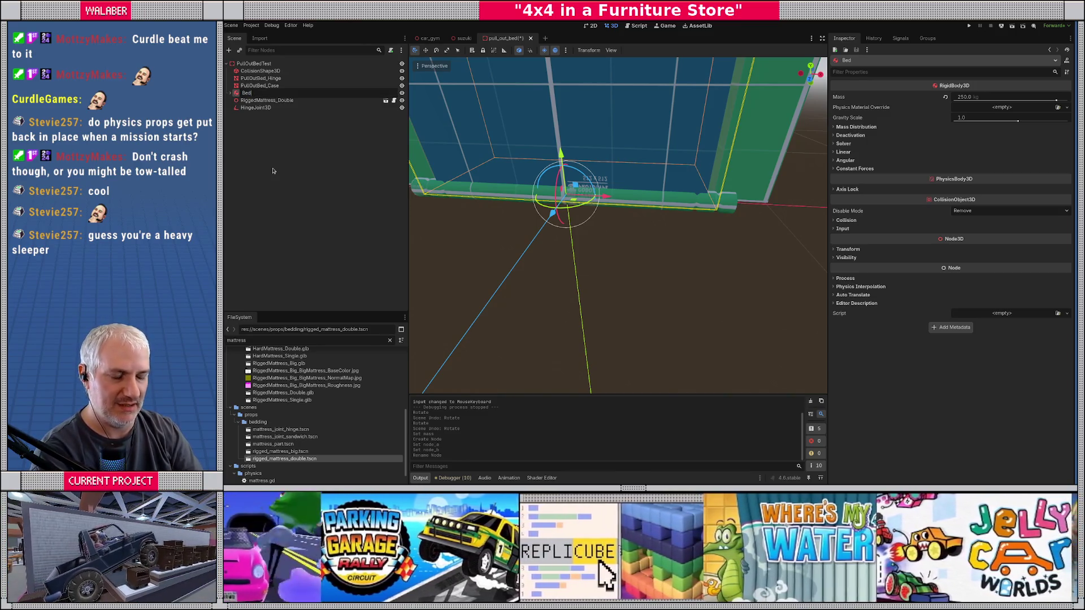
pyautogui.write('Frame')
pyautogui.press('Return')
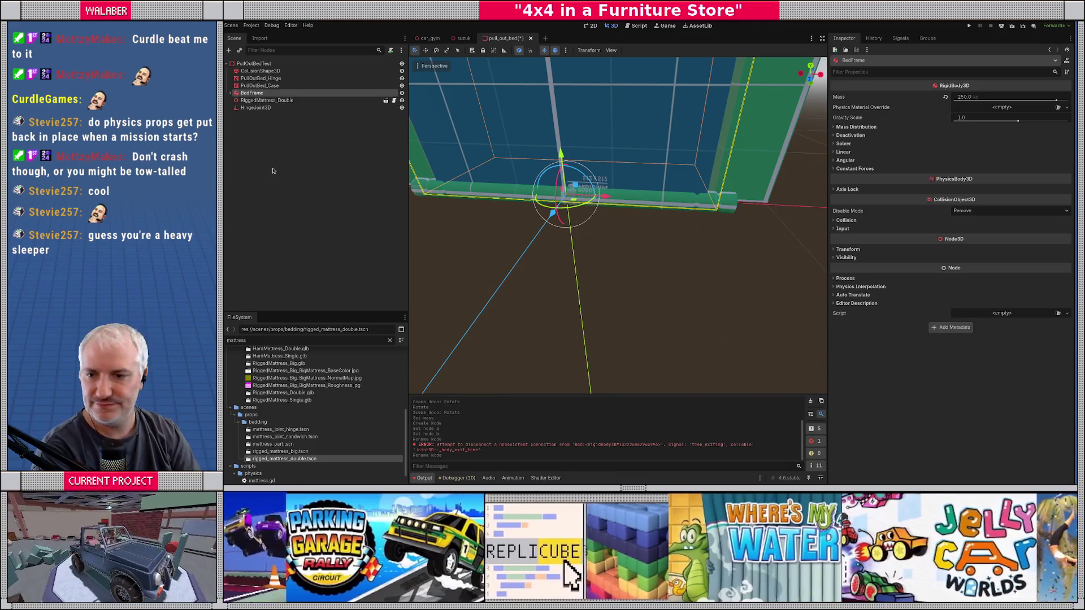
pyautogui.moveTo(555, 239); pyautogui.dragTo(588, 241)
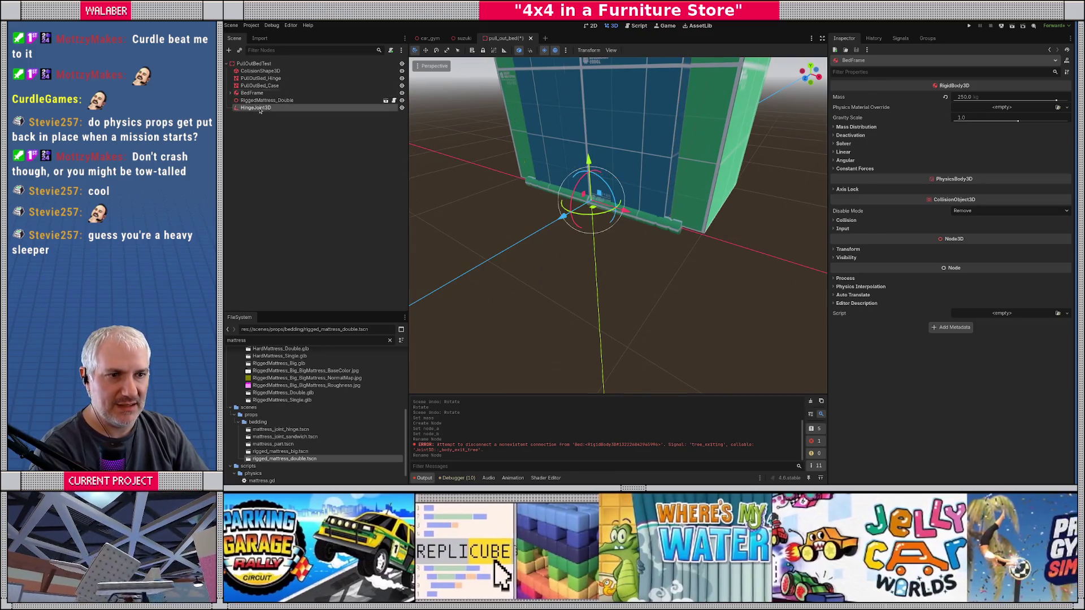
# Select the HingeJoint3D and expand its Motor, Angular Limit and Params sections.
pyautogui.click(259, 108)
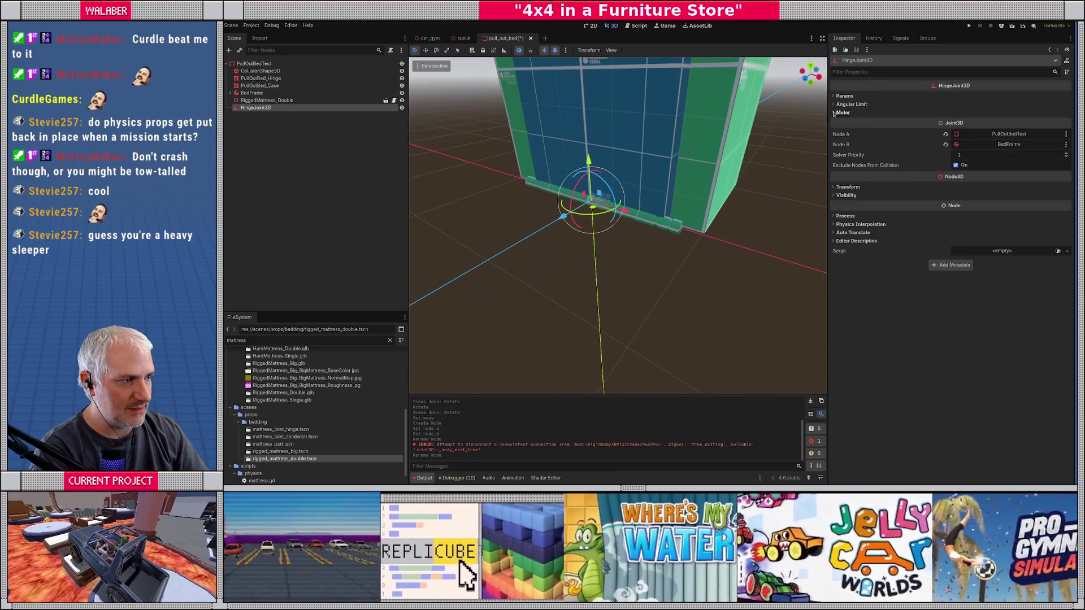
pyautogui.click(834, 113)
pyautogui.click(835, 105)
pyautogui.click(834, 97)
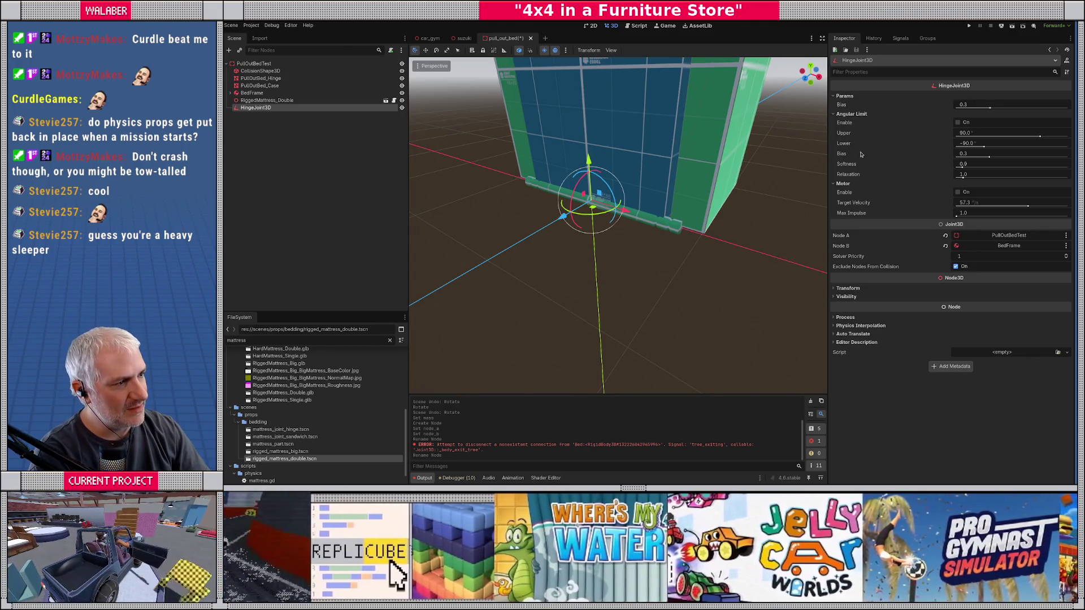
pyautogui.click(343, 152)
pyautogui.click(256, 107)
# Delete the HingeJoint3D and add a Generic6DOFJoint3D under PullOutBedTest.
pyautogui.press('Delete')
pyautogui.press('Return')
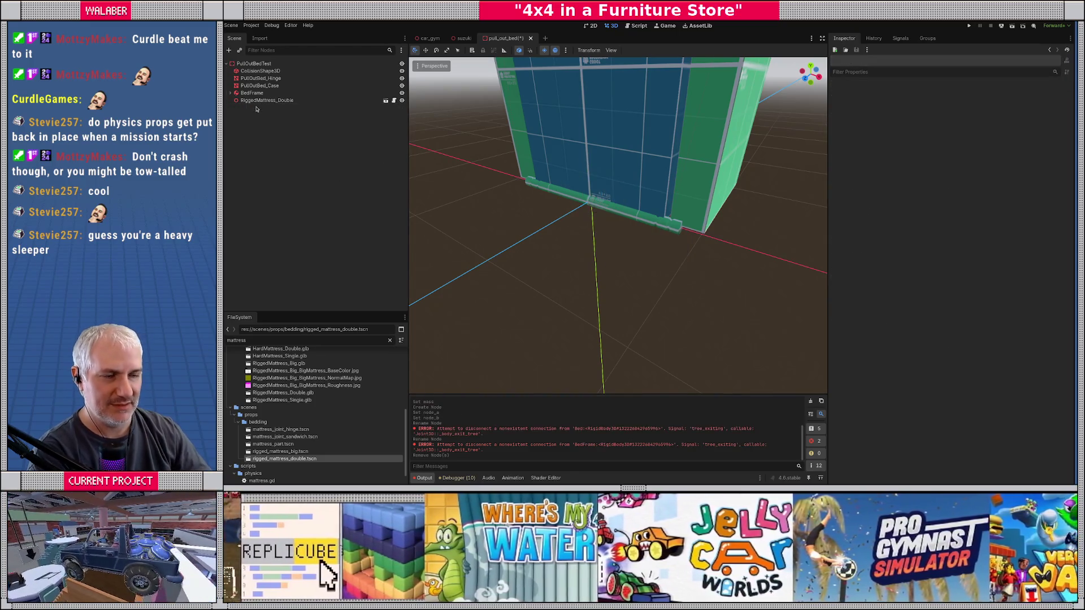
pyautogui.click(259, 64)
pyautogui.hotkey('ctrl', 'a')
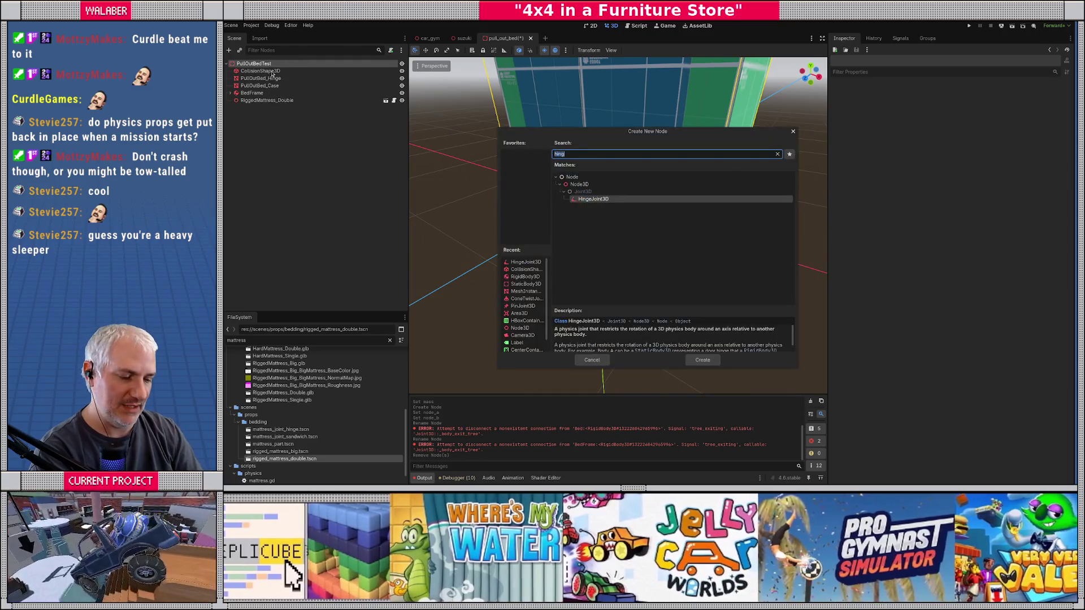
pyautogui.write('gene')
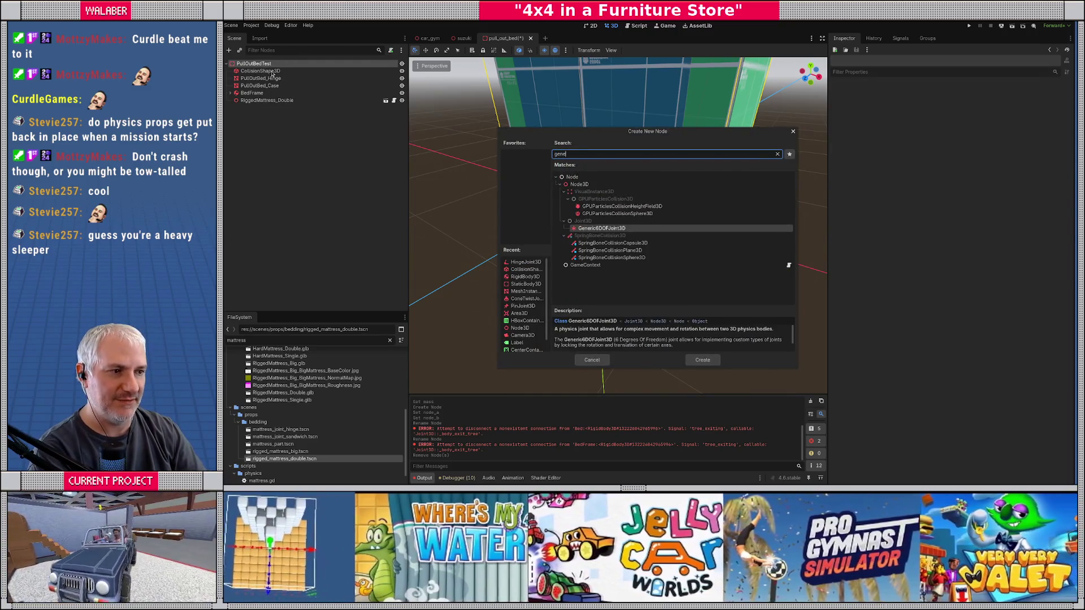
pyautogui.press('Return')
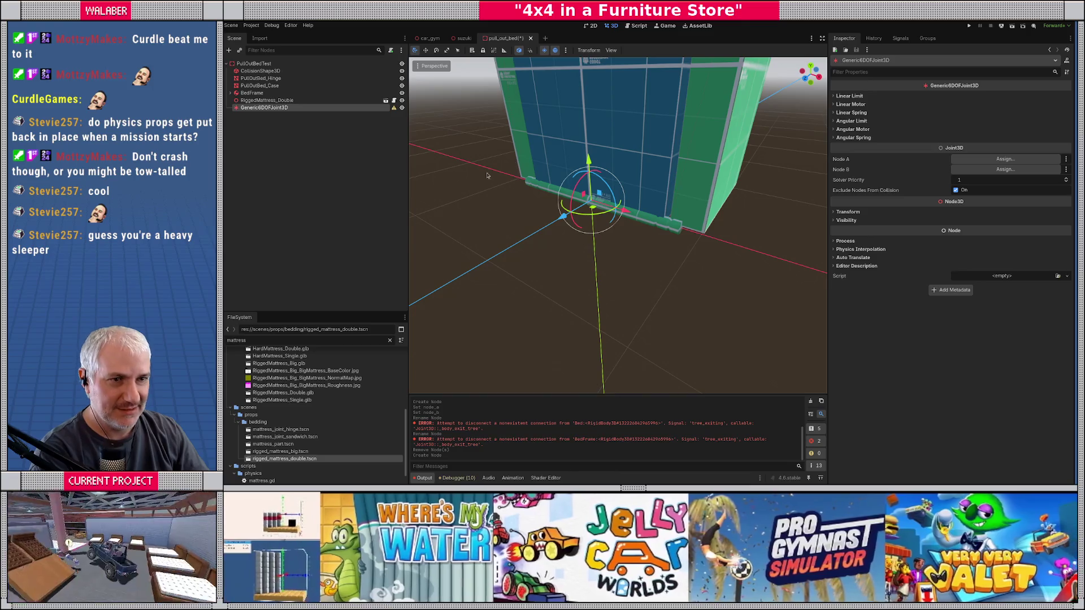
# Set the joint's Node A to PullOutBedTest and Node B to BedFrame.
pyautogui.click(1001, 160)
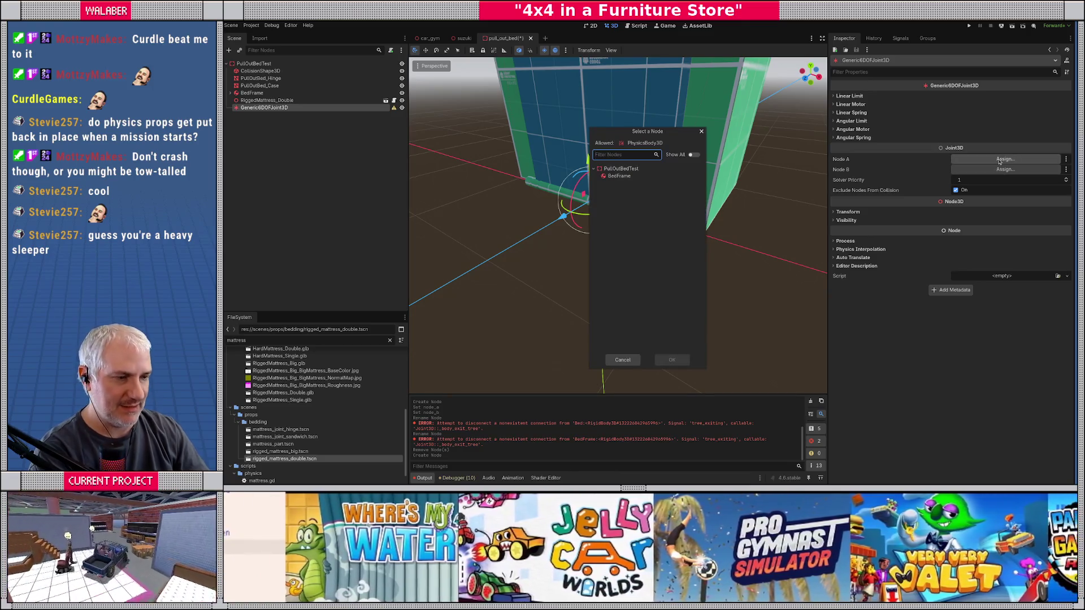
pyautogui.doubleClick(621, 168)
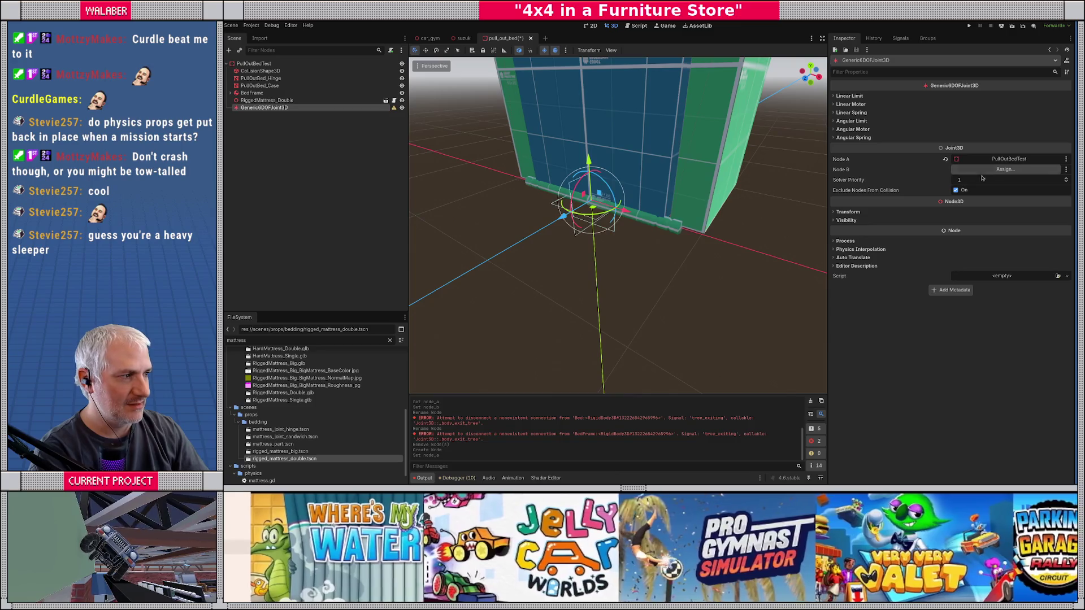
pyautogui.click(979, 170)
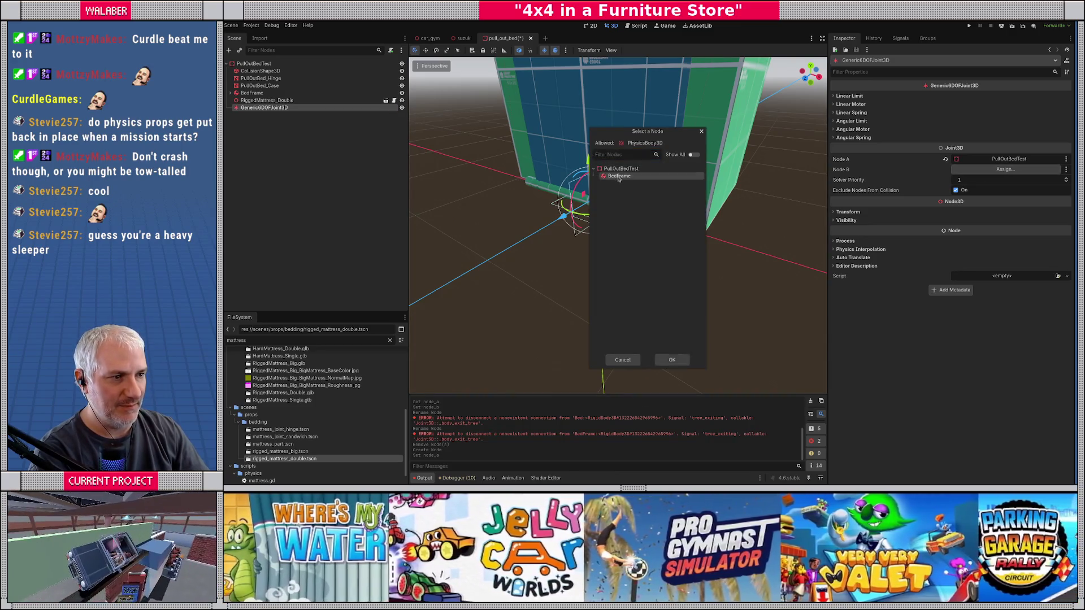
pyautogui.doubleClick(619, 176)
pyautogui.scroll(5, 787, 171)
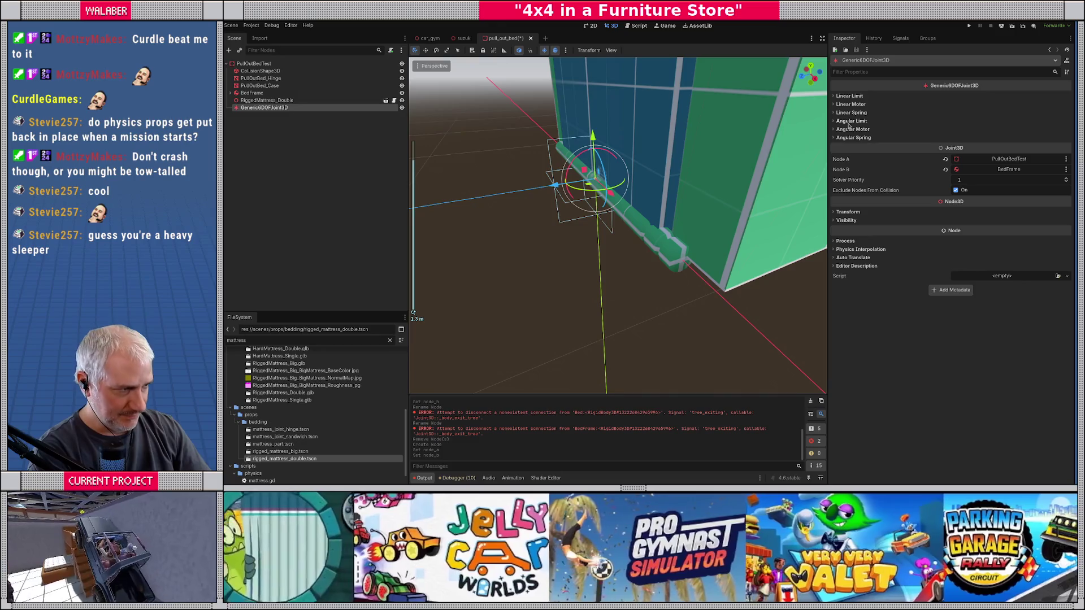
# Browse the joint's linear limit, motor and spring sections, then expose the X angular limits.
pyautogui.click(849, 95)
pyautogui.click(841, 104)
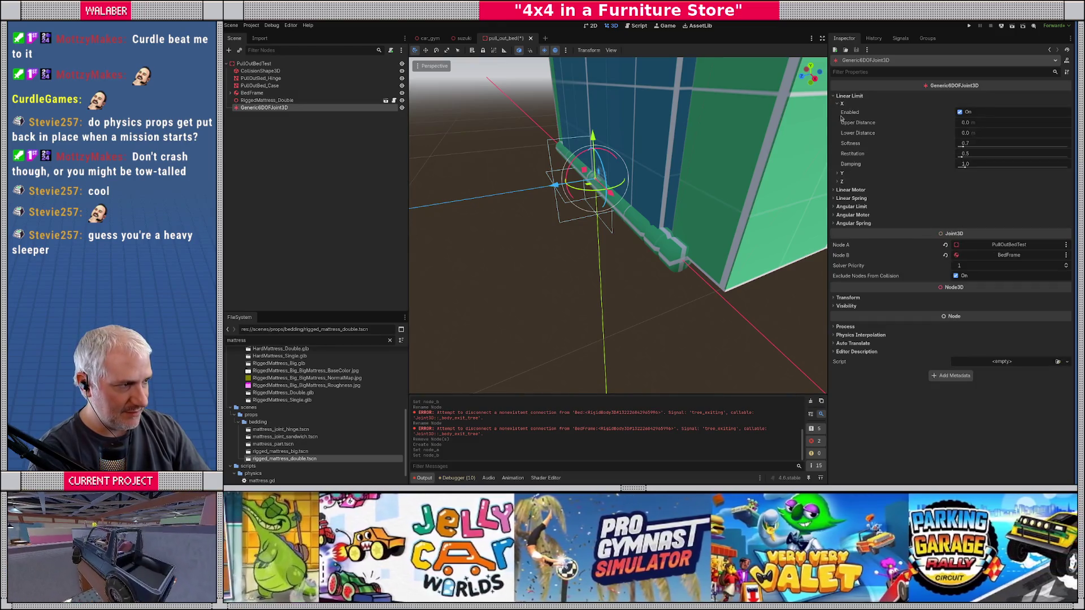
pyautogui.click(842, 104)
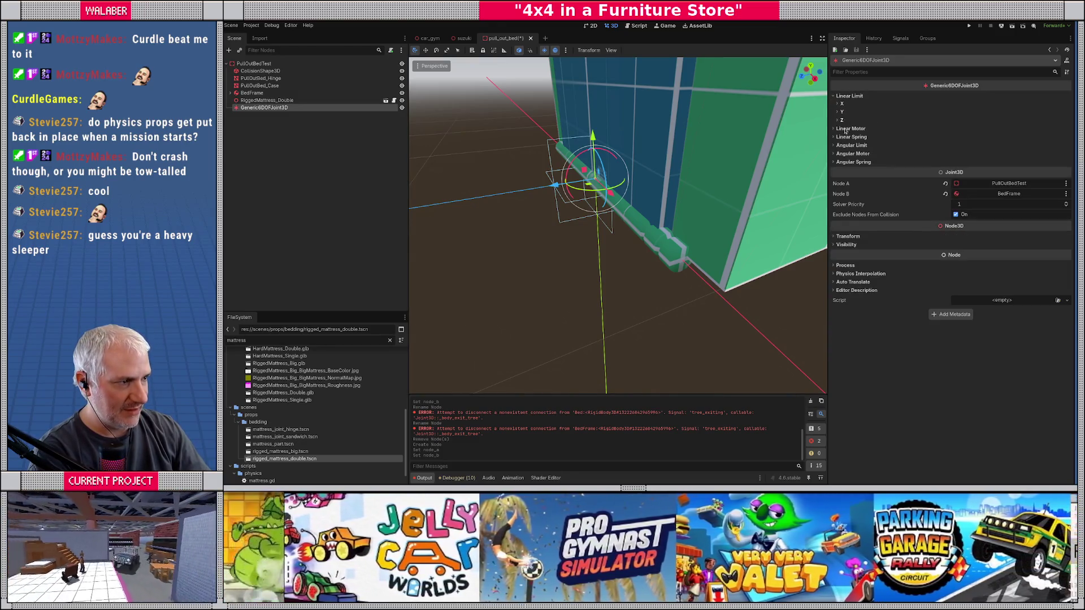
pyautogui.click(845, 129)
pyautogui.click(836, 130)
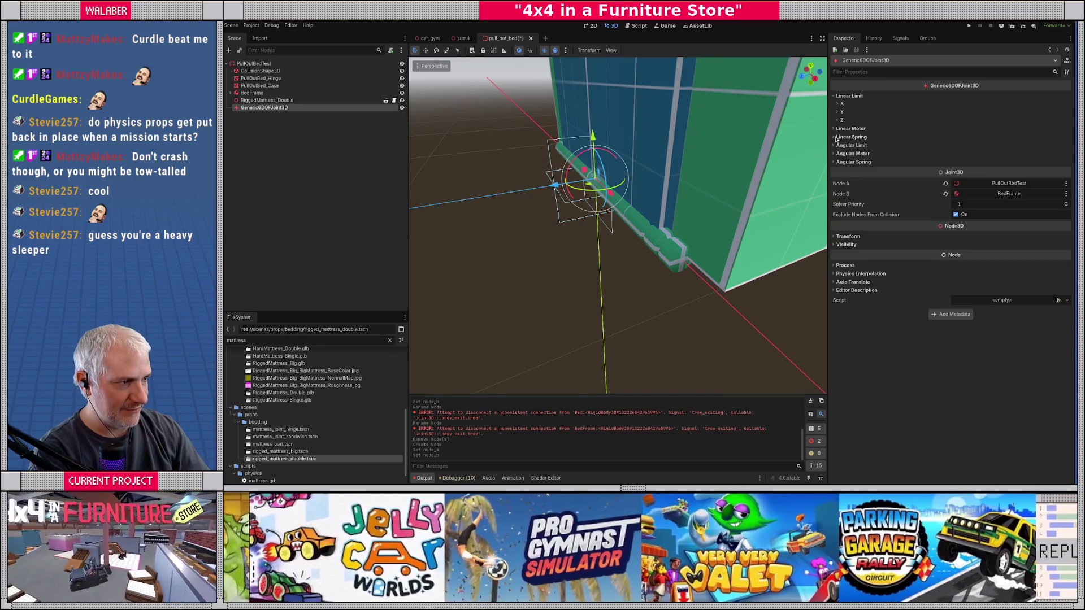
pyautogui.click(838, 138)
pyautogui.click(838, 138)
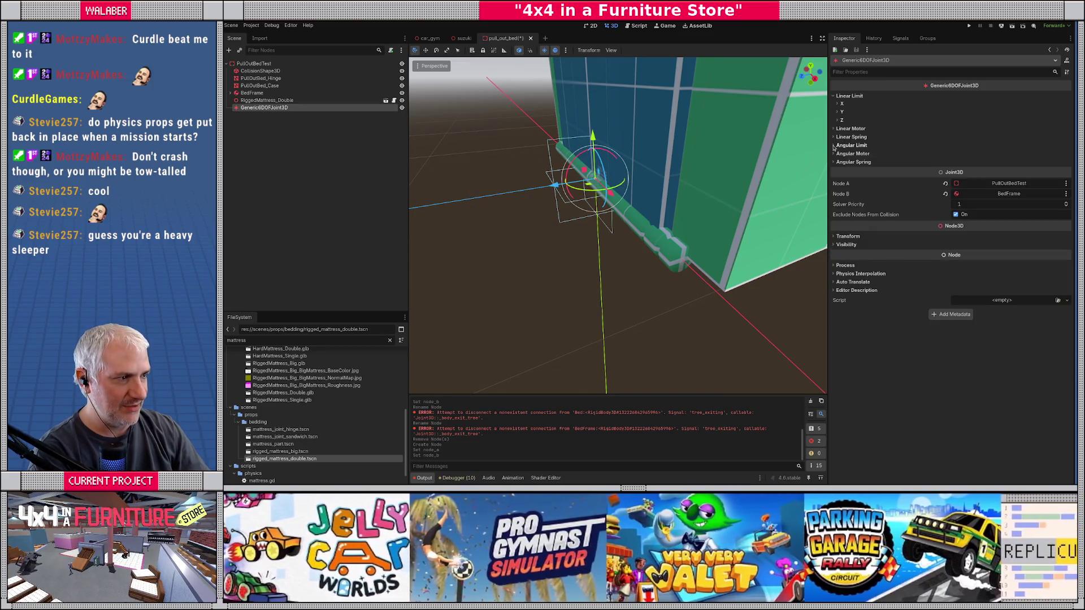
pyautogui.click(835, 146)
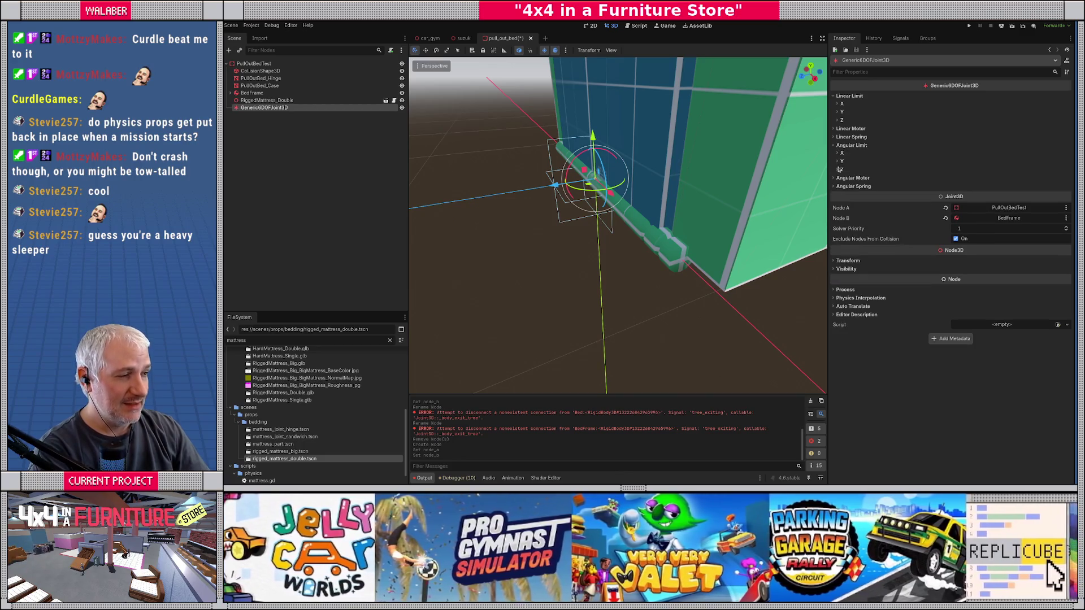
pyautogui.click(839, 153)
# After trying dragged values, set the X angular limit upper to 90° and lower to 0°.
pyautogui.moveTo(663, 228); pyautogui.dragTo(802, 204)
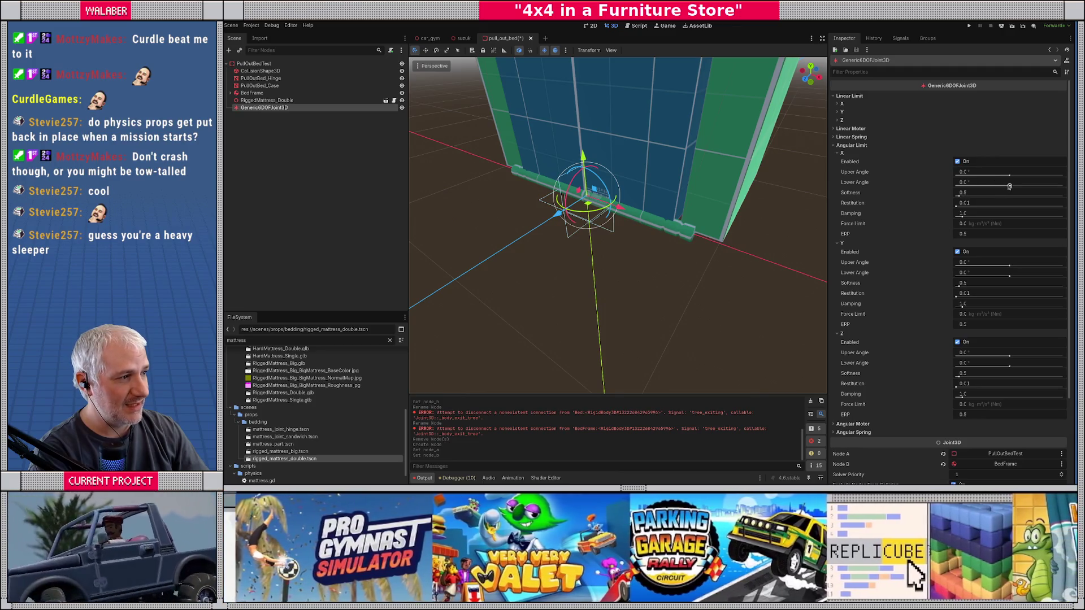
pyautogui.moveTo(1011, 176); pyautogui.dragTo(1033, 176)
pyautogui.moveTo(763, 198)
pyautogui.mouseDown()
pyautogui.moveTo(636, 199)
pyautogui.moveTo(630, 170)
pyautogui.mouseUp()
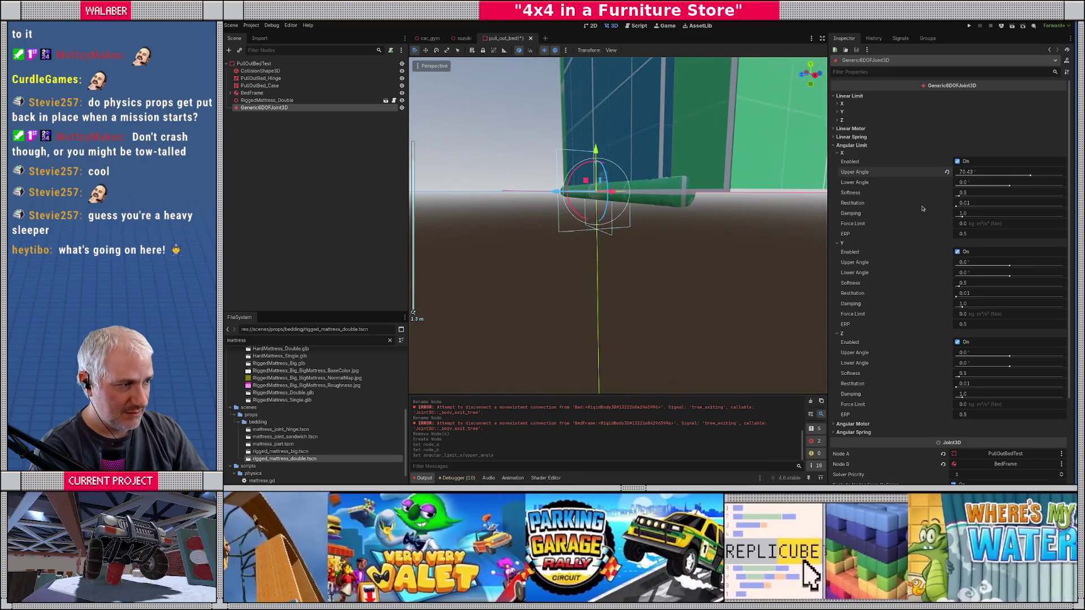
pyautogui.moveTo(1010, 185); pyautogui.dragTo(998, 187)
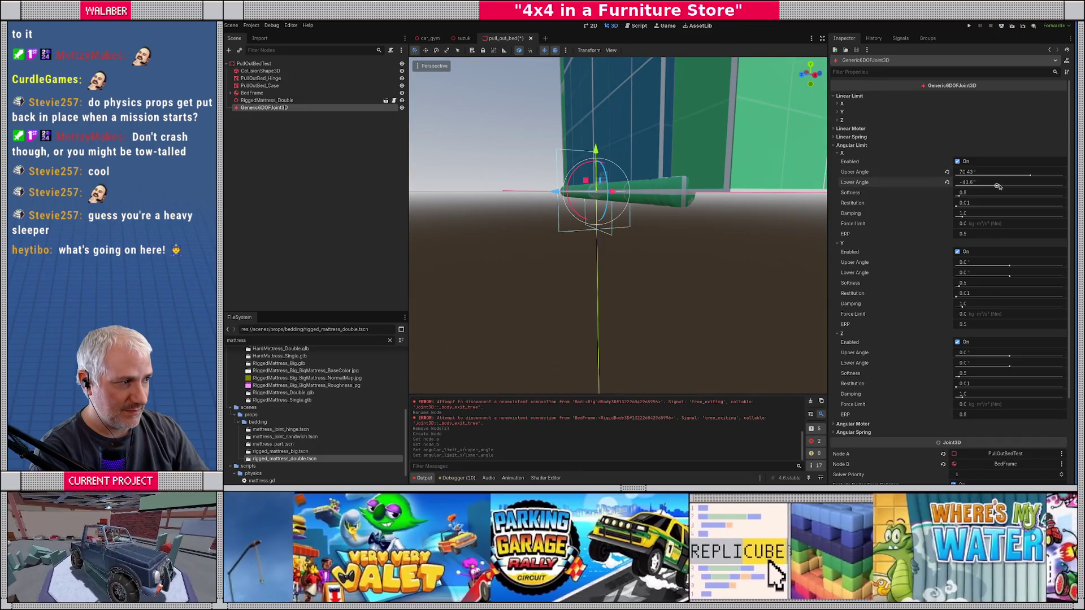
pyautogui.click(957, 162)
pyautogui.moveTo(746, 243)
pyautogui.mouseDown()
pyautogui.moveTo(728, 138)
pyautogui.moveTo(722, 228)
pyautogui.moveTo(827, 224)
pyautogui.mouseUp()
pyautogui.click(1001, 174)
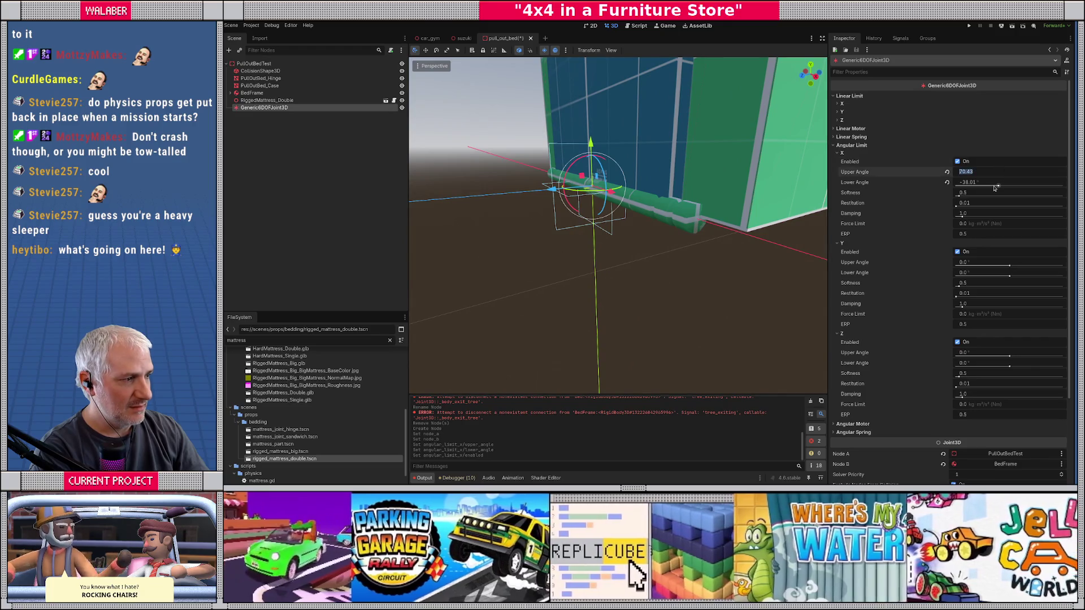
pyautogui.write('90')
pyautogui.press('Tab')
pyautogui.write('0')
pyautogui.press('Return')
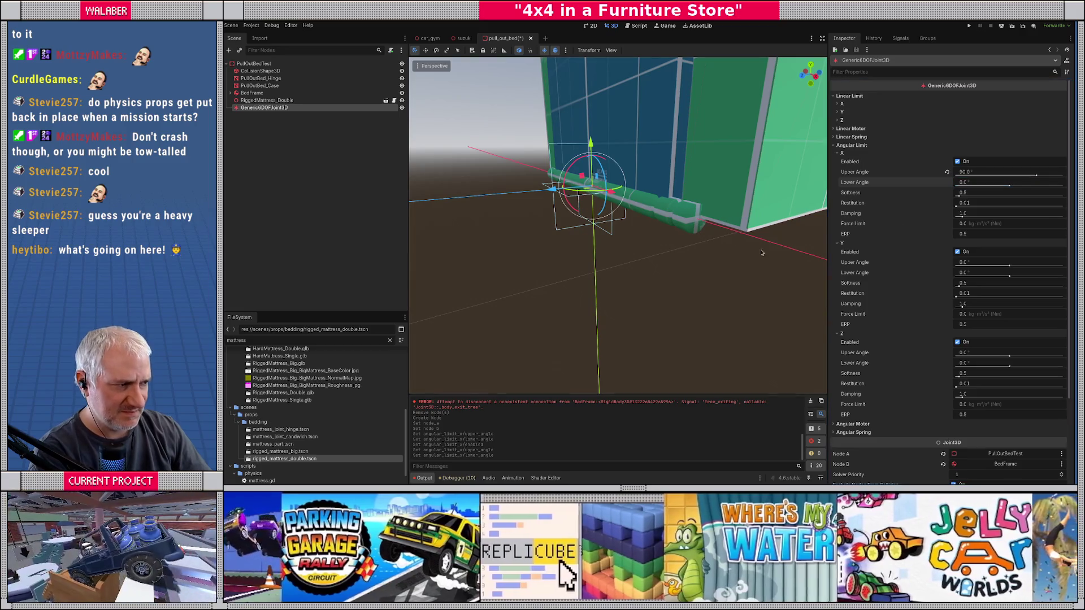
# Toggle the X angular limit back on and expose the joint's angular spring settings.
pyautogui.moveTo(747, 257)
pyautogui.mouseDown()
pyautogui.moveTo(820, 255)
pyautogui.moveTo(753, 266)
pyautogui.mouseUp()
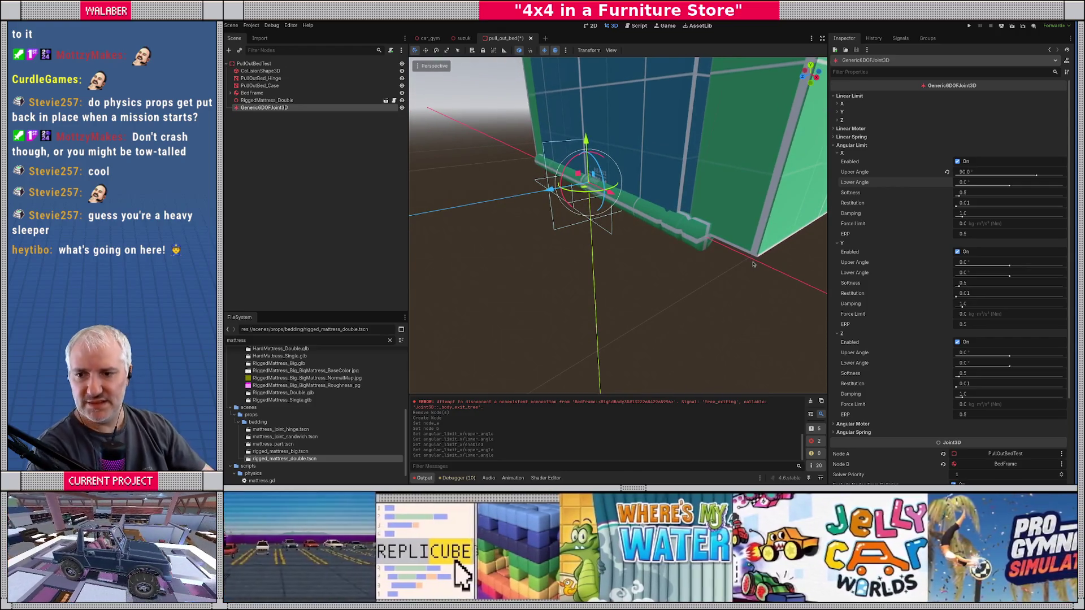
pyautogui.moveTo(620, 244); pyautogui.dragTo(559, 243)
pyautogui.scroll(-2, 560, 243)
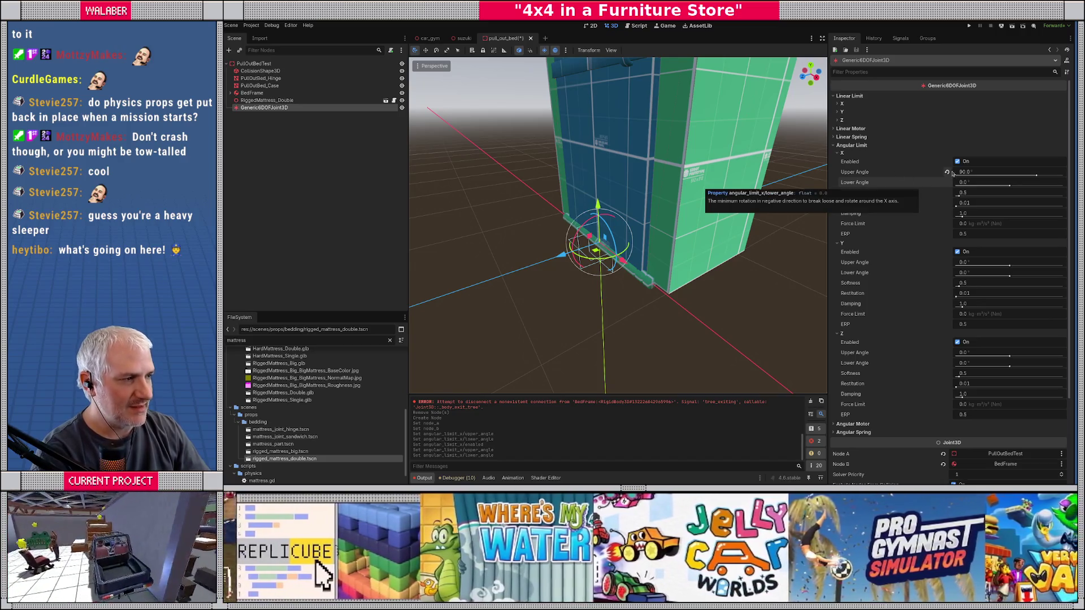
pyautogui.click(957, 161)
pyautogui.moveTo(667, 255)
pyautogui.mouseDown()
pyautogui.moveTo(636, 257)
pyautogui.moveTo(671, 210)
pyautogui.moveTo(644, 288)
pyautogui.mouseUp()
pyautogui.scroll(-2, 635, 137)
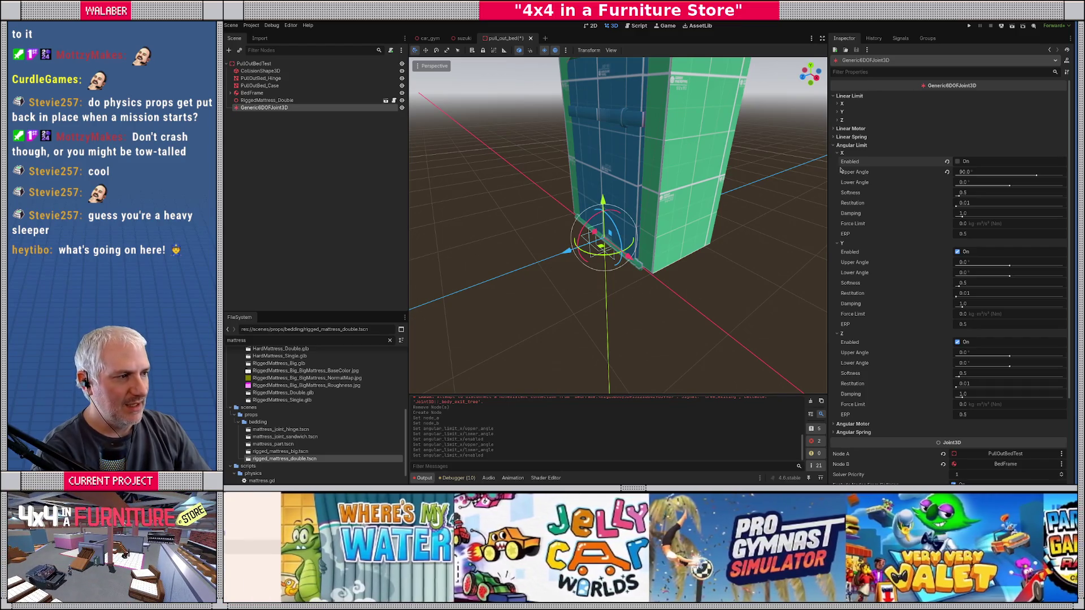
pyautogui.click(851, 145)
pyautogui.click(852, 161)
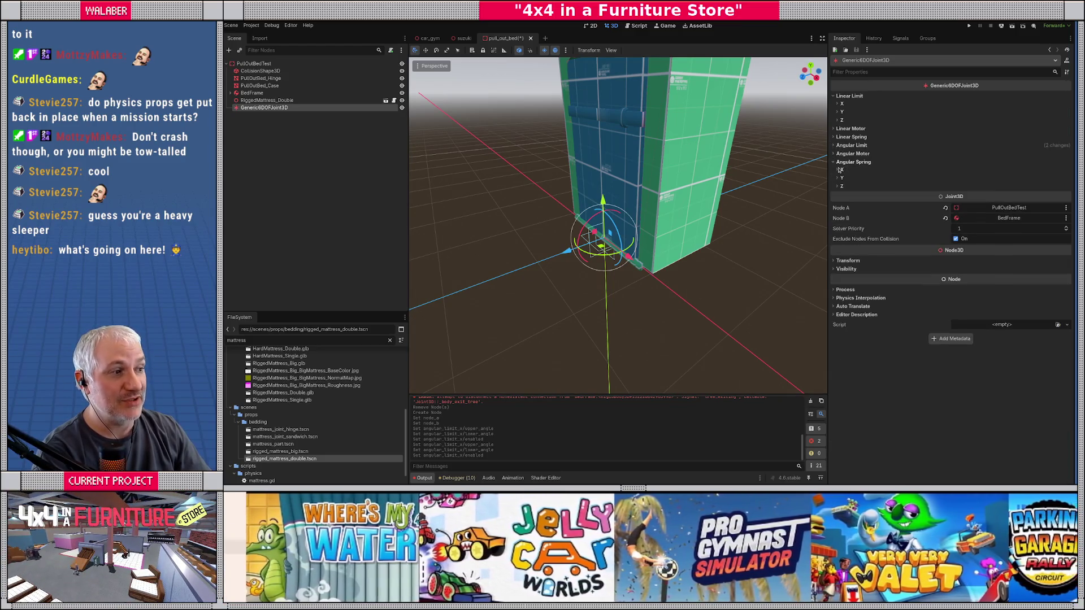
# Enable the joint's X angular spring with stiffness 5000 and damping 50.
pyautogui.click(841, 170)
pyautogui.click(960, 178)
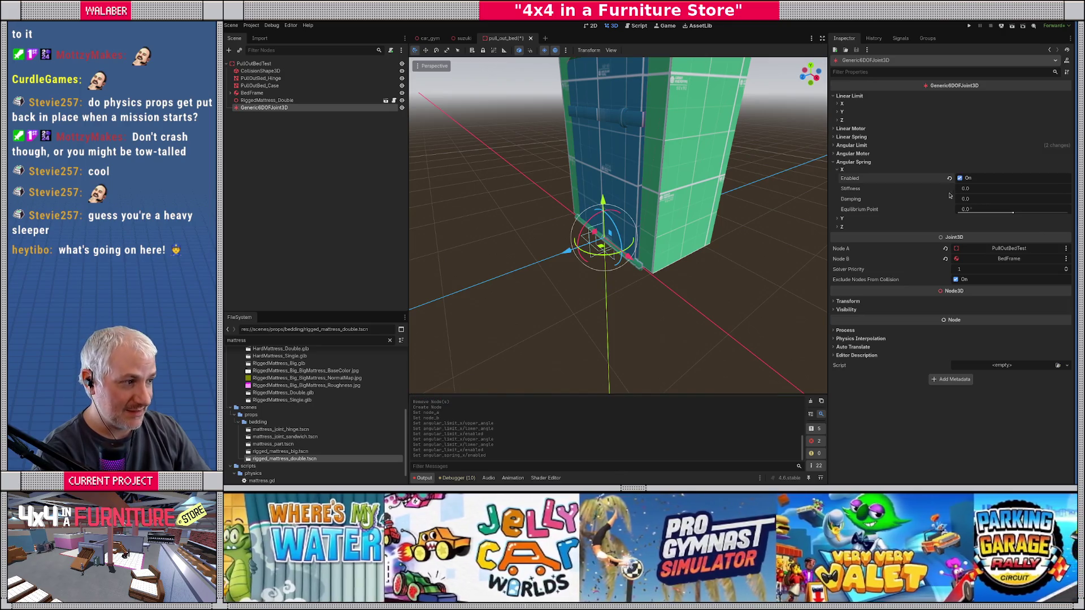
pyautogui.click(993, 191)
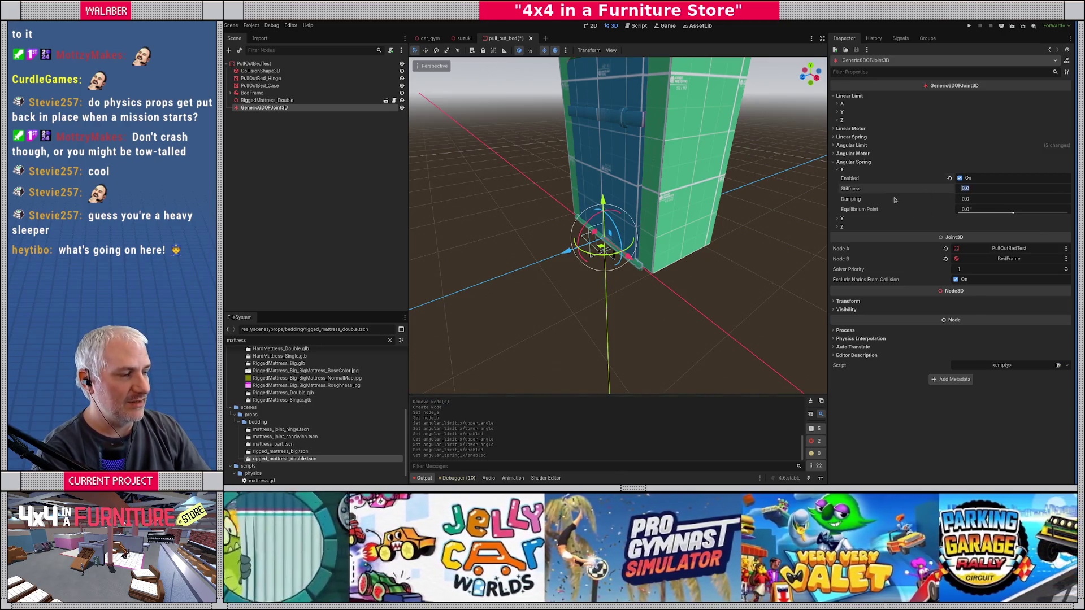
pyautogui.write('100')
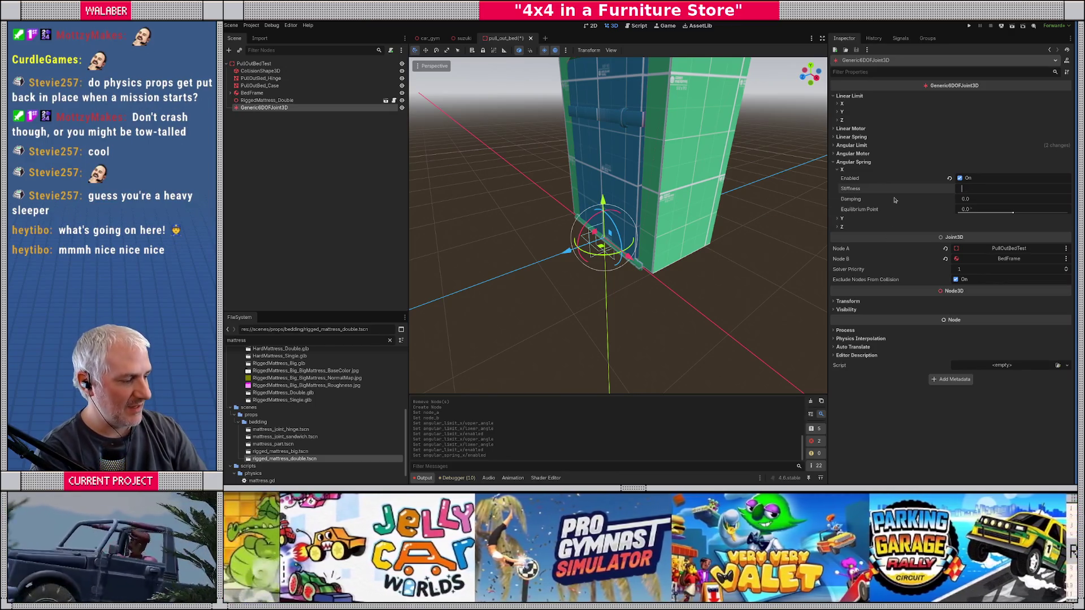
pyautogui.press('Tab')
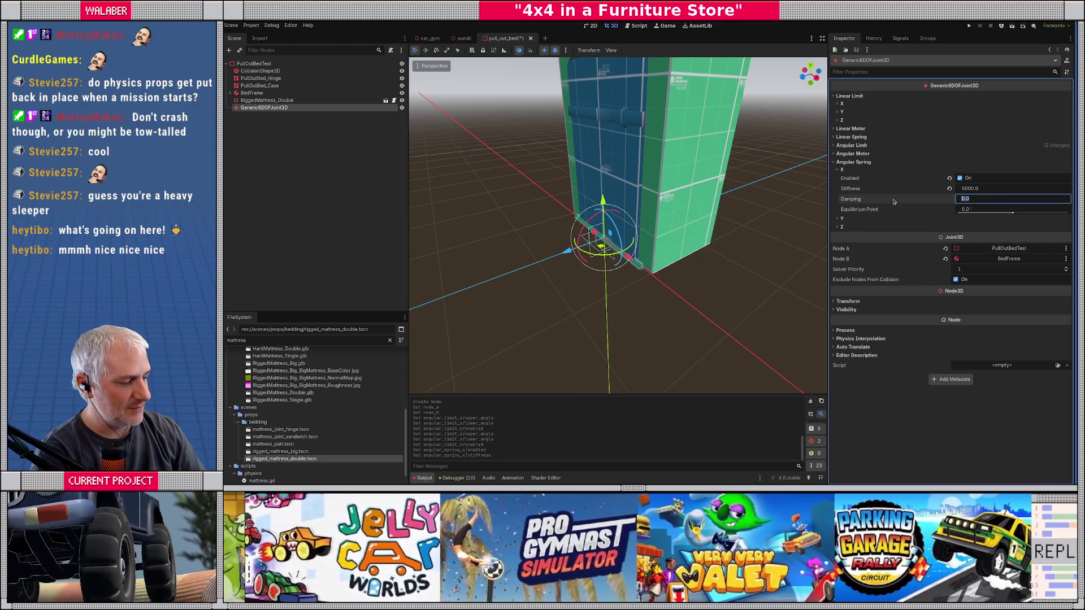
pyautogui.write('50')
pyautogui.press('Return')
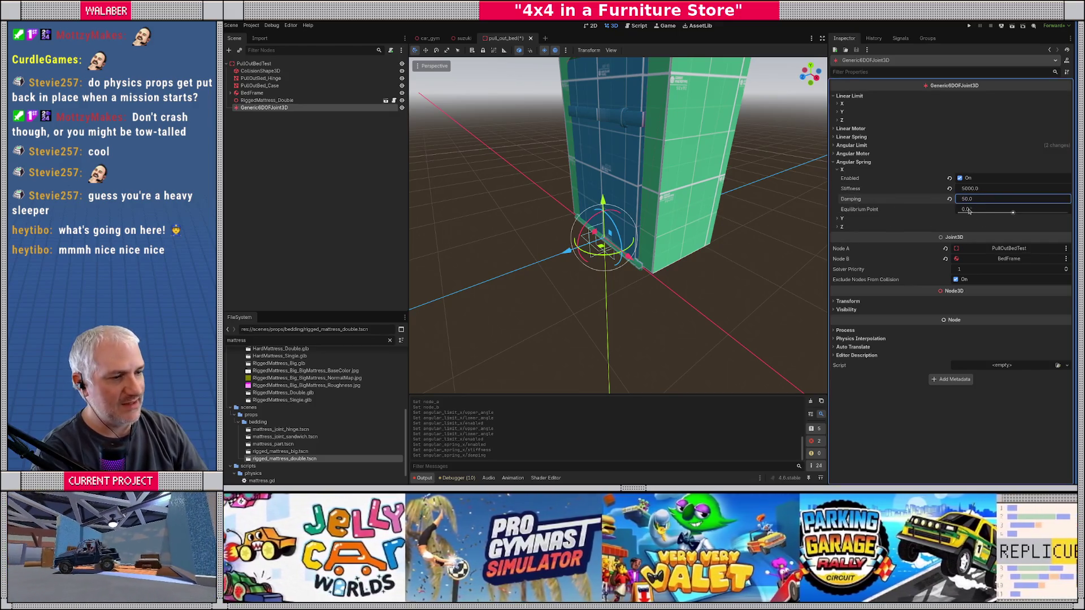
# Rename the Generic6DOFJoint3D node to 'Hinge'.
pyautogui.moveTo(968, 210)
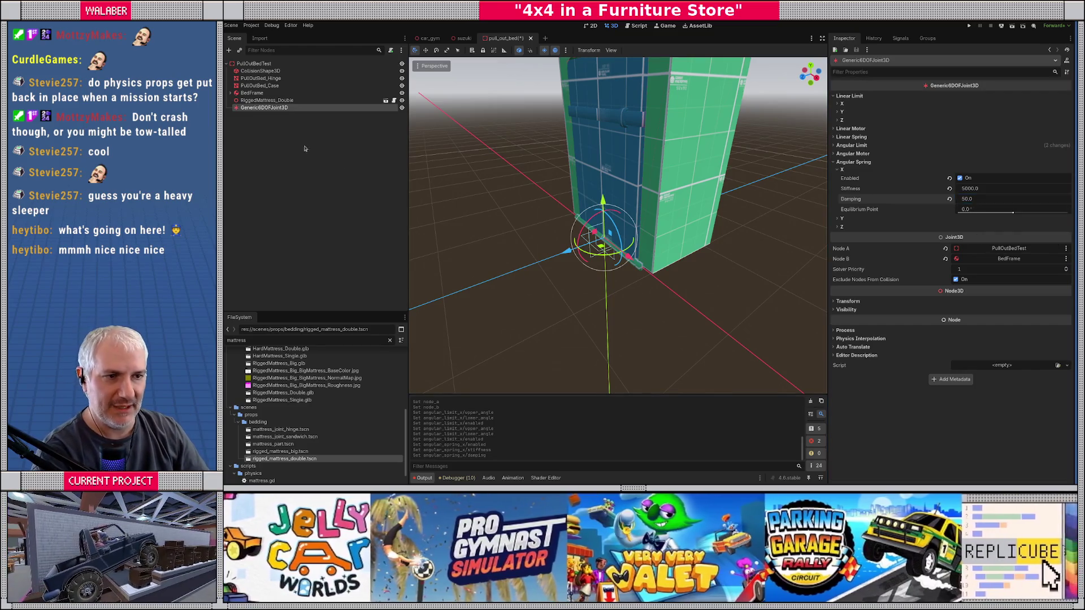
pyautogui.press('F2')
pyautogui.write('Hinge')
pyautogui.press('Return')
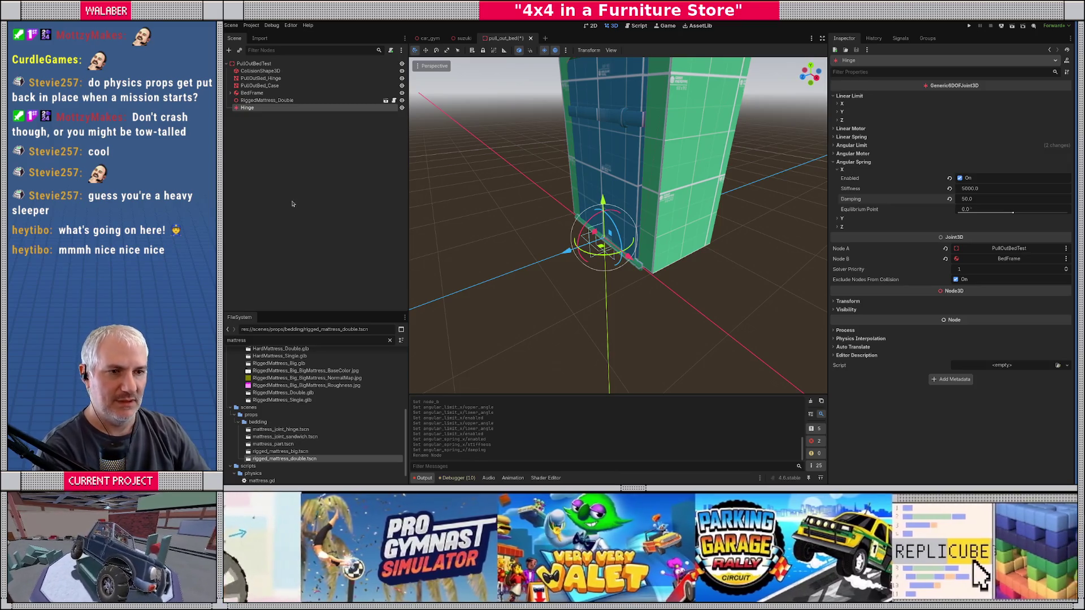
pyautogui.scroll(-5, 620, 159)
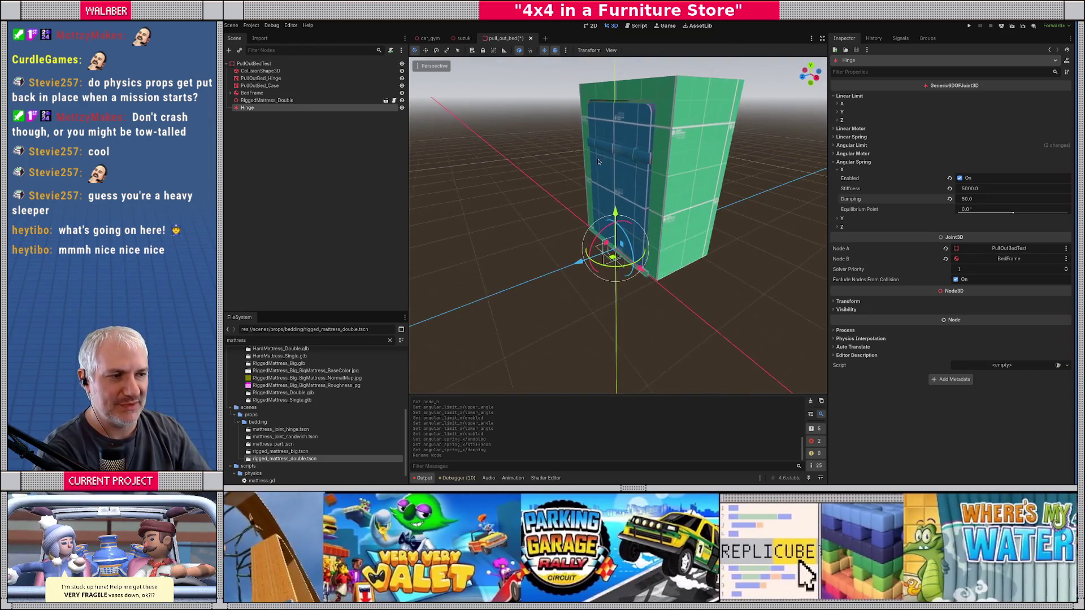
pyautogui.scroll(3, 565, 150)
# Add a RigidBody3D under PullOutBedTest named RopePiece1 with a mass of 5 kg.
pyautogui.rightClick(265, 64)
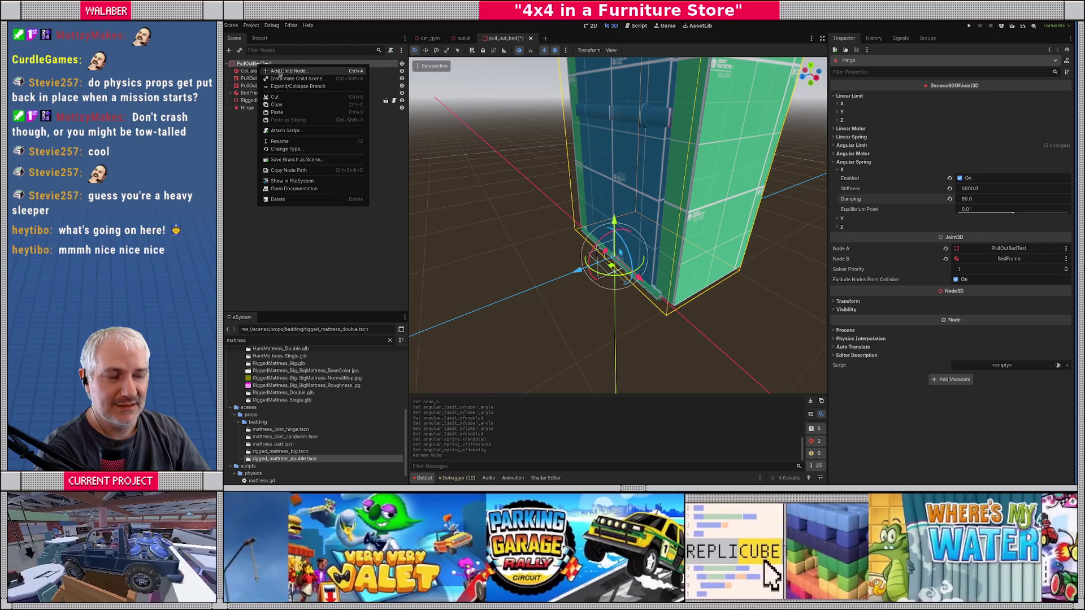
pyautogui.click(279, 72)
pyautogui.write('rigid')
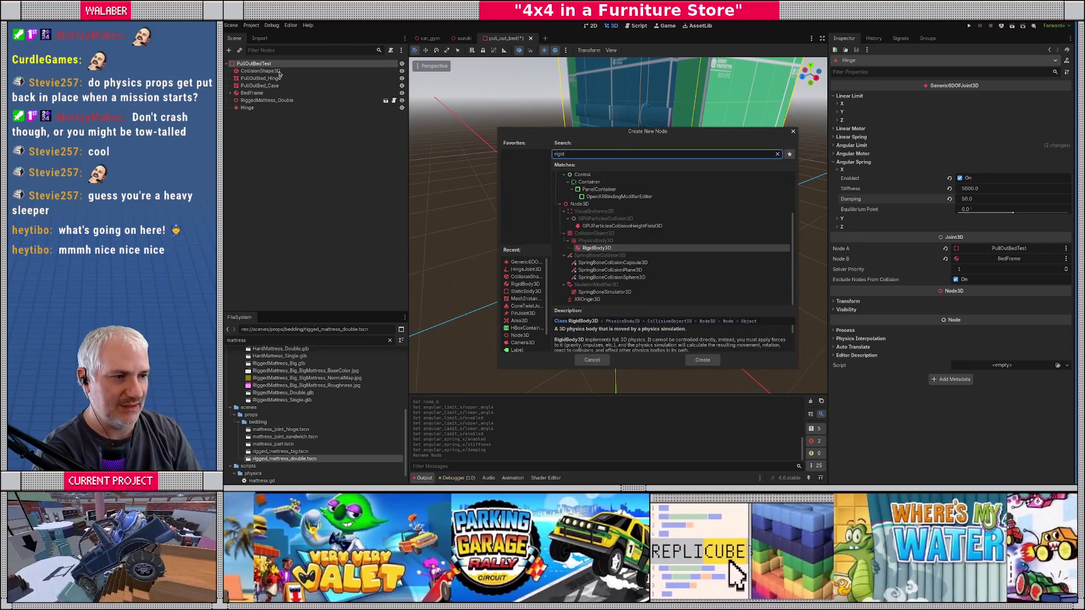
pyautogui.press('Return')
pyautogui.write('Rope')
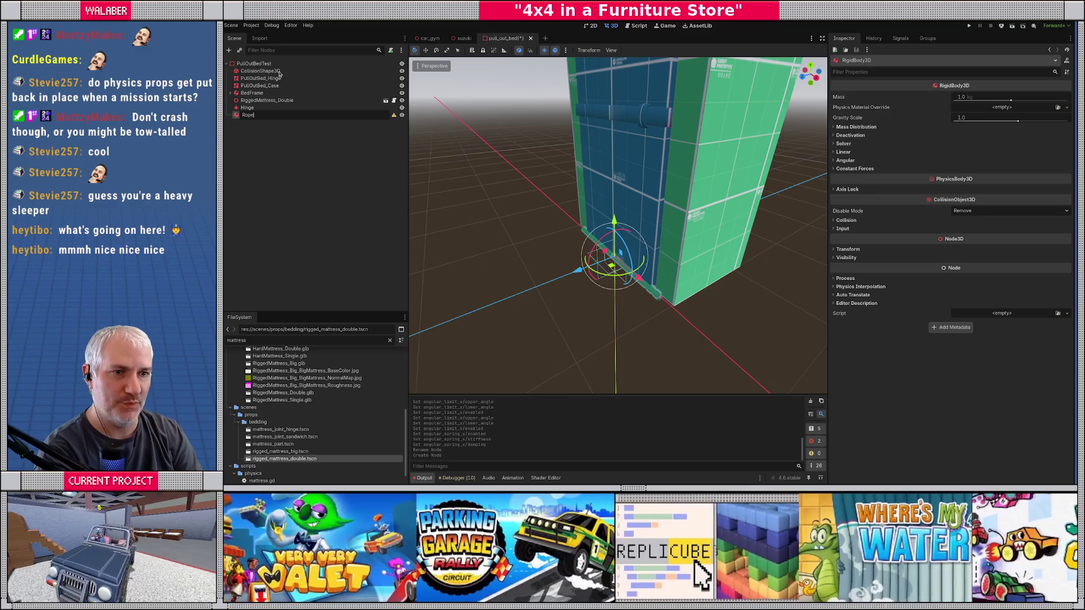
pyautogui.write('Piece1')
pyautogui.press('Return')
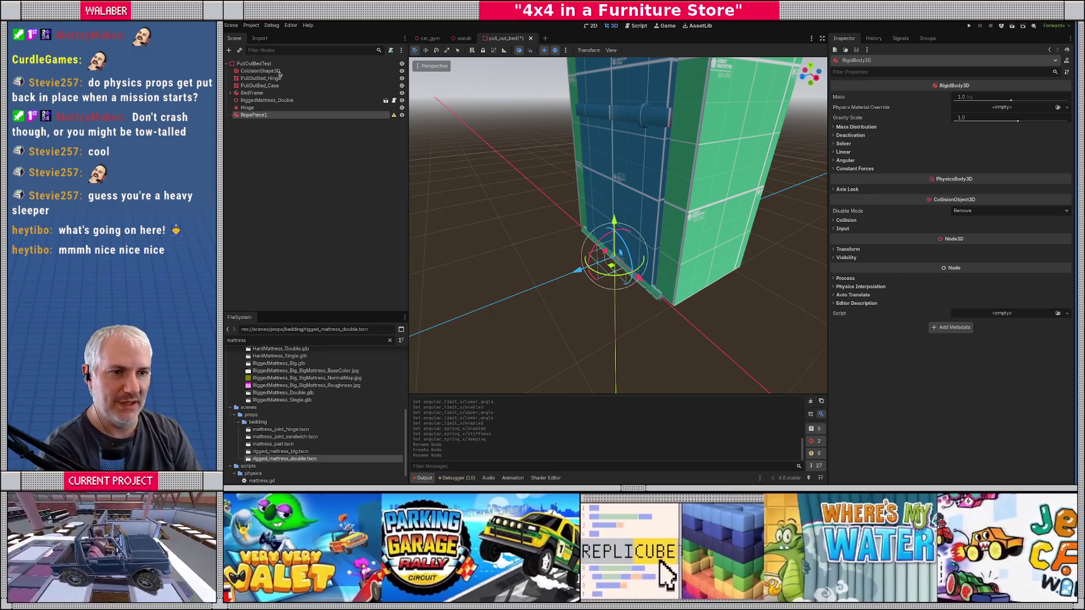
pyautogui.click(978, 101)
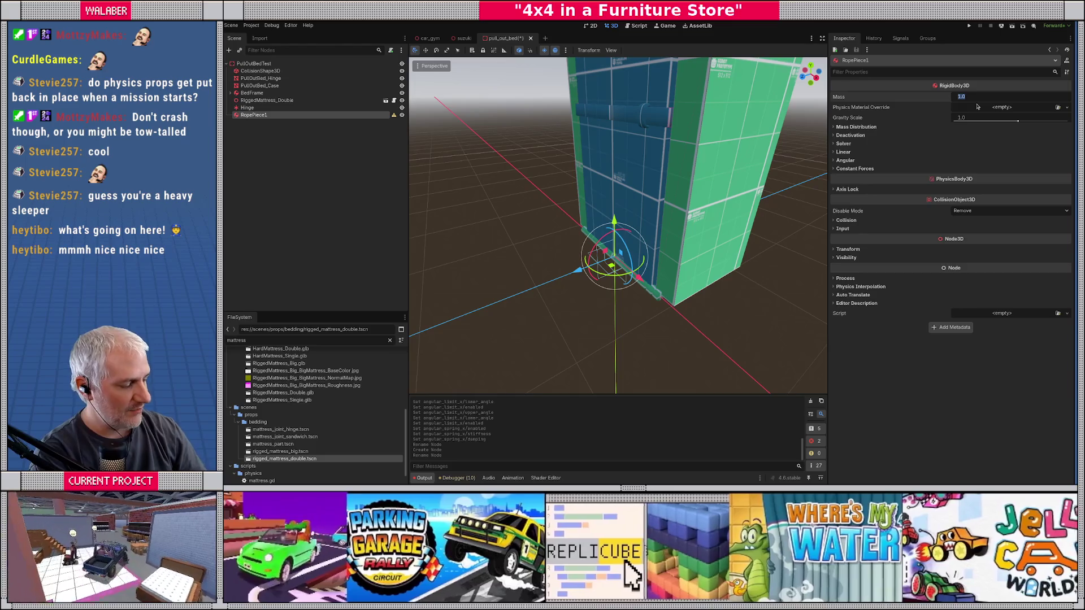
pyautogui.write('5')
pyautogui.press('Return')
# Give RopePiece1 a CollisionShape3D child with a capsule shape, roughly resized in the viewport.
pyautogui.rightClick(272, 116)
pyautogui.click(289, 123)
pyautogui.write('collision')
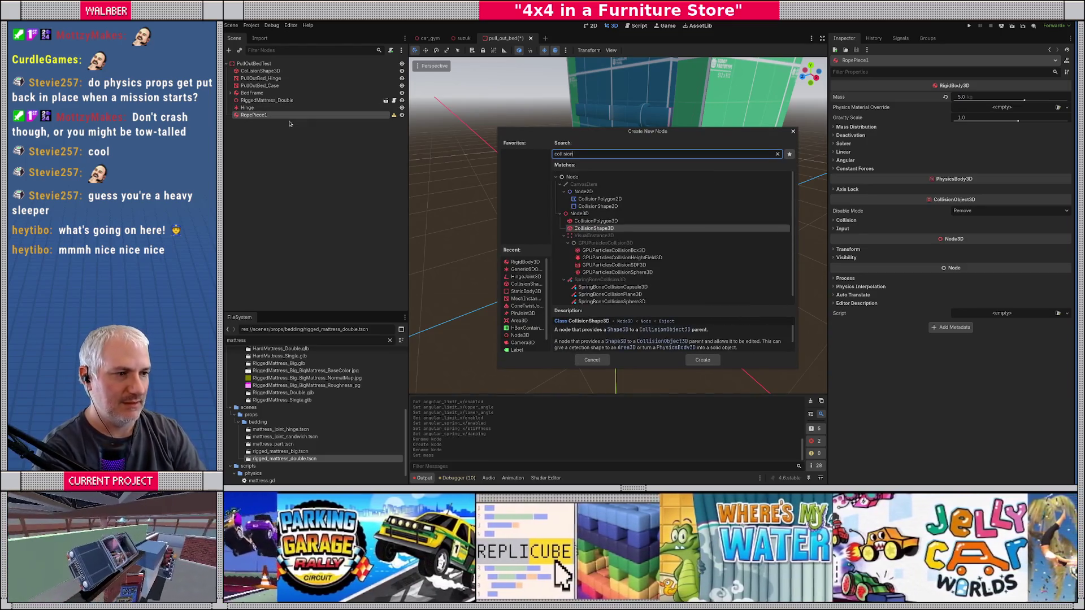
pyautogui.press('Return')
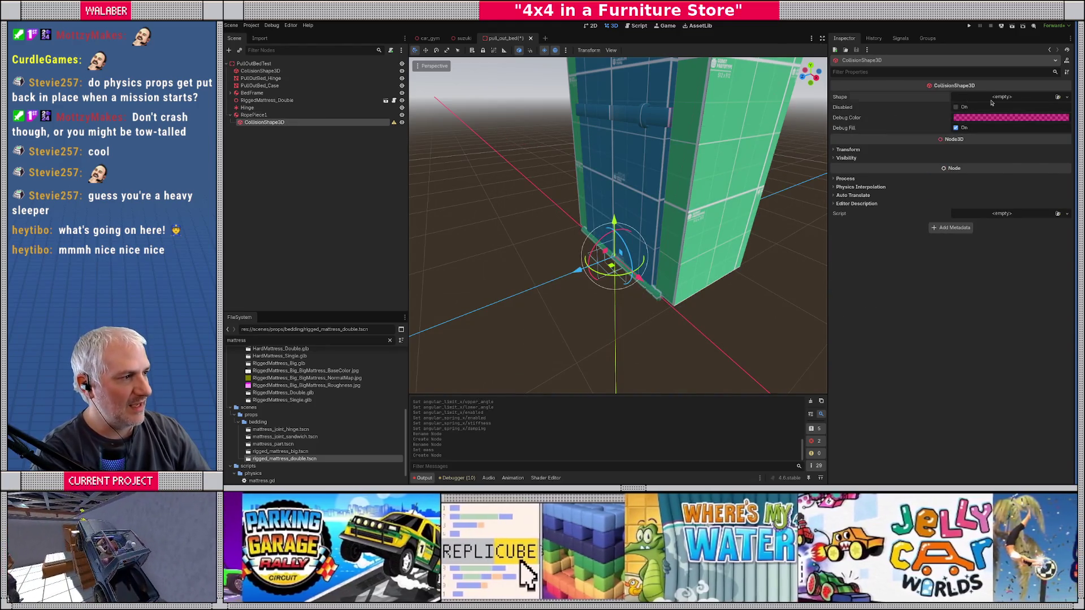
pyautogui.click(992, 102)
pyautogui.click(1008, 129)
pyautogui.scroll(2, 672, 250)
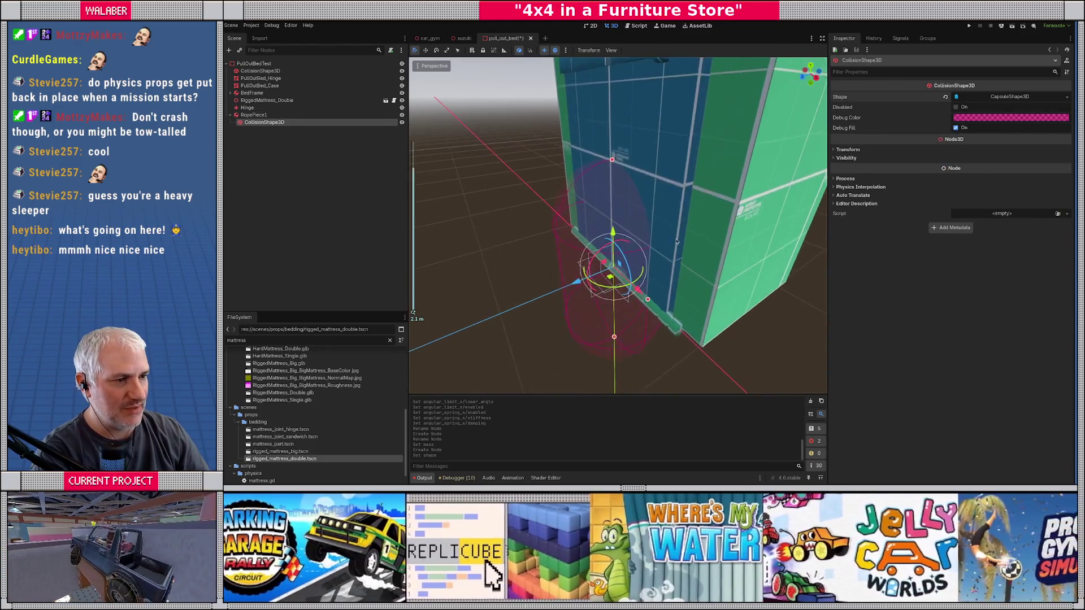
pyautogui.moveTo(673, 249); pyautogui.dragTo(685, 209)
pyautogui.moveTo(615, 155); pyautogui.dragTo(620, 210)
pyautogui.moveTo(647, 282); pyautogui.dragTo(626, 276)
pyautogui.moveTo(615, 209); pyautogui.dragTo(615, 227)
# Set the collision capsule's radius to 0.125 and height to 0.8.
pyautogui.click(986, 97)
pyautogui.click(975, 107)
pyautogui.write('0.125')
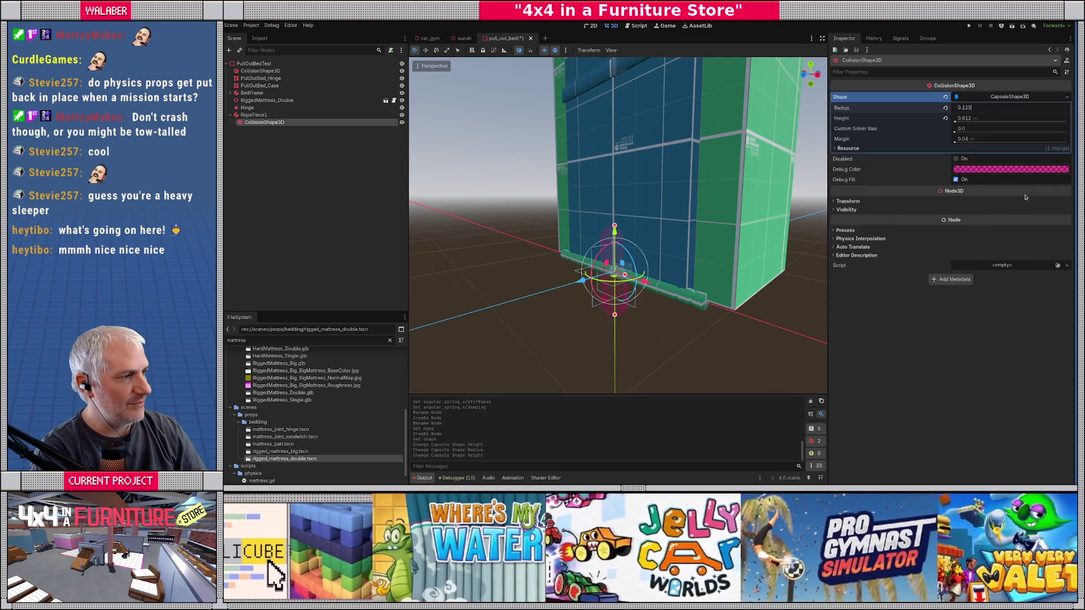
pyautogui.press('Tab')
pyautogui.write('0')
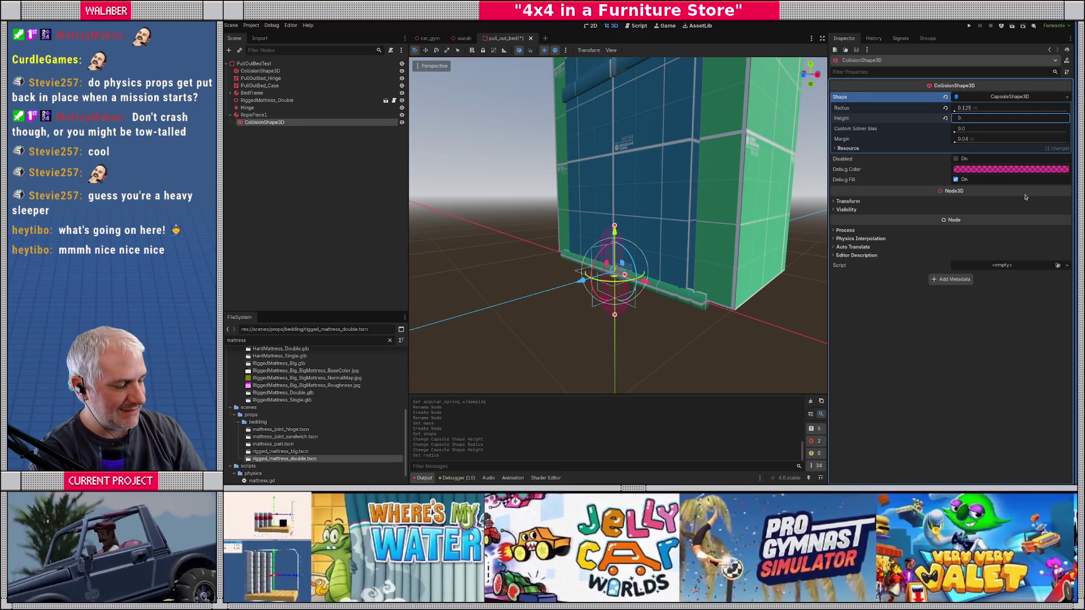
pyautogui.write('8')
pyautogui.press('Return')
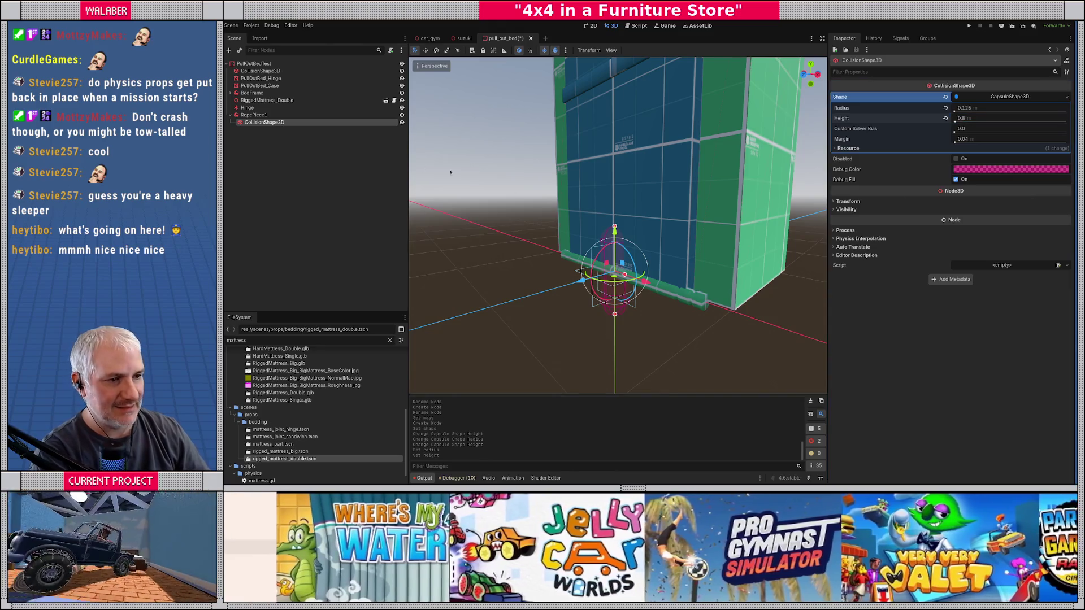
pyautogui.rightClick(258, 116)
# Add a MeshInstance3D to RopePiece1 with a CapsuleMesh of radius 0.125 and height 0.8.
pyautogui.click(275, 124)
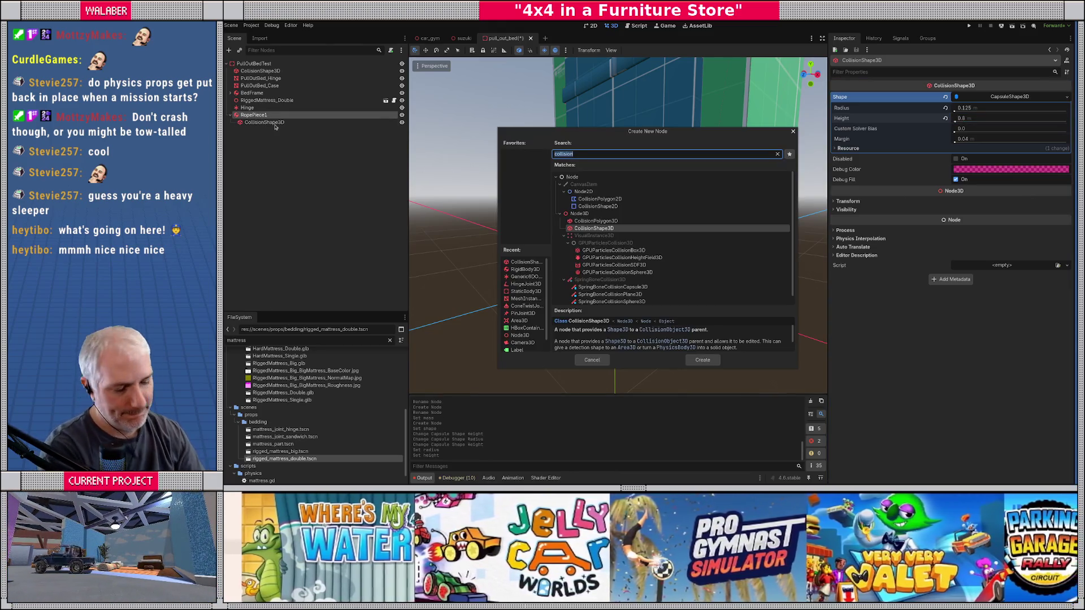
pyautogui.write('mesh')
pyautogui.press('Return')
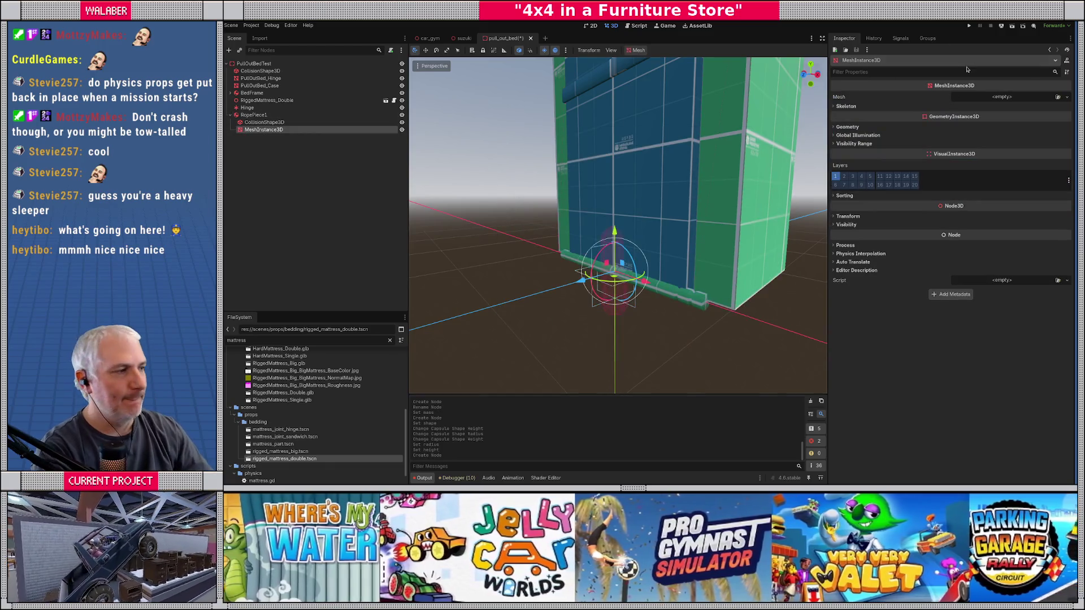
pyautogui.click(1002, 96)
pyautogui.click(1037, 146)
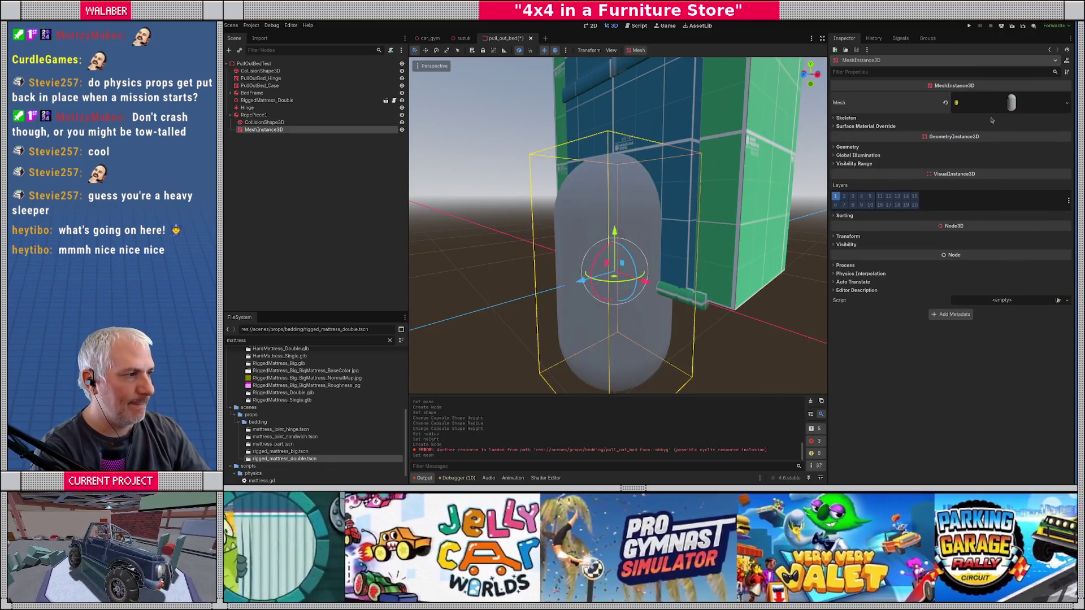
pyautogui.click(983, 102)
pyautogui.click(980, 173)
pyautogui.write('0.125')
pyautogui.press('Tab')
pyautogui.write('0.')
pyautogui.press('Return')
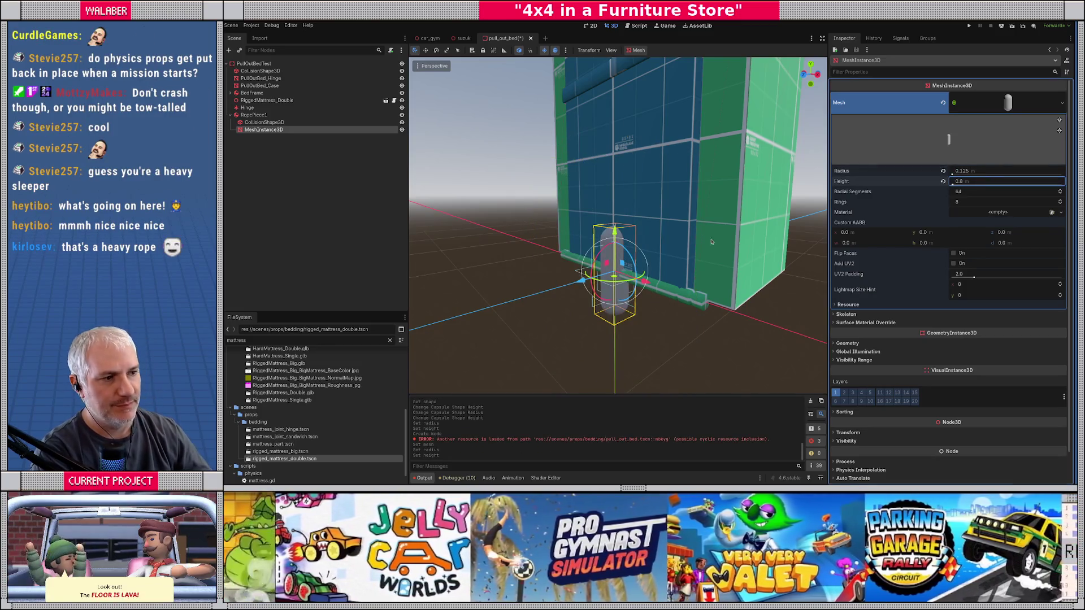
# Select RopePiece1 and view the scene side-on orthographically.
pyautogui.moveTo(620, 247)
pyautogui.mouseDown()
pyautogui.moveTo(598, 242)
pyautogui.moveTo(616, 249)
pyautogui.mouseUp()
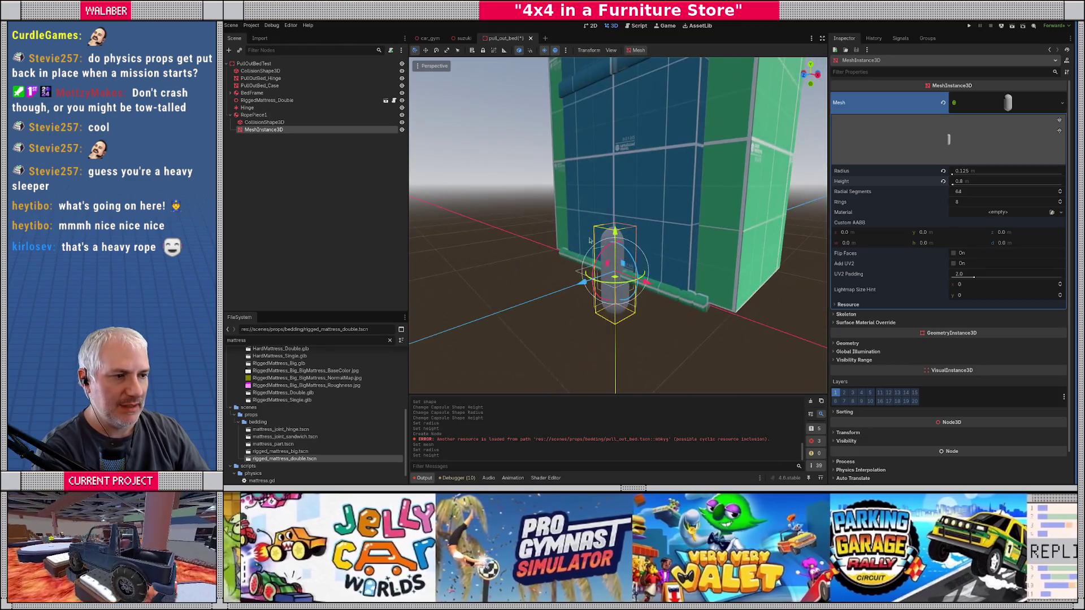
pyautogui.click(254, 115)
pyautogui.press('KP_3')
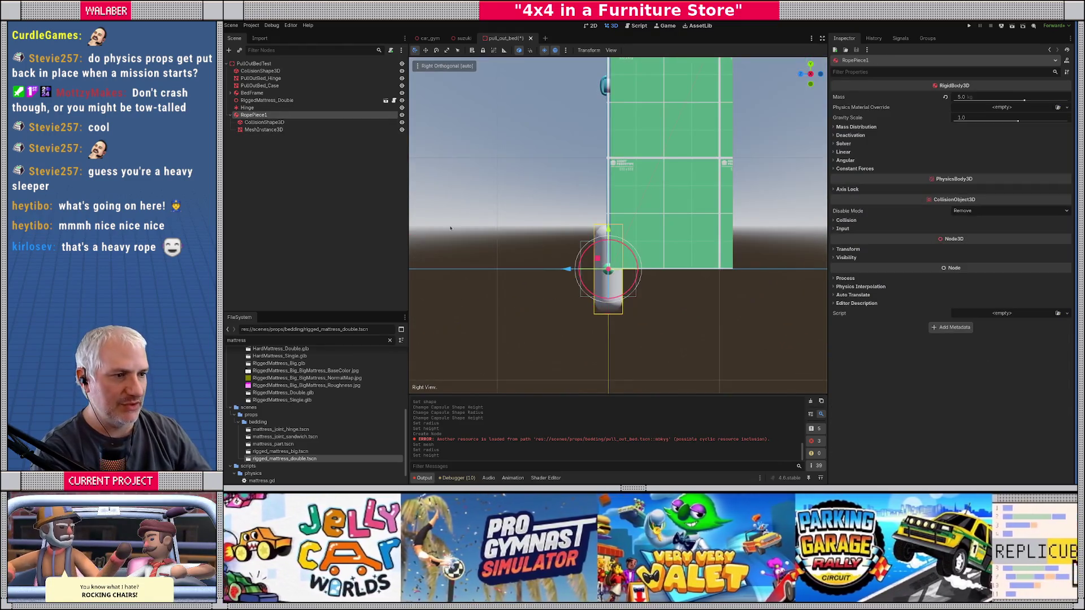
# Raise RopePiece1 beside the cabinet and set its collision capsule to height 0.5, radius 0.1.
pyautogui.moveTo(608, 327); pyautogui.dragTo(604, 181)
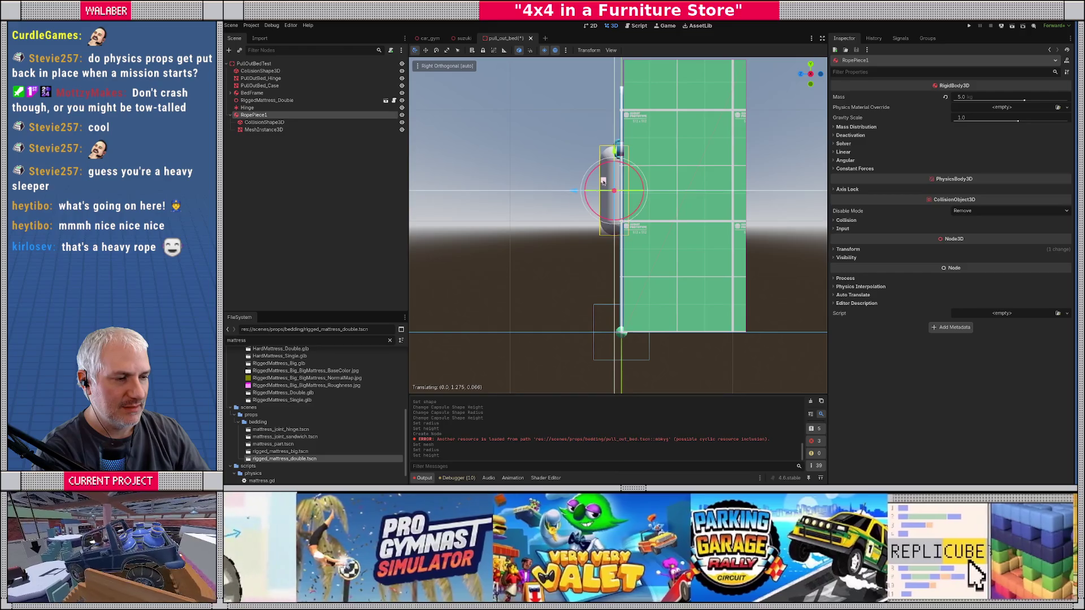
pyautogui.moveTo(634, 225); pyautogui.dragTo(497, 192)
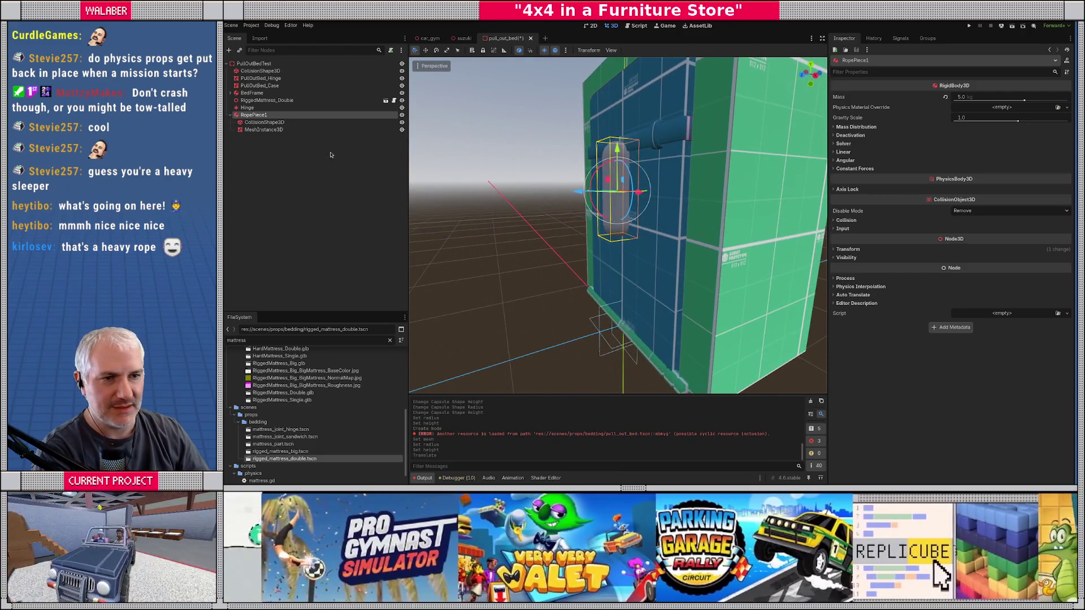
pyautogui.click(266, 122)
pyautogui.click(982, 116)
pyautogui.press('Return')
pyautogui.click(988, 109)
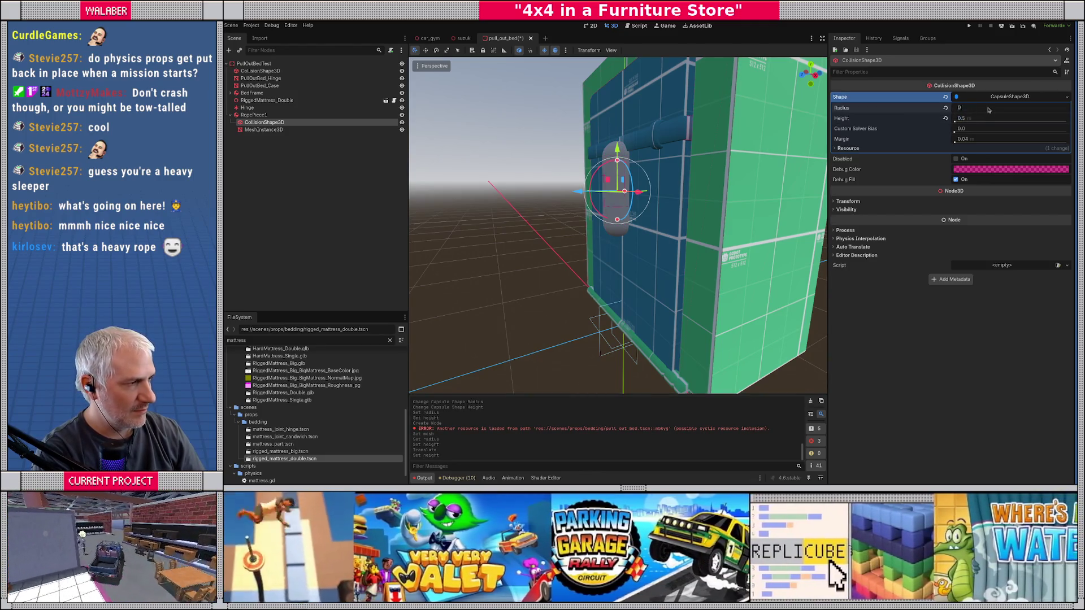
pyautogui.press('Return')
# Set the capsule mesh to radius 0.1 and height 0.5 to match the collision shape.
pyautogui.click(282, 129)
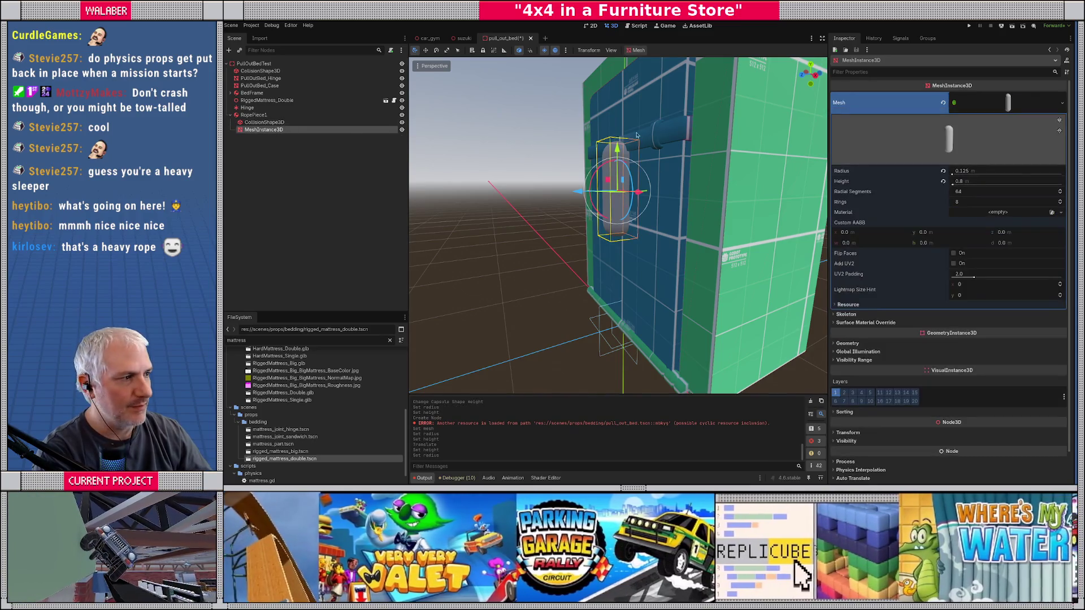
pyautogui.click(987, 173)
pyautogui.write('0.1')
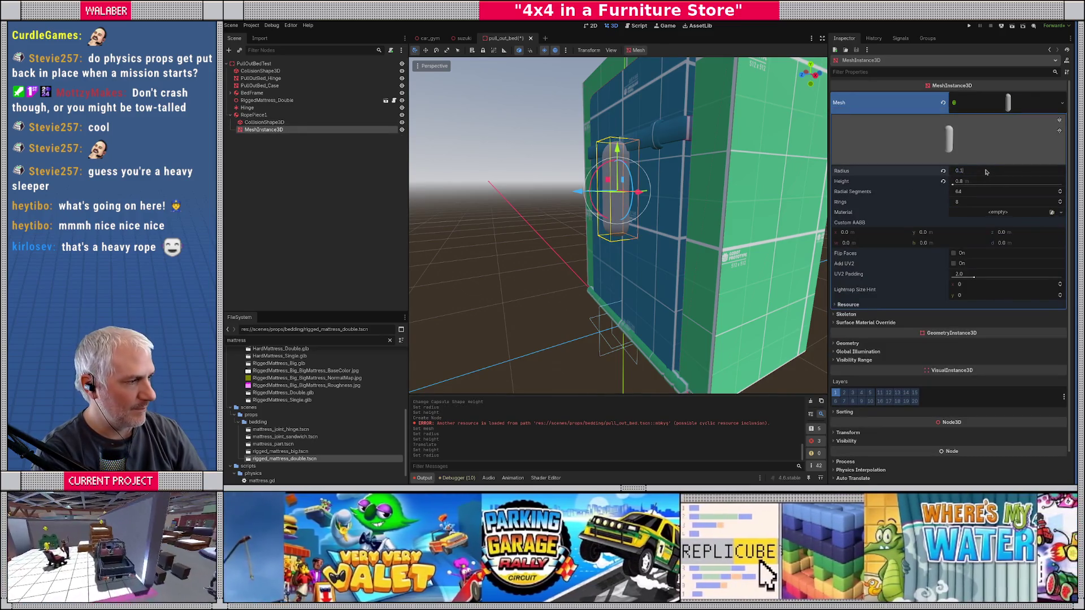
pyautogui.press('Tab')
pyautogui.write('0.5')
pyautogui.press('Return')
pyautogui.click(264, 122)
pyautogui.moveTo(661, 195); pyautogui.dragTo(515, 199)
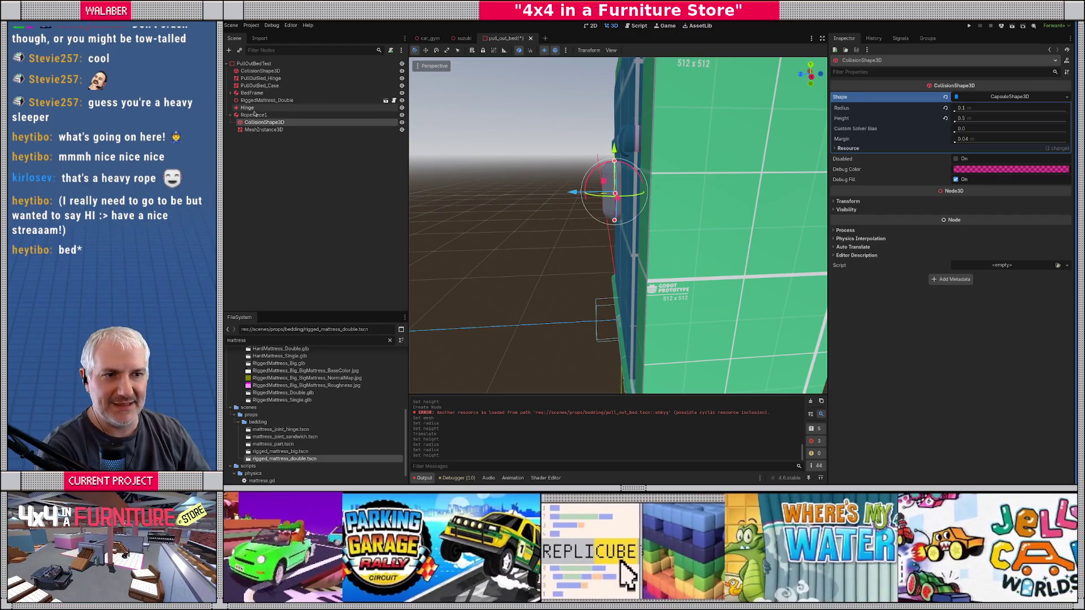
pyautogui.click(264, 116)
# Rotate RopePiece1 -90° so the capsule lies horizontally against the cabinet, checked side-on.
pyautogui.moveTo(591, 176)
pyautogui.mouseDown()
pyautogui.moveTo(605, 150)
pyautogui.moveTo(642, 154)
pyautogui.moveTo(585, 132)
pyautogui.moveTo(575, 104)
pyautogui.moveTo(592, 111)
pyautogui.moveTo(585, 125)
pyautogui.moveTo(595, 113)
pyautogui.moveTo(624, 239)
pyautogui.moveTo(599, 237)
pyautogui.mouseUp()
pyautogui.press('KP_3')
pyautogui.scroll(-5, 624, 240)
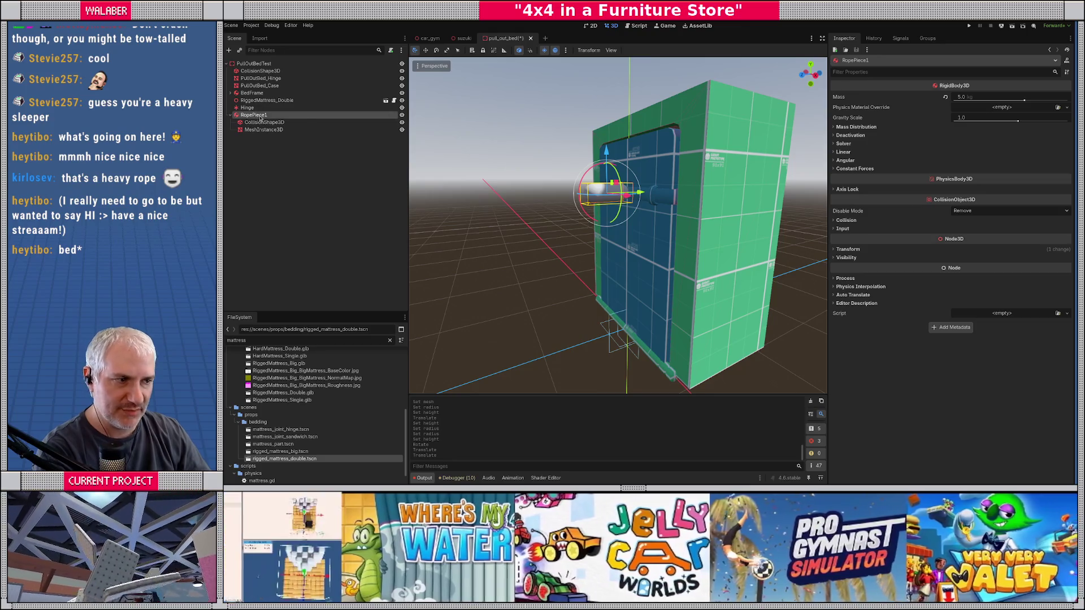
pyautogui.press('KP_3')
pyautogui.scroll(5, 509, 206)
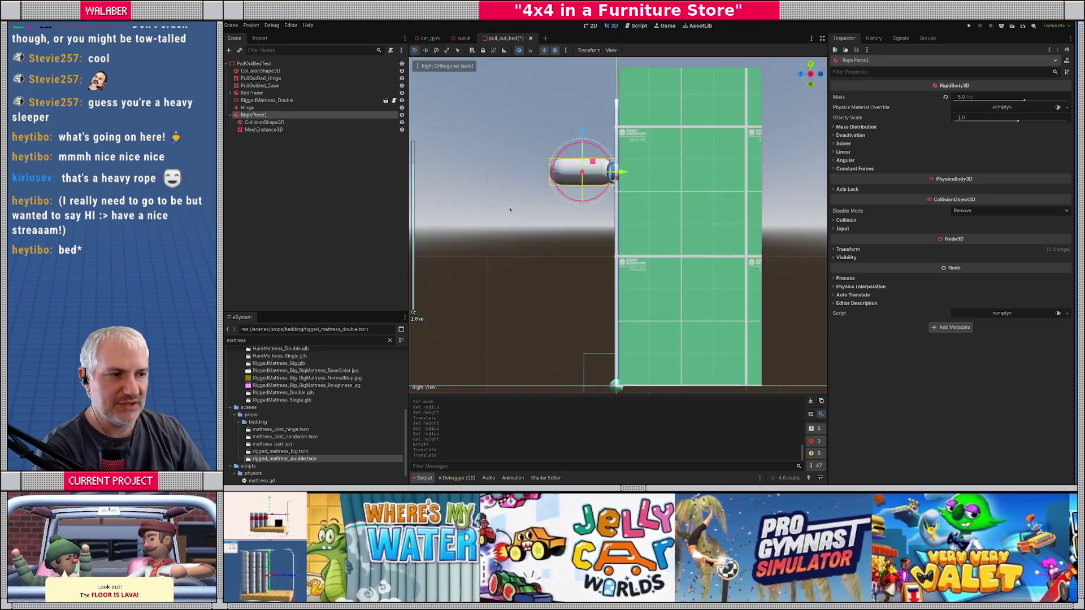
pyautogui.moveTo(509, 206); pyautogui.dragTo(588, 255)
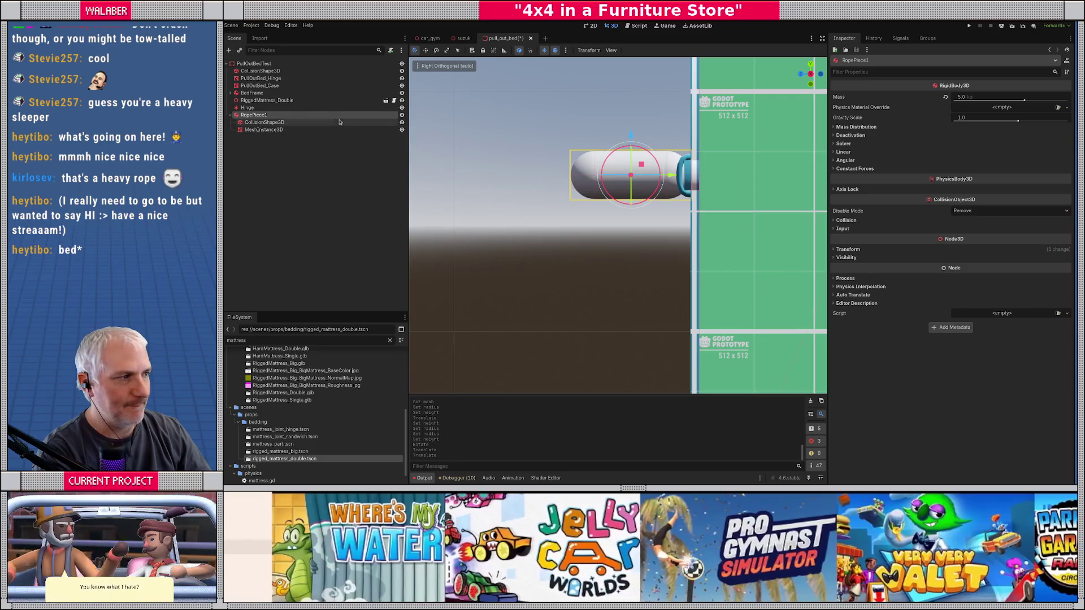
pyautogui.click(267, 148)
pyautogui.click(230, 115)
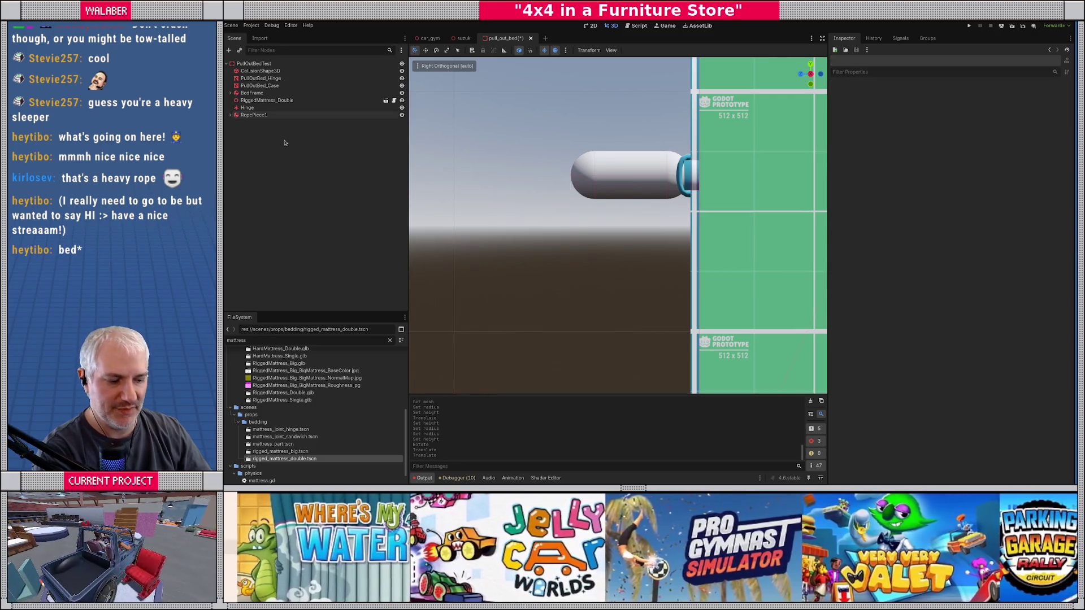
# Duplicate RopePiece1 into RopePiece2 and slide it left, end-to-end with the first piece.
pyautogui.hotkey('ctrl', 'd')
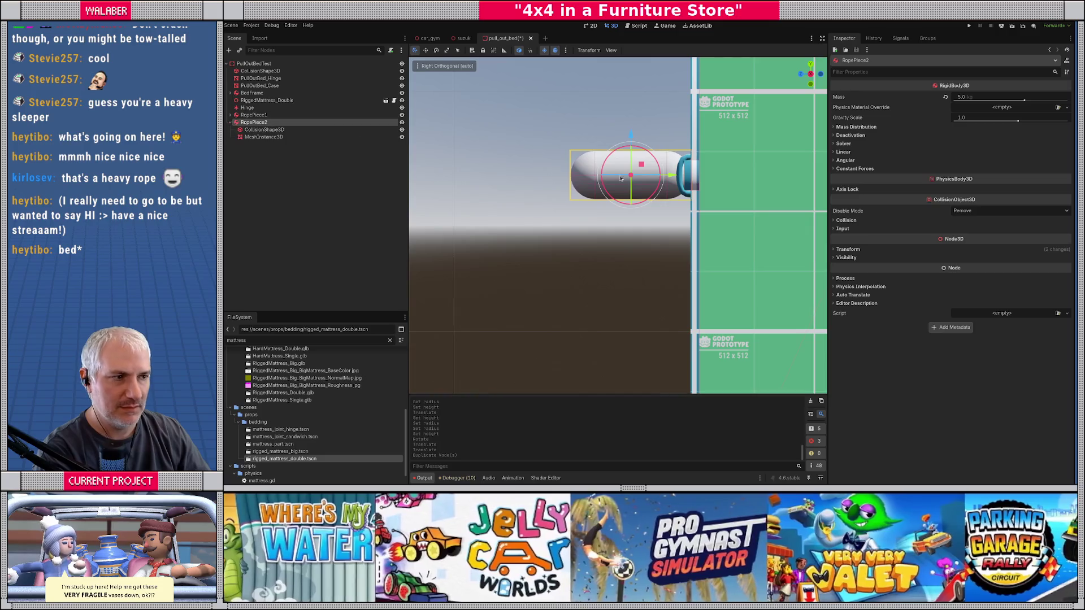
pyautogui.moveTo(675, 177); pyautogui.dragTo(366, 181)
pyautogui.click(230, 122)
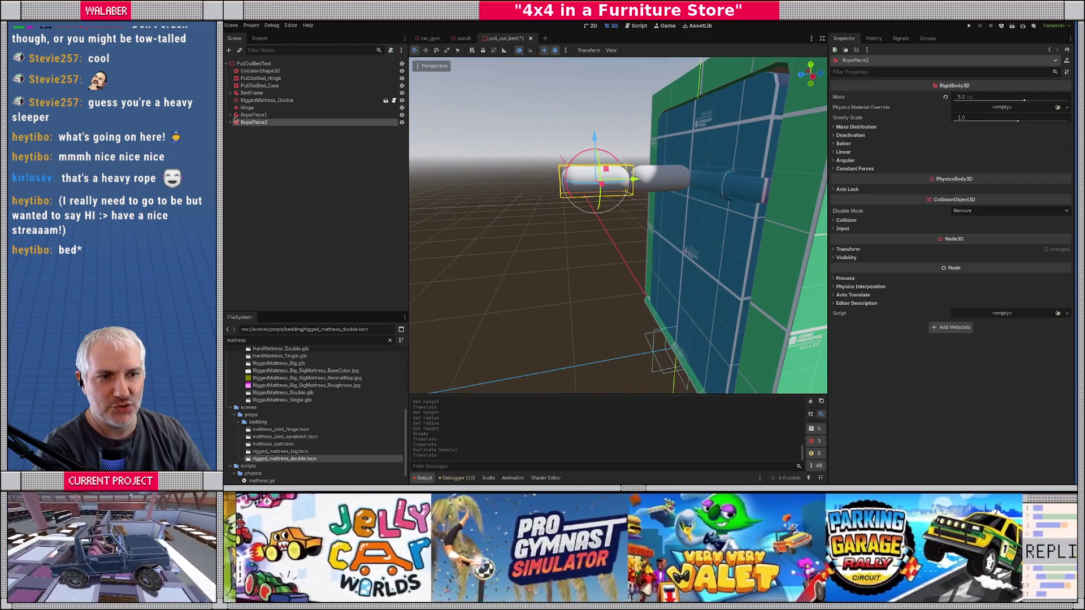
pyautogui.rightClick(267, 66)
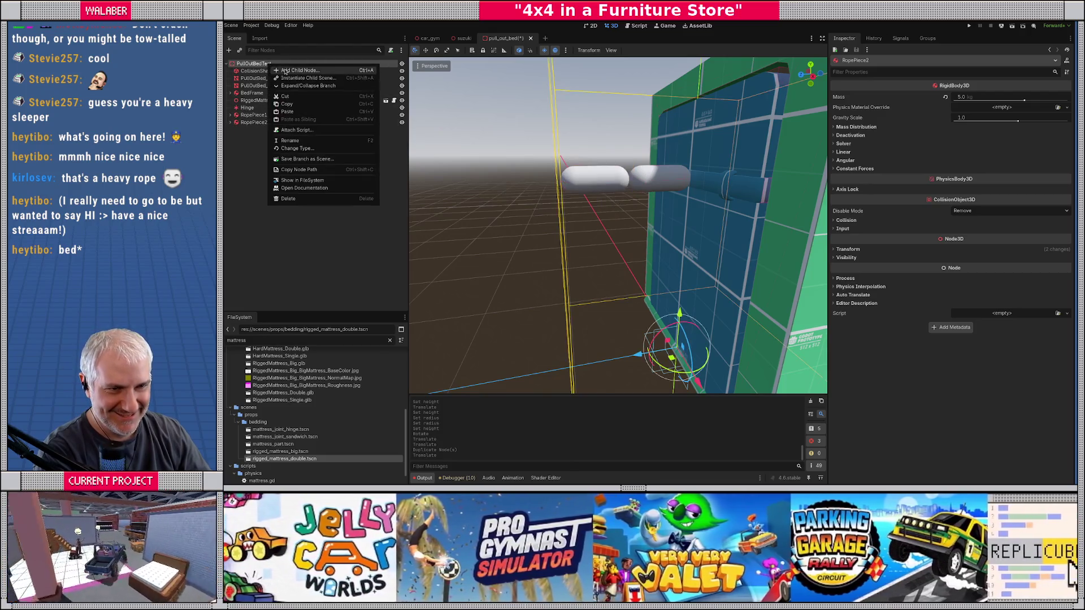
pyautogui.click(286, 72)
# Create a RigidBody3D named TowNodule with a mass of 5 kg.
pyautogui.write('rigid')
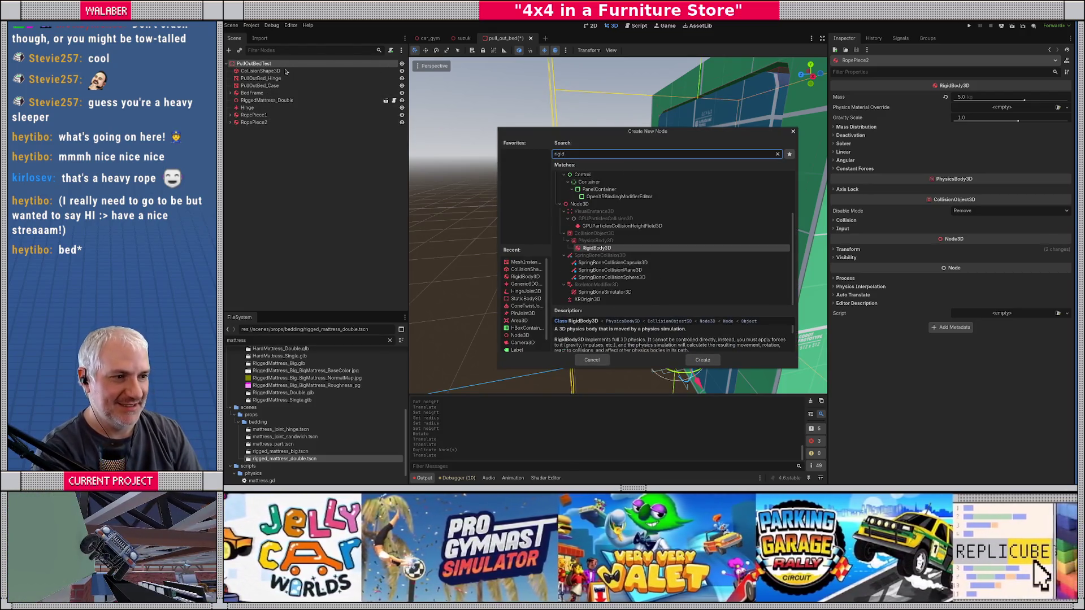
pyautogui.press('Return')
pyautogui.press('F2')
pyautogui.write('Tow')
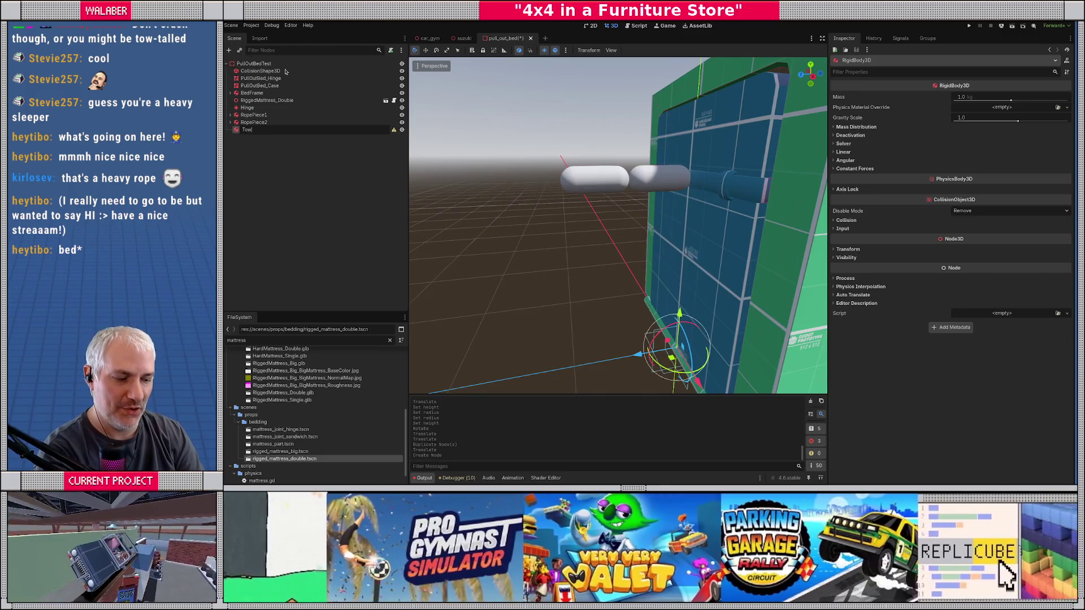
pyautogui.write('Nodule')
pyautogui.press('Return')
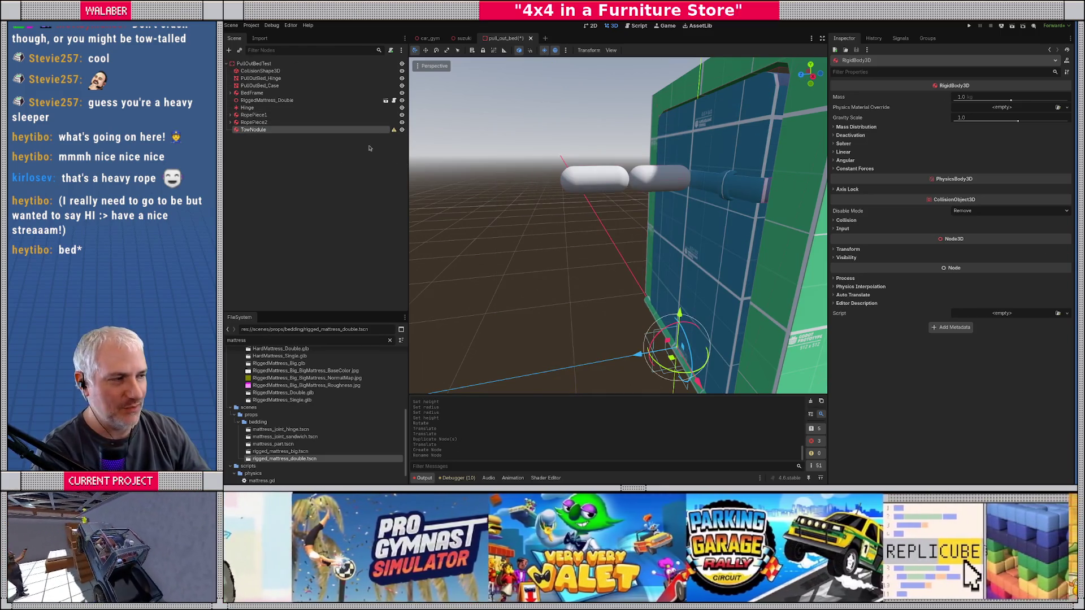
pyautogui.click(977, 98)
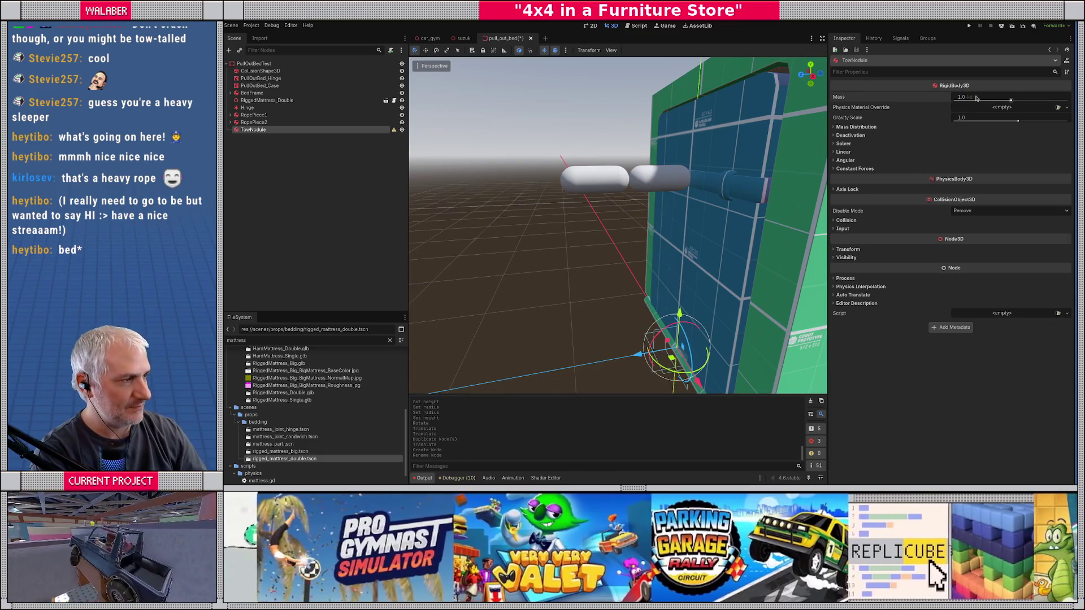
pyautogui.write('5')
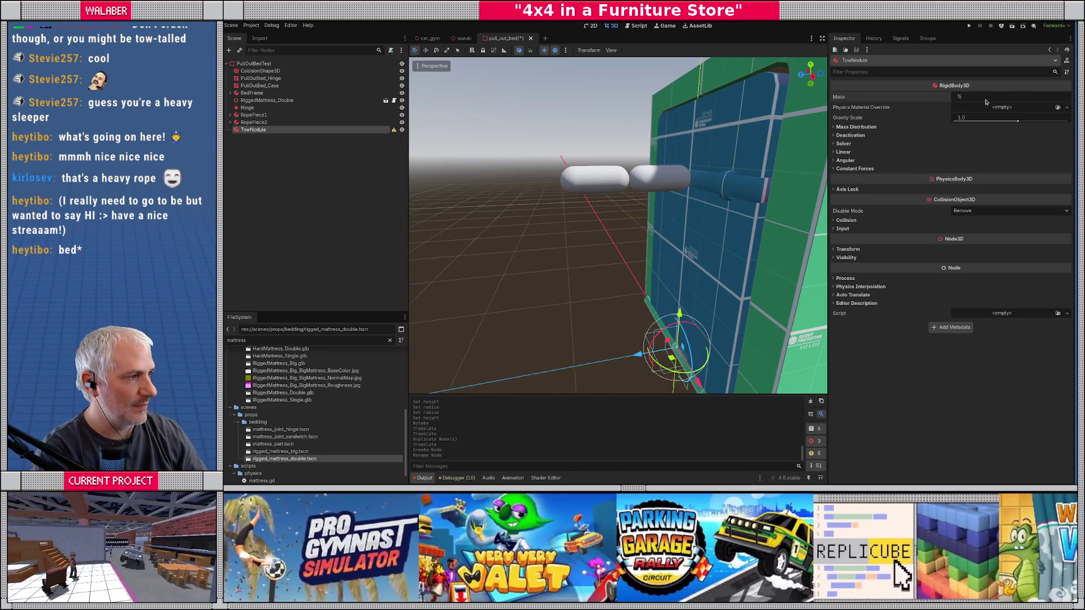
# Add a CollisionShape3D with a SphereShape3D to TowNodule.
pyautogui.rightClick(298, 130)
pyautogui.click(316, 136)
pyautogui.write('collision')
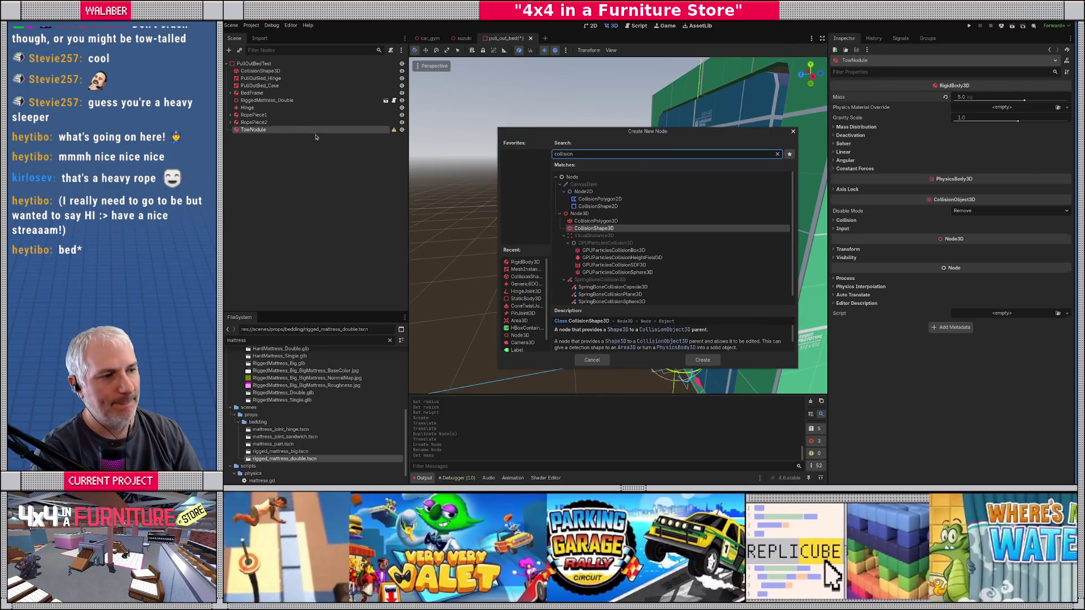
pyautogui.press('Return')
pyautogui.click(998, 106)
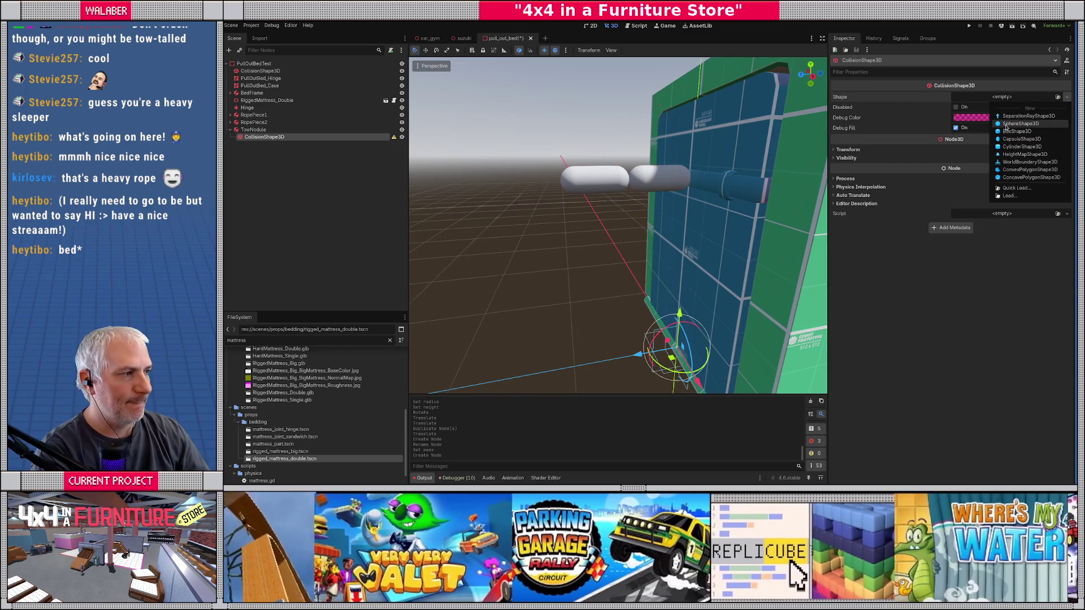
pyautogui.click(1011, 161)
pyautogui.scroll(-3, 565, 170)
# Move TowNodule up to the rope's outer end in the right orthogonal view.
pyautogui.click(254, 129)
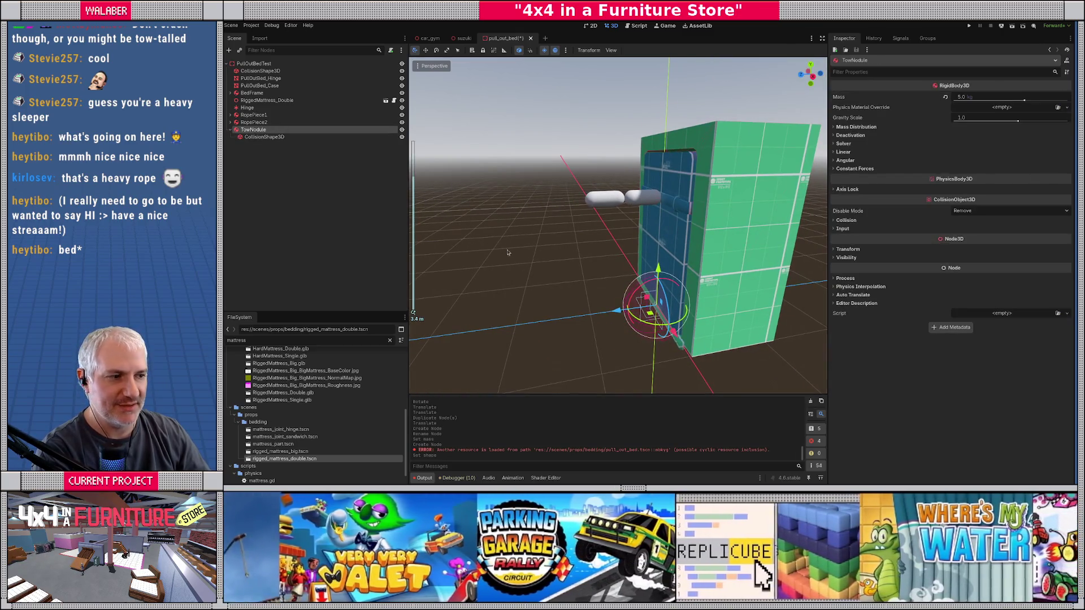
pyautogui.press('KP_3')
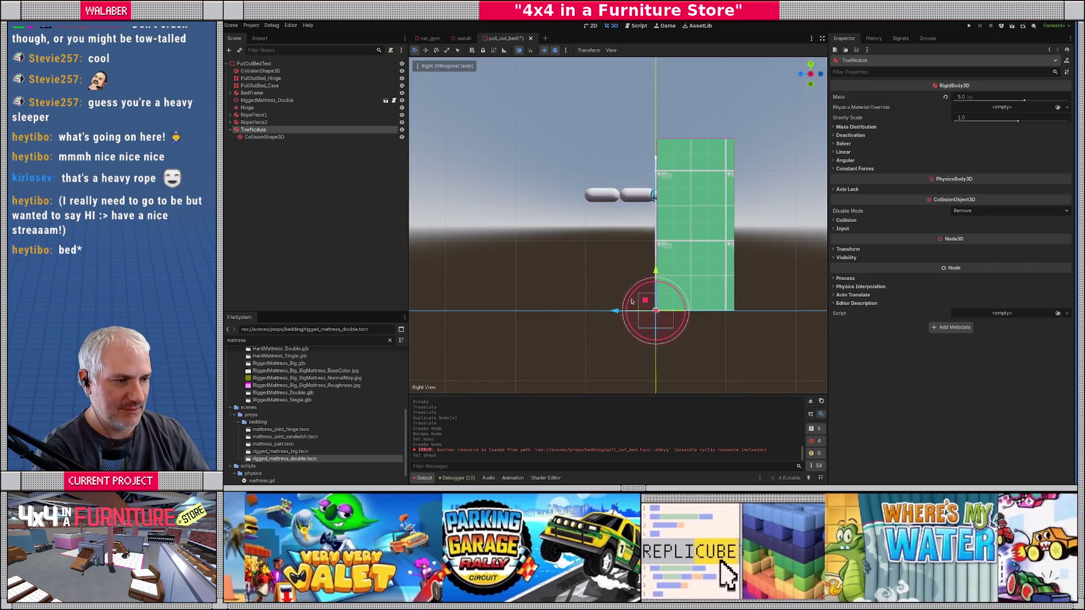
pyautogui.moveTo(645, 301)
pyautogui.mouseDown()
pyautogui.moveTo(571, 227)
pyautogui.moveTo(554, 179)
pyautogui.moveTo(566, 185)
pyautogui.mouseUp()
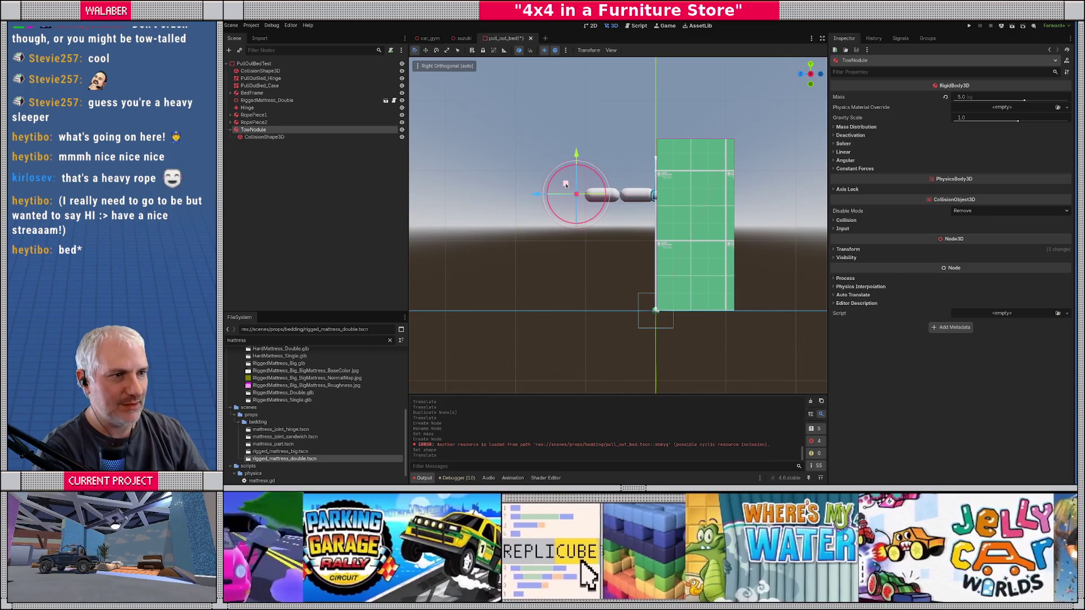
pyautogui.click(429, 37)
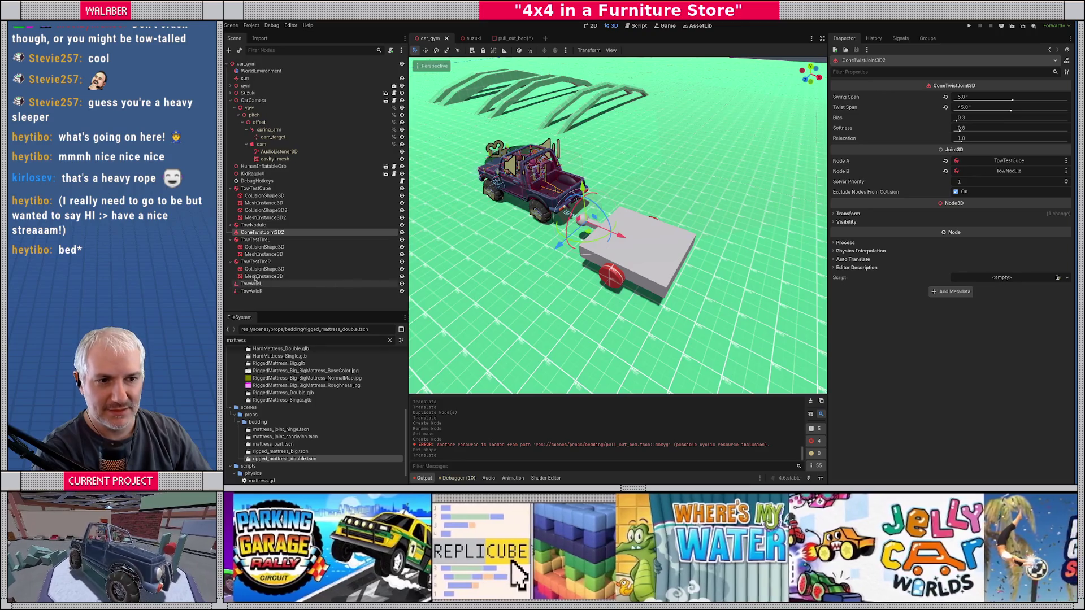
pyautogui.click(253, 225)
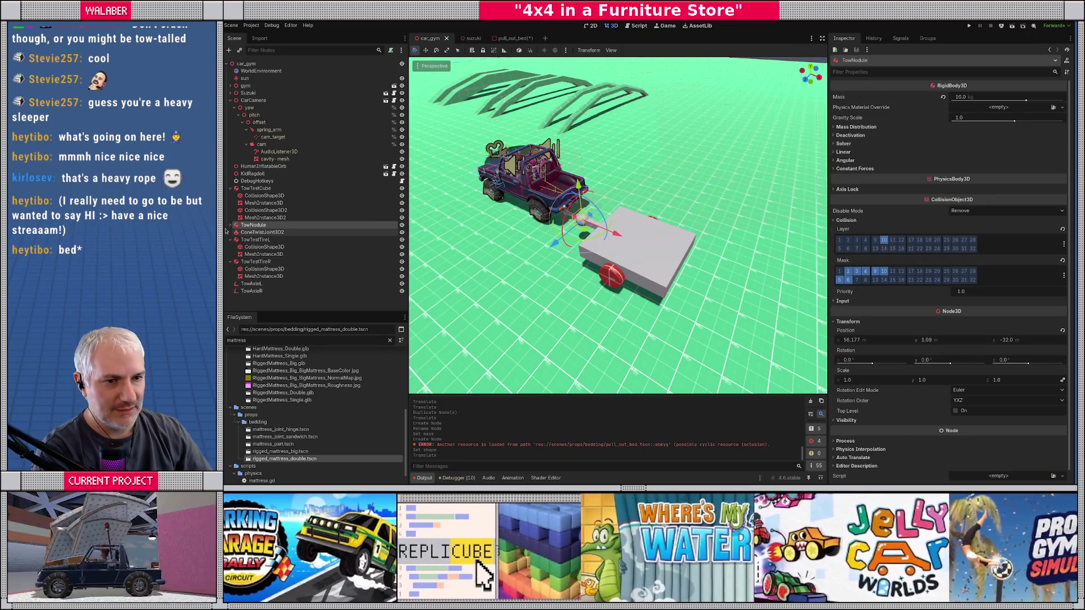
pyautogui.click(230, 225)
pyautogui.click(298, 232)
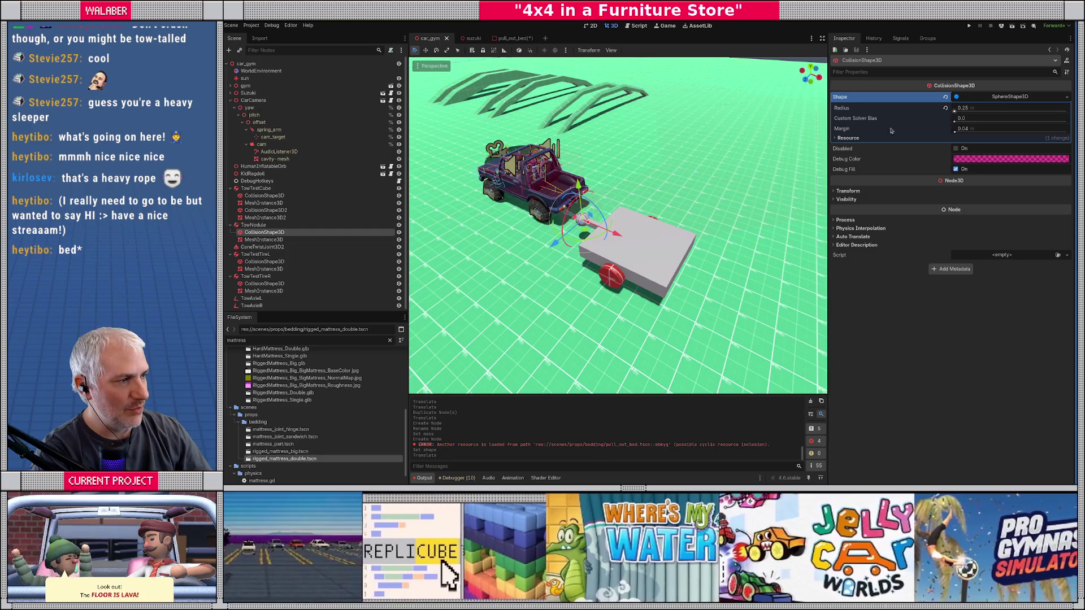
pyautogui.press('f')
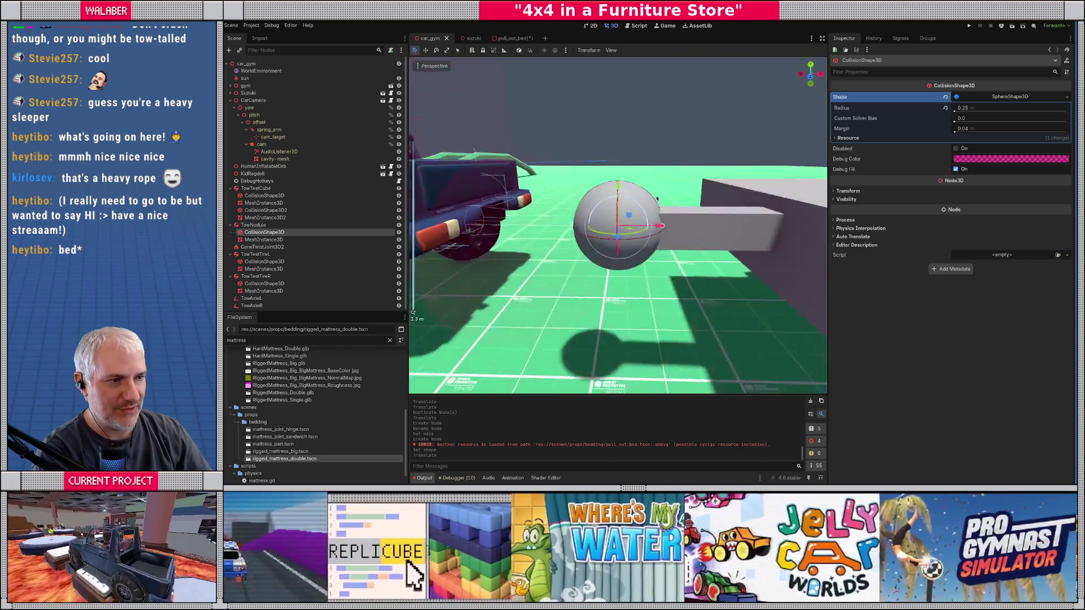
pyautogui.moveTo(673, 184); pyautogui.dragTo(637, 232)
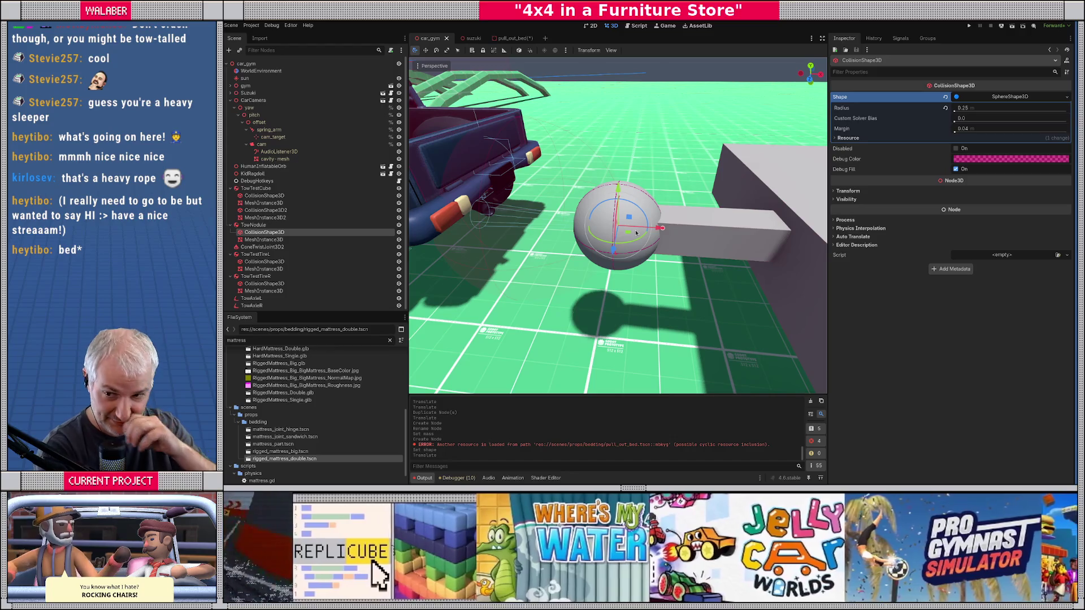
pyautogui.click(511, 38)
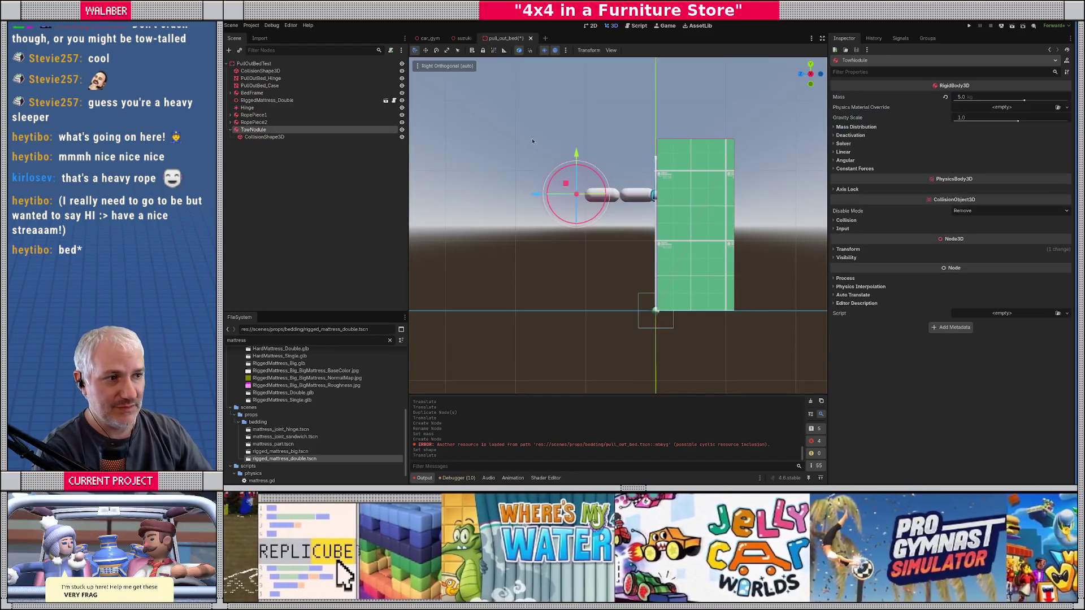
# Set TowNodule's collision sphere radius to 0.25.
pyautogui.click(264, 137)
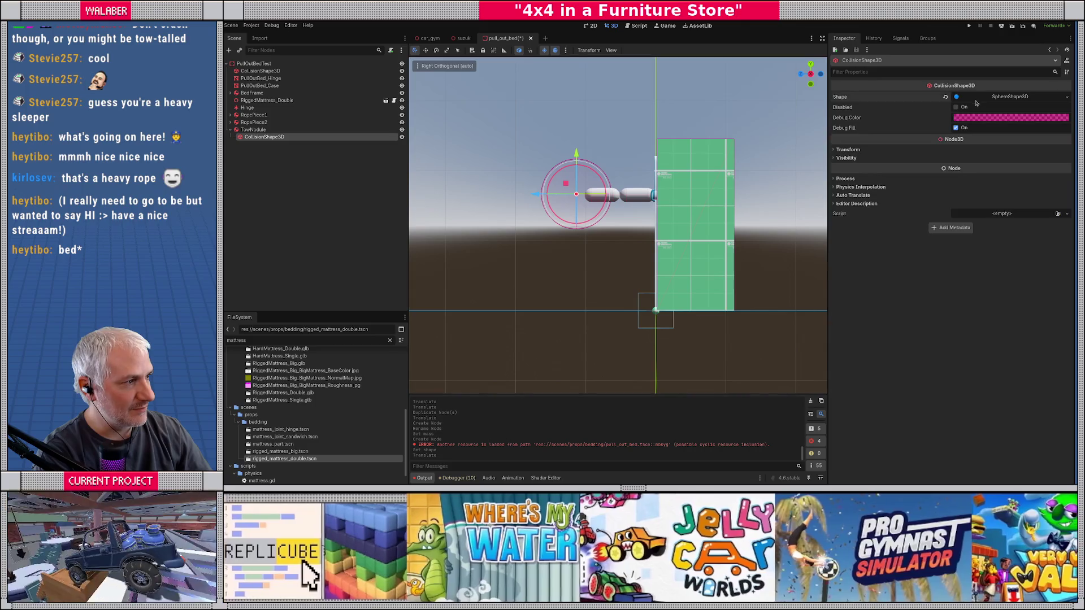
pyautogui.click(977, 98)
pyautogui.click(977, 113)
pyautogui.press('Return')
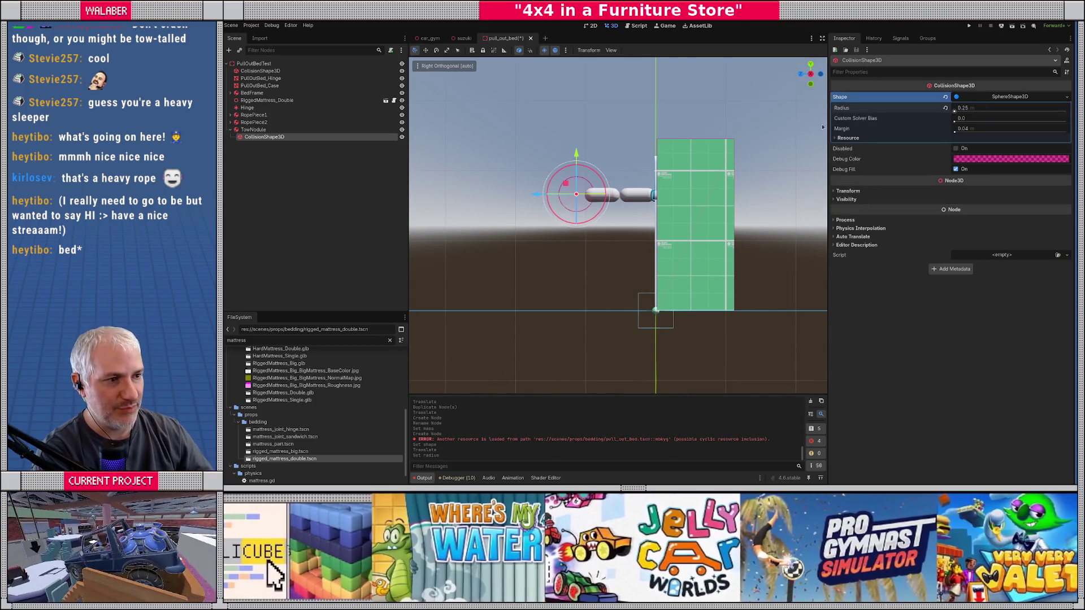
# Add a MeshInstance3D to TowNodule with a SphereMesh of radius 0.25 and height 0.5.
pyautogui.rightClick(254, 129)
pyautogui.click(272, 137)
pyautogui.write('mehs')
pyautogui.press('Return')
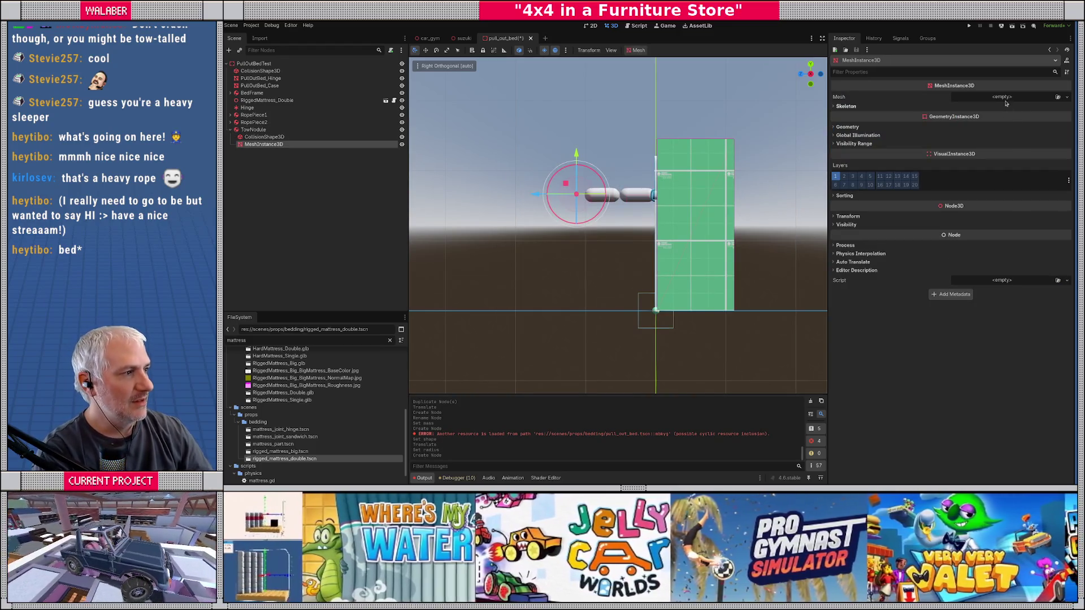
pyautogui.click(1005, 99)
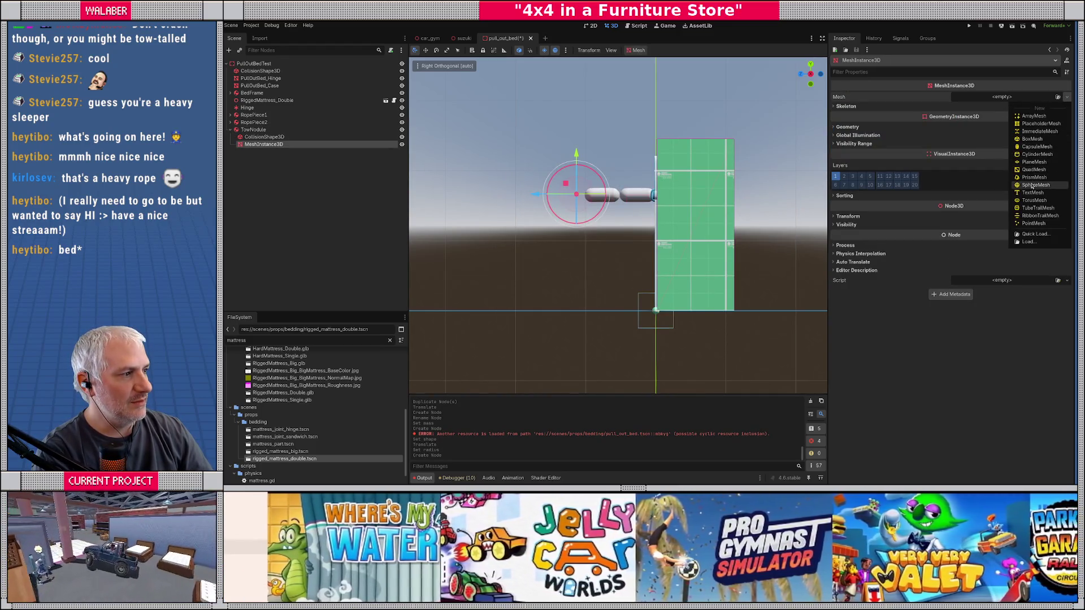
pyautogui.click(1032, 186)
pyautogui.click(988, 170)
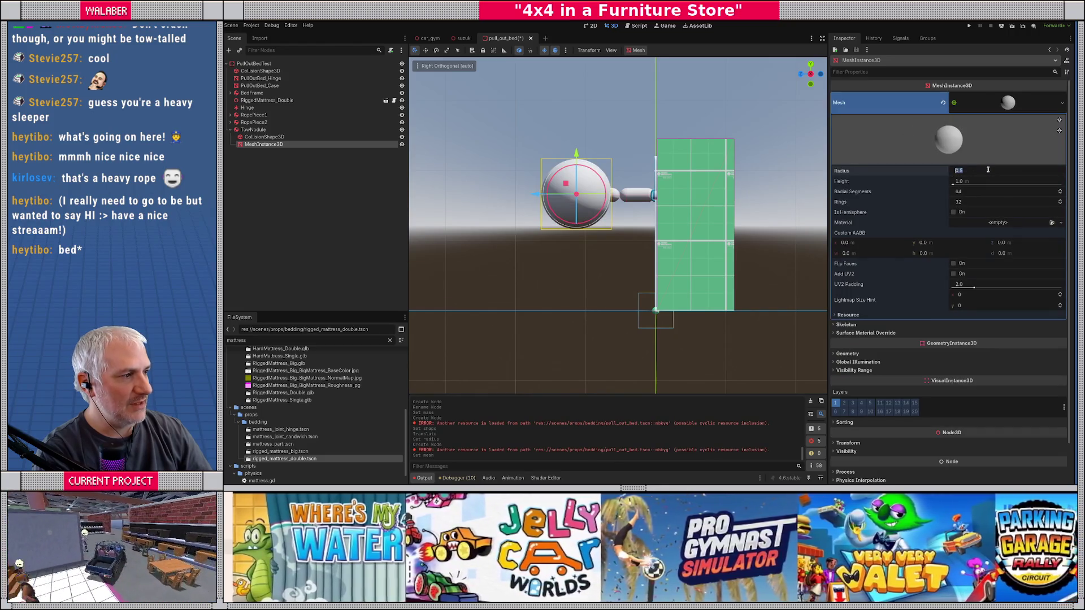
pyautogui.write('25')
pyautogui.press('Tab')
pyautogui.write('0.5')
pyautogui.press('Return')
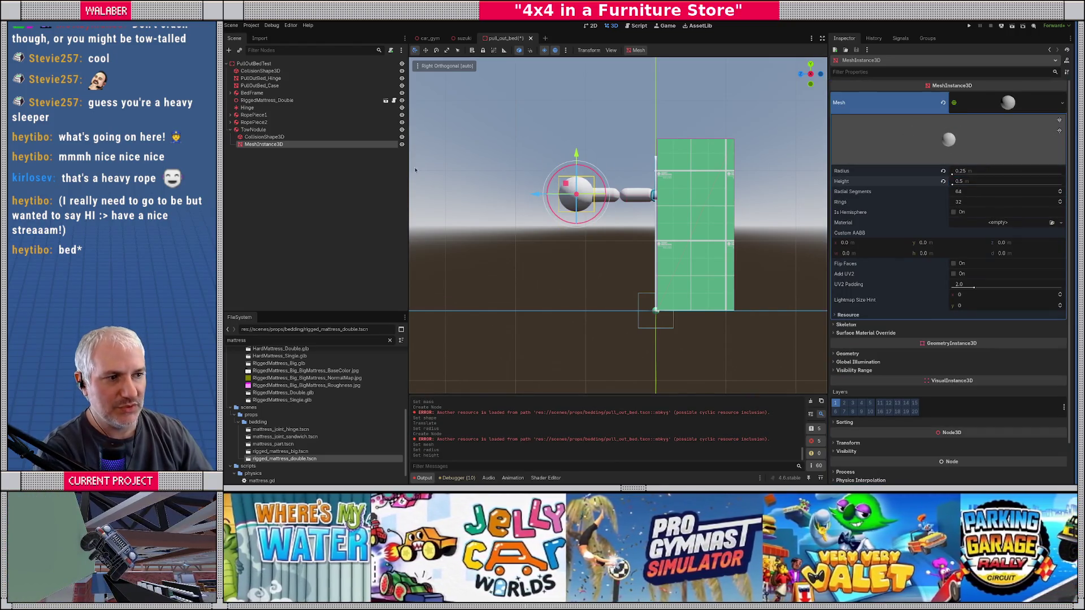
# Nudge TowNodule slightly left and bring up the car_gym scene.
pyautogui.click(254, 129)
pyautogui.scroll(5, 523, 187)
pyautogui.moveTo(512, 179)
pyautogui.mouseDown()
pyautogui.moveTo(484, 179)
pyautogui.moveTo(503, 179)
pyautogui.mouseUp()
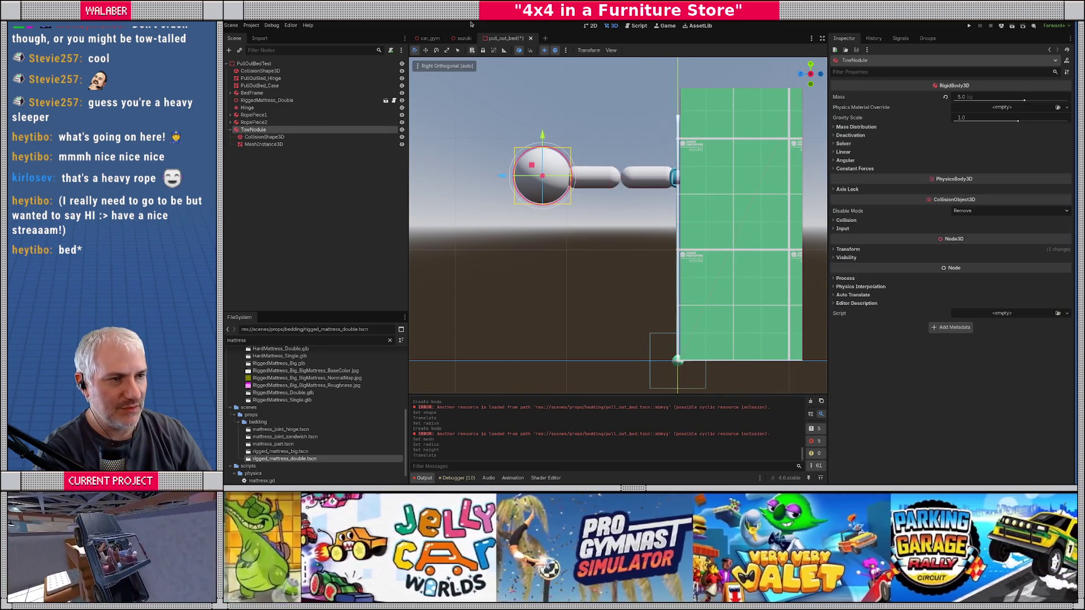
pyautogui.click(430, 38)
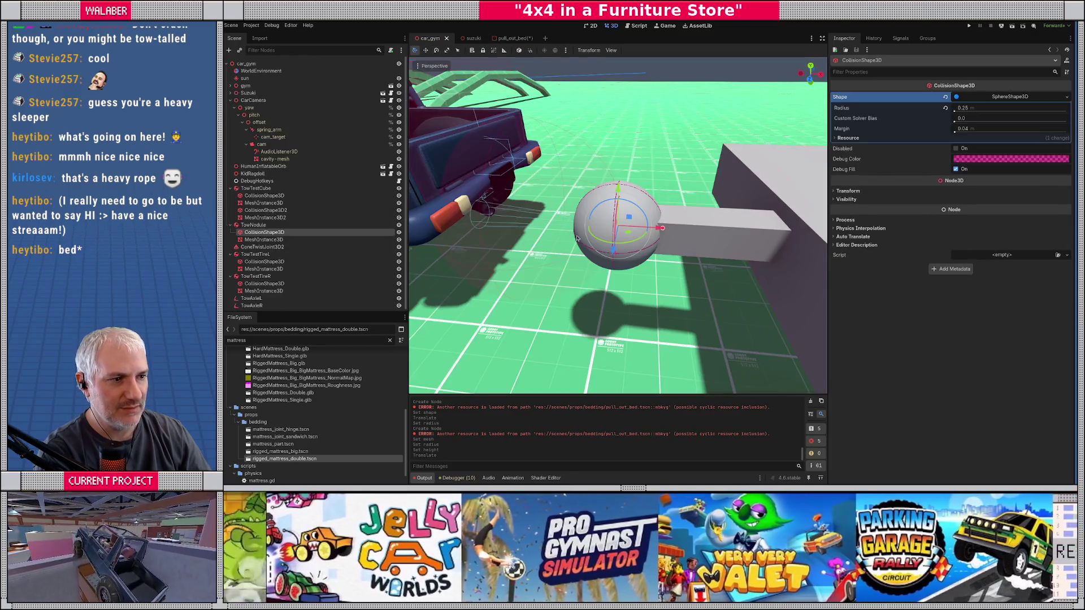
# Look over car_gym, then return to the bed scene and shift TowNodule slightly sideways with G.
pyautogui.scroll(-5, 577, 236)
pyautogui.moveTo(592, 243); pyautogui.dragTo(590, 249)
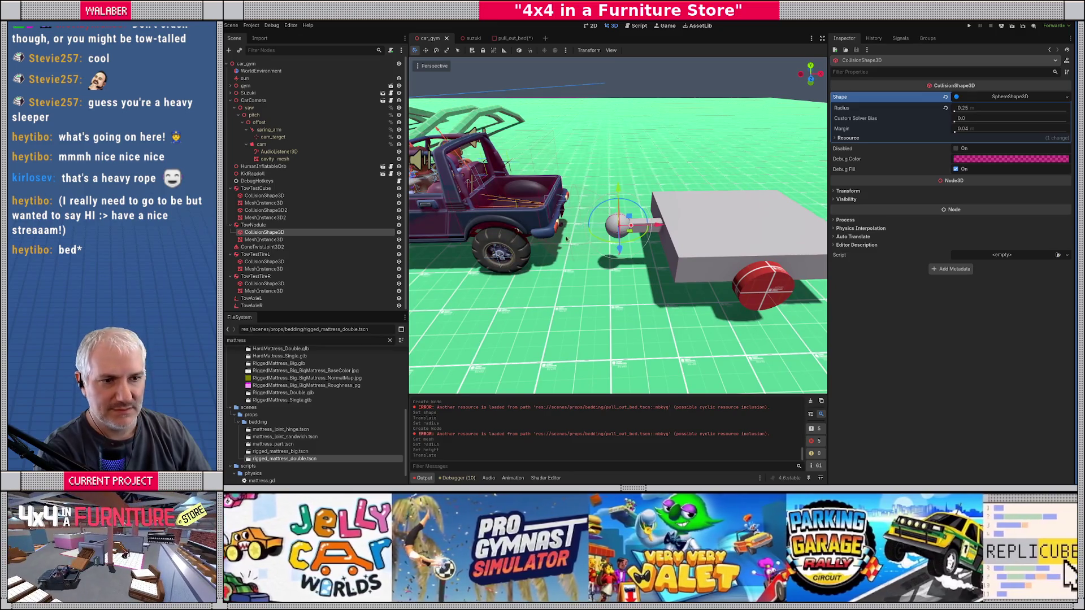
pyautogui.click(509, 38)
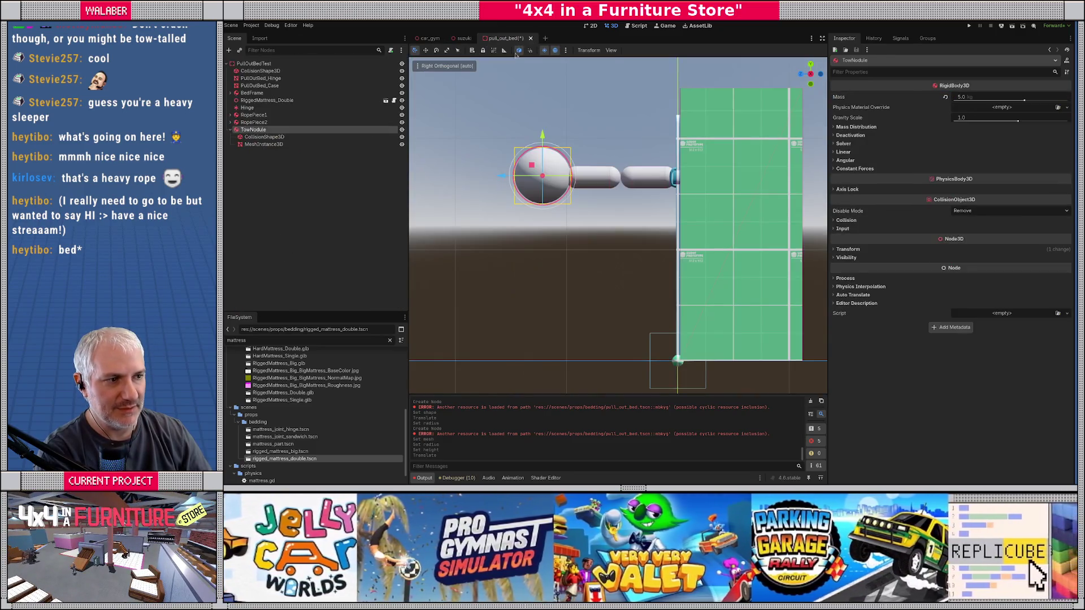
pyautogui.click(273, 137)
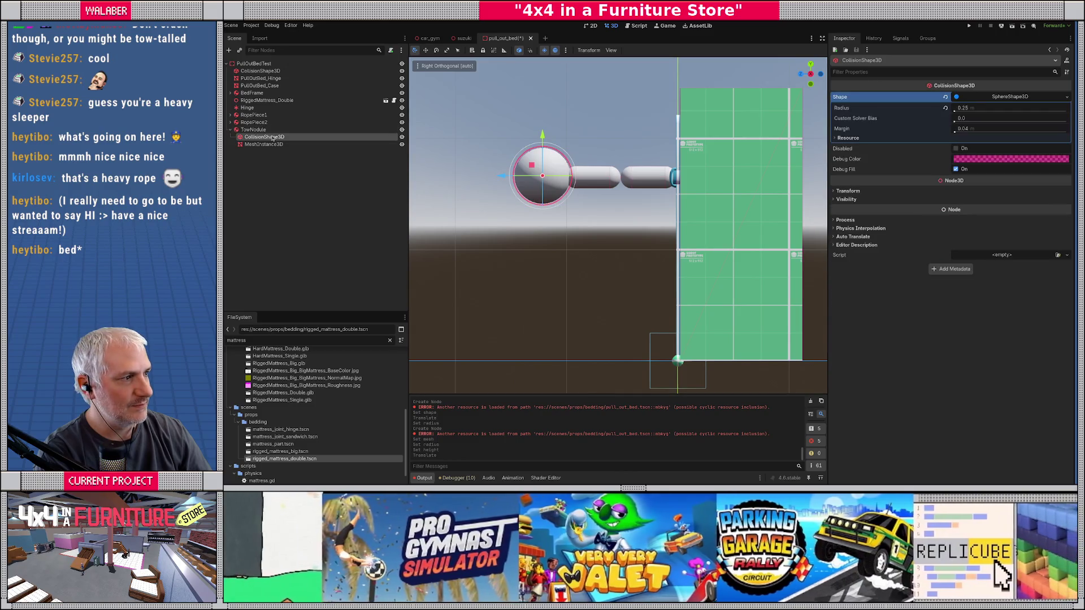
pyautogui.click(270, 145)
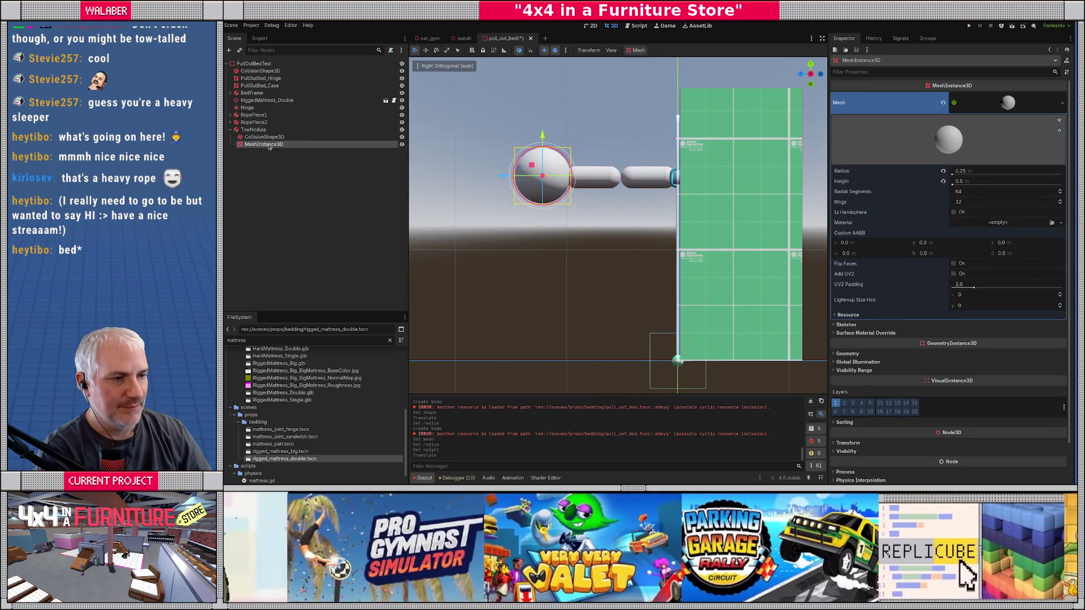
pyautogui.click(252, 131)
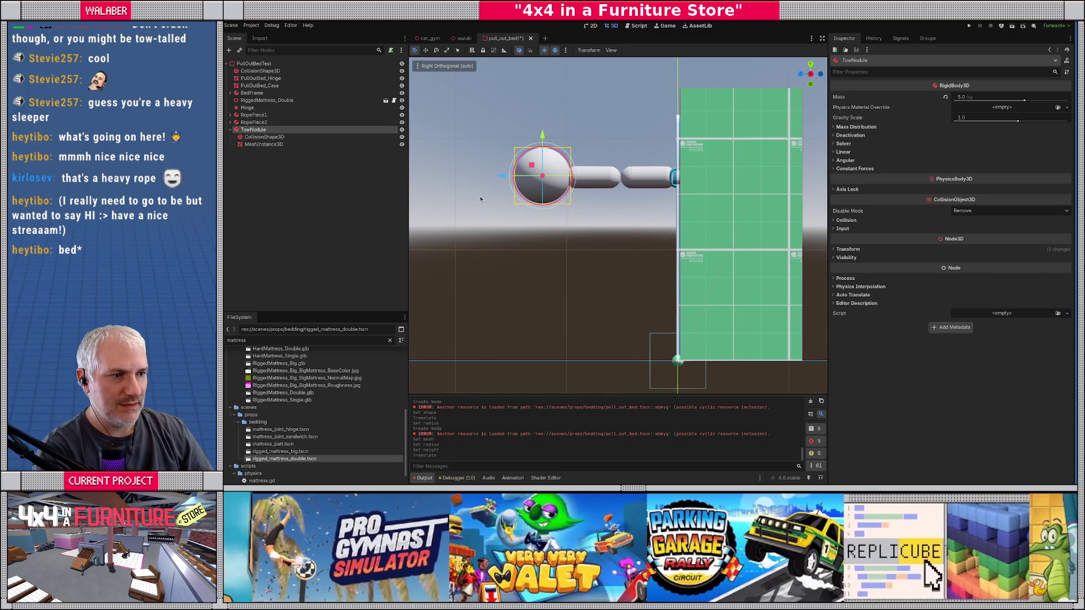
pyautogui.press('g')
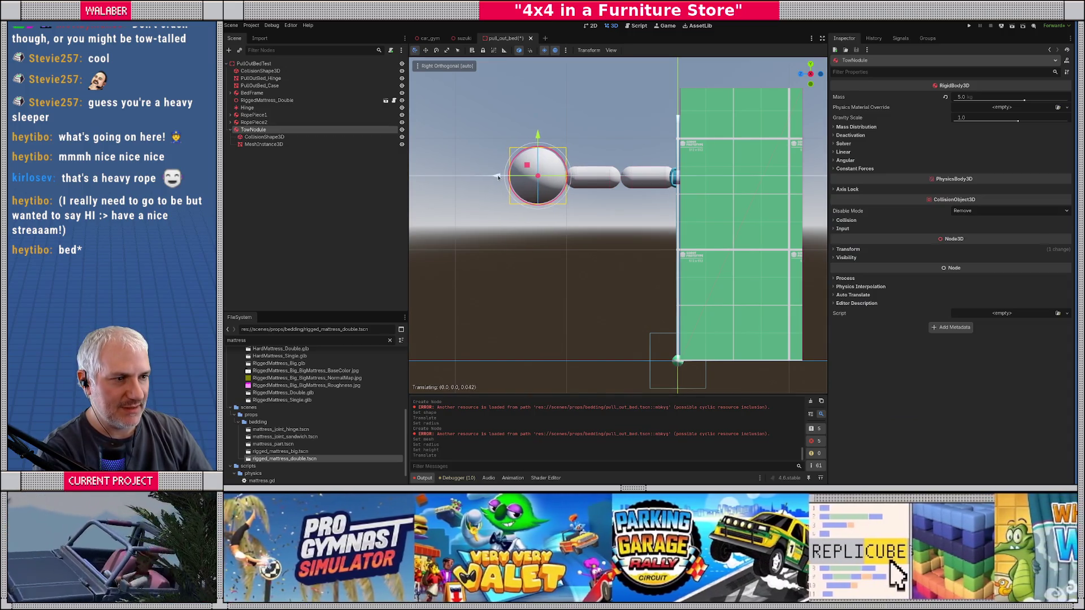
pyautogui.click(498, 178)
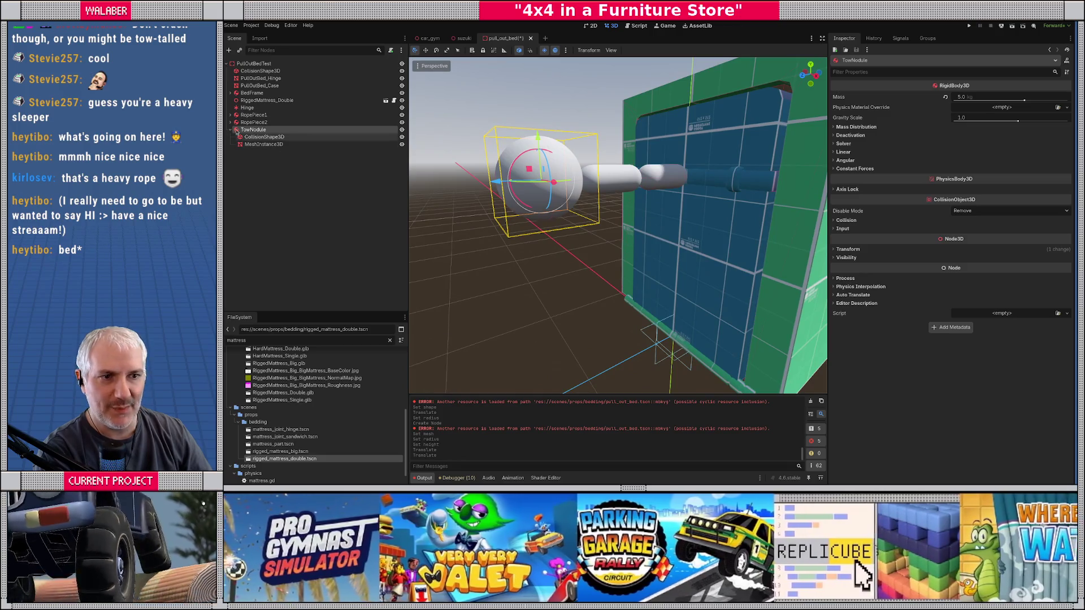
# Collapse TowNodule and begin adding a new child node under PullOutBedTest.
pyautogui.click(231, 130)
pyautogui.rightClick(254, 62)
pyautogui.click(281, 71)
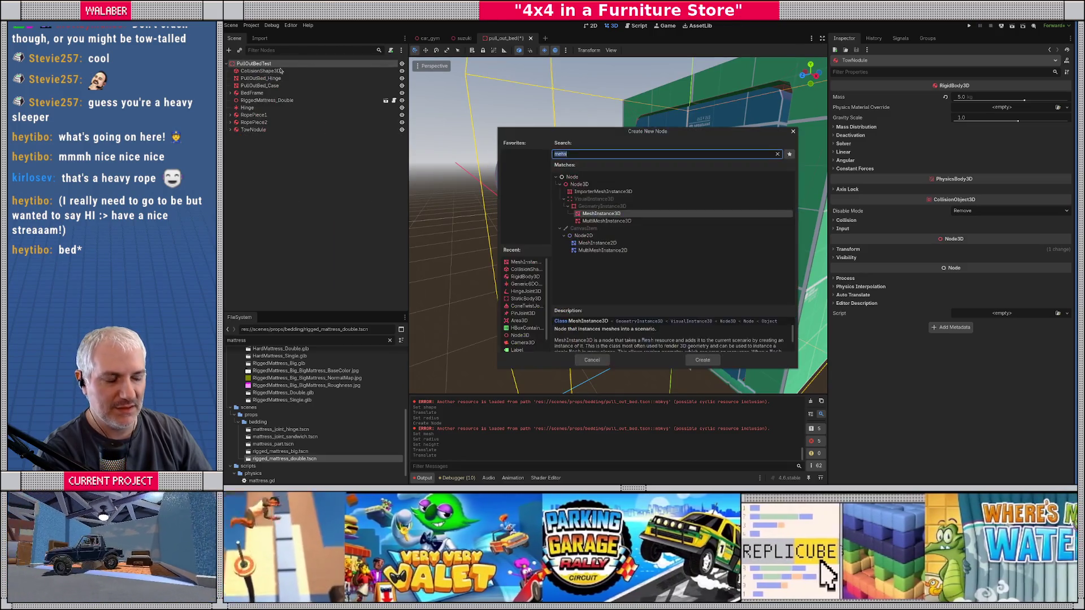
# Add a PinJoint3D and move it up to where the rope meets the bed, viewed side-on.
pyautogui.write('pint')
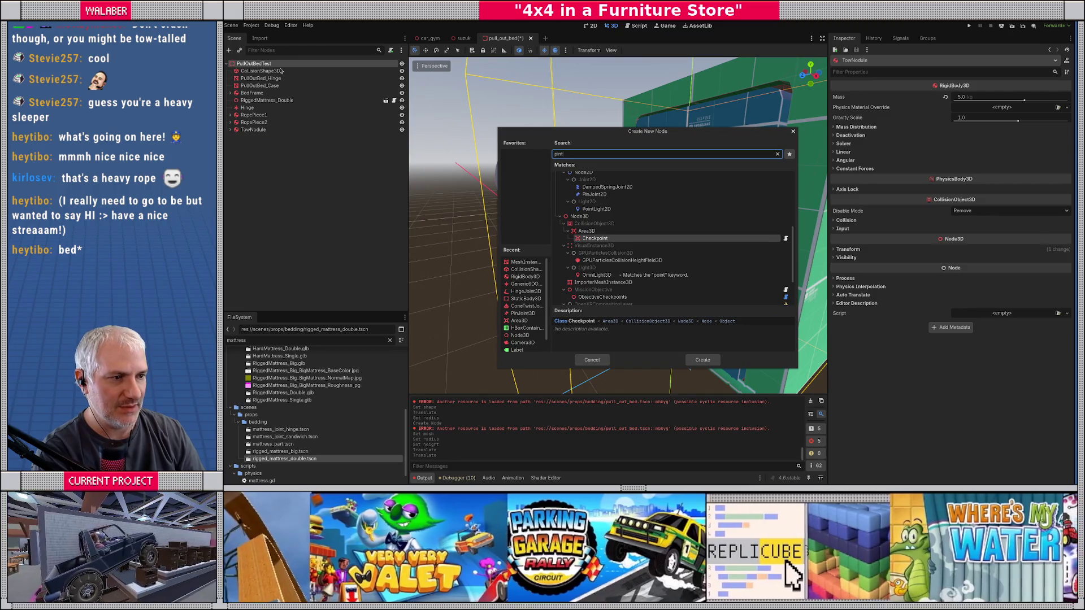
pyautogui.write('join')
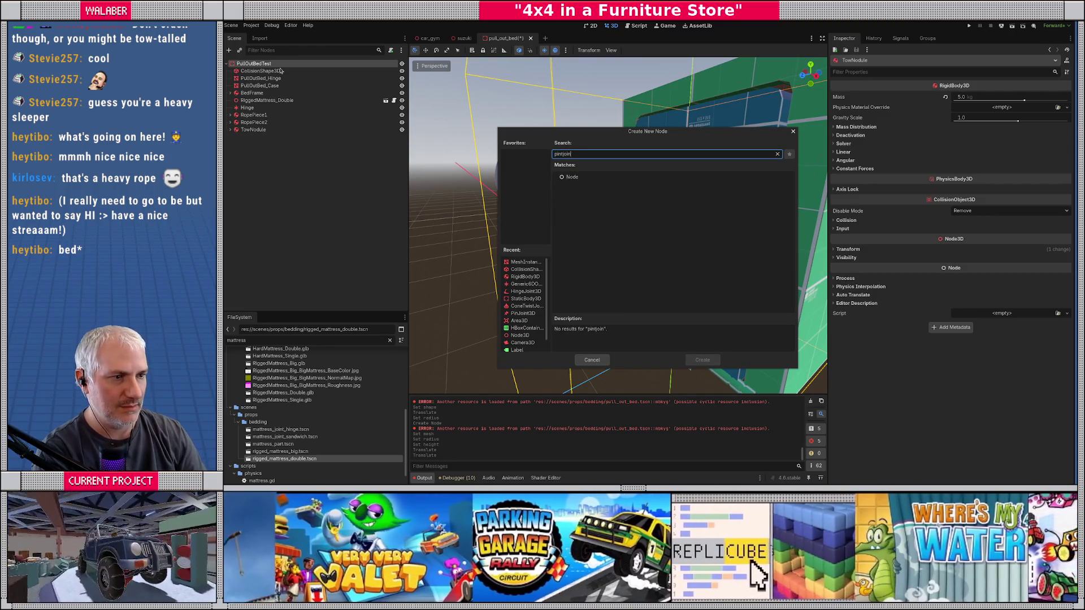
pyautogui.write('pin')
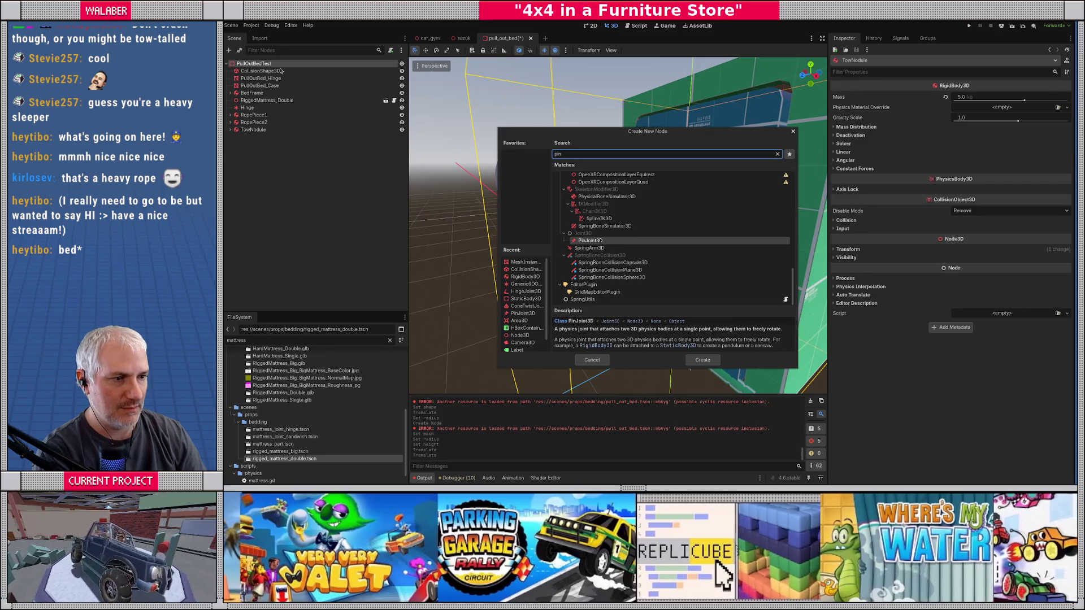
pyautogui.press('Return')
pyautogui.press('KP_3')
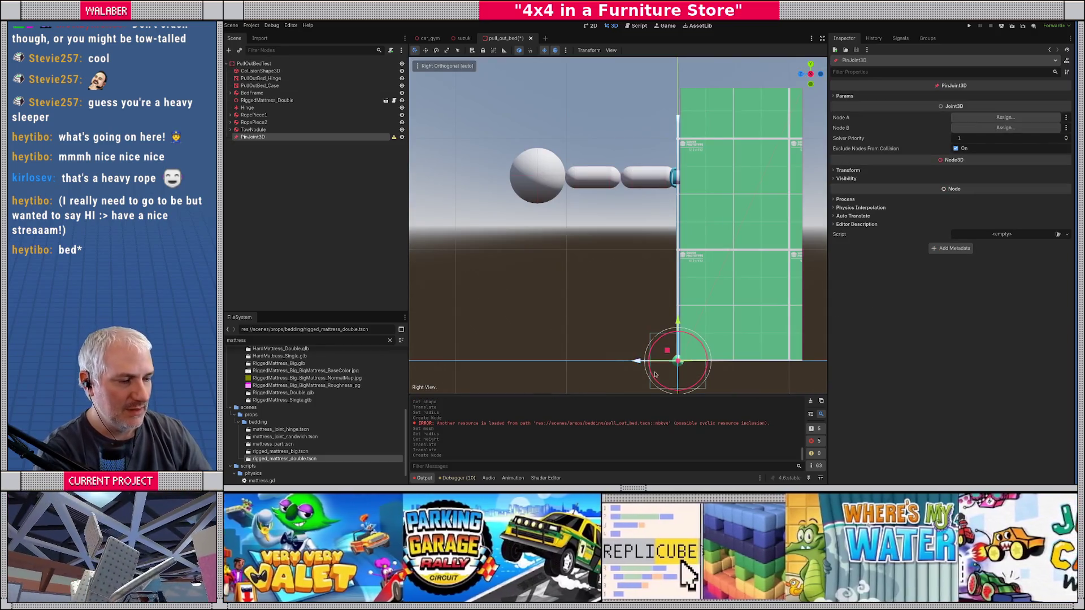
pyautogui.moveTo(677, 321)
pyautogui.mouseDown()
pyautogui.moveTo(670, 148)
pyautogui.moveTo(667, 165)
pyautogui.moveTo(637, 180)
pyautogui.mouseUp()
pyautogui.click(1005, 117)
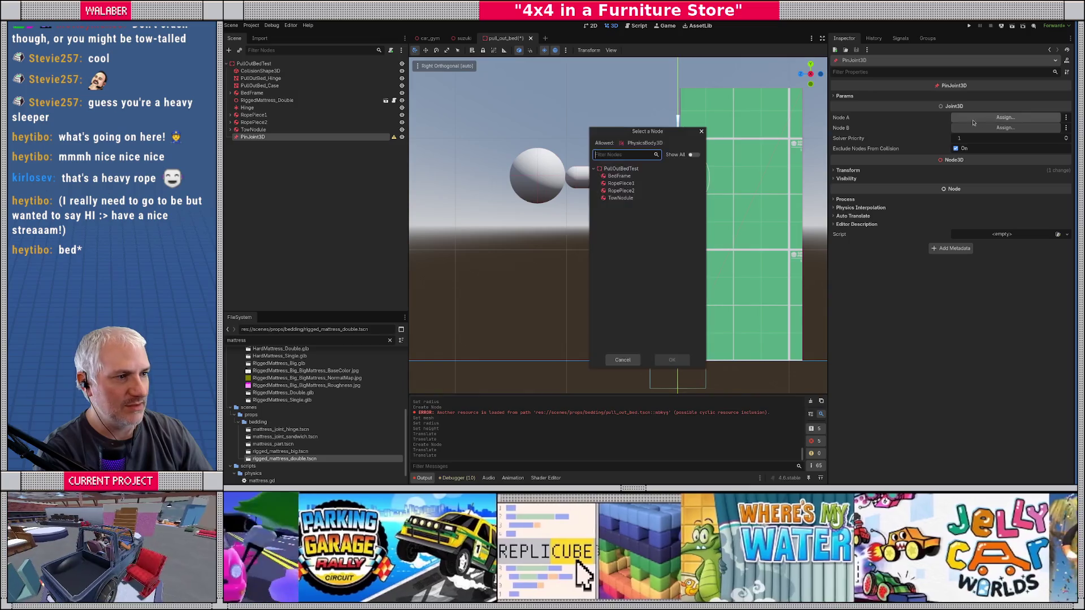
# Set the first pin joint's Node A to BedFrame and Node B to RopePiece1.
pyautogui.click(624, 177)
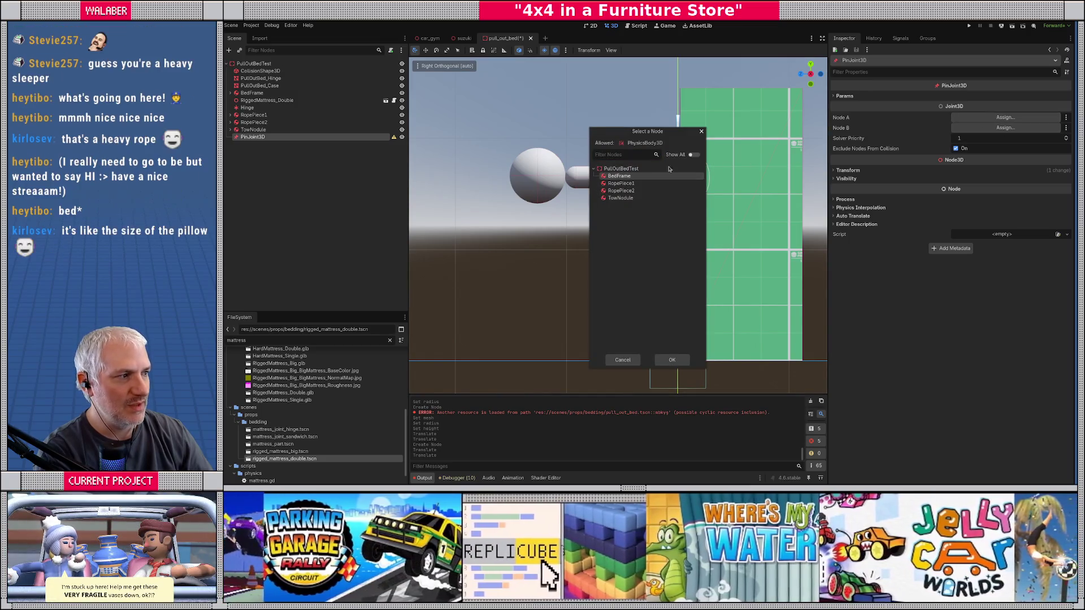
pyautogui.doubleClick(624, 177)
pyautogui.click(1006, 128)
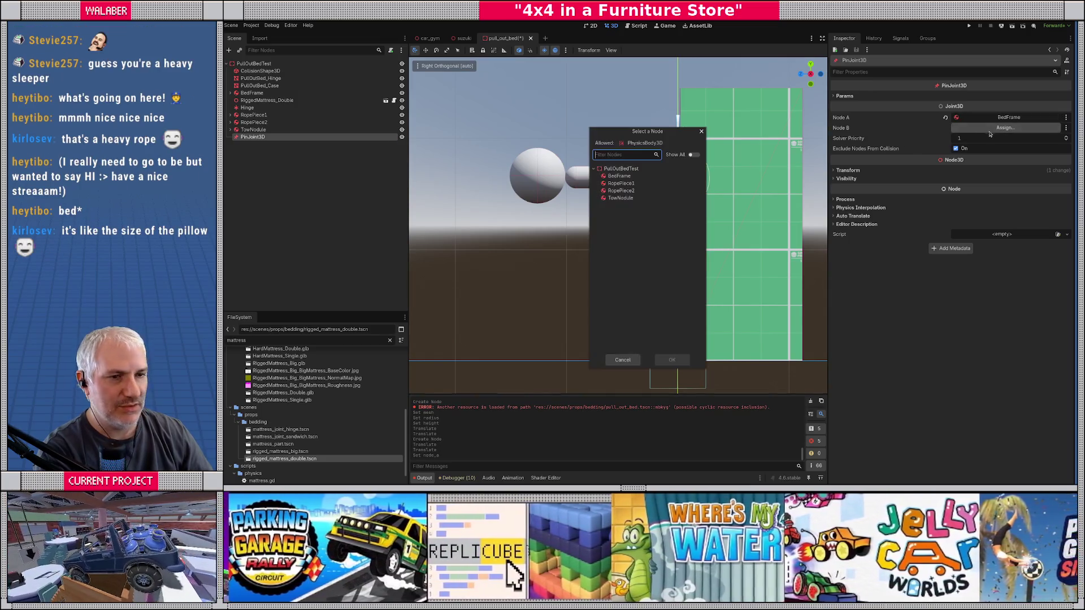
pyautogui.doubleClick(622, 184)
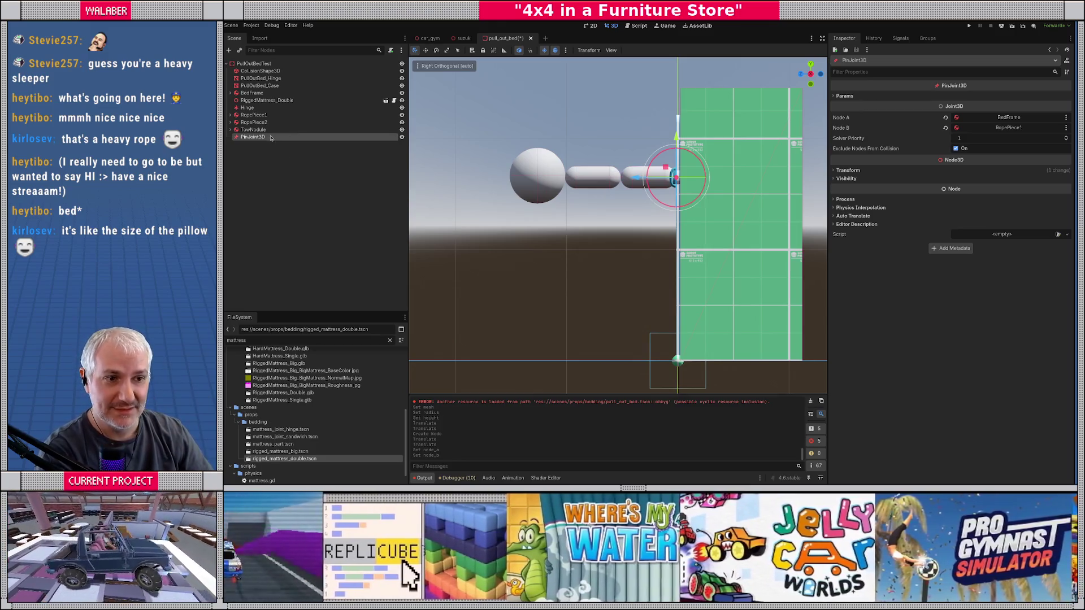
# Duplicate the joint, move it left, and link RopePiece1 to RopePiece2.
pyautogui.hotkey('ctrl', 'd')
pyautogui.moveTo(638, 179); pyautogui.dragTo(583, 180)
pyautogui.click(1009, 117)
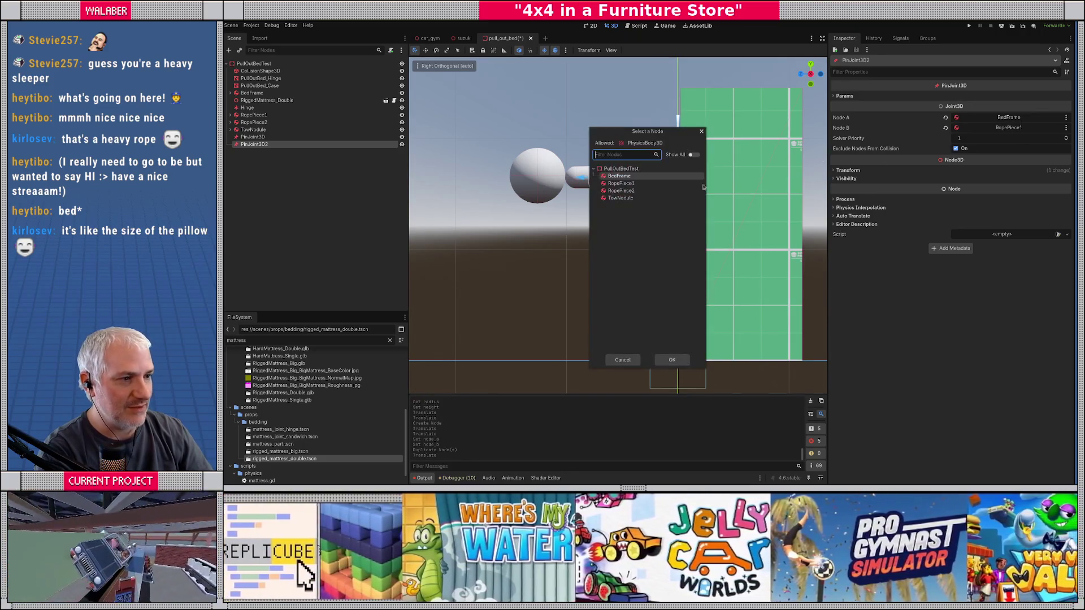
pyautogui.press('Return')
pyautogui.click(1009, 127)
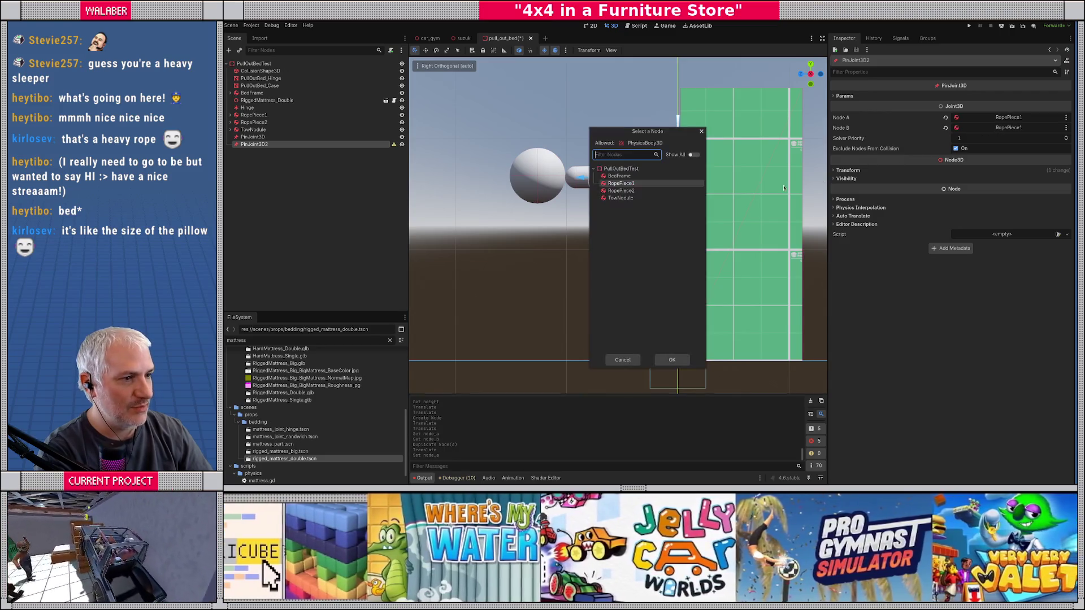
pyautogui.click(627, 192)
pyautogui.press('Return')
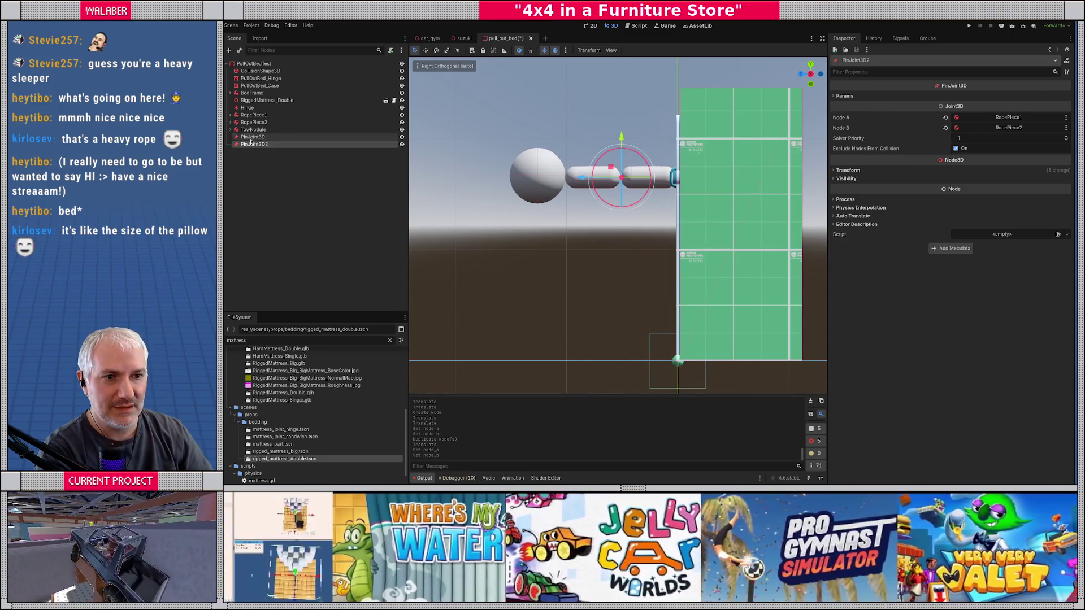
# Add a third pin joint further left linking RopePiece2 to TowNodule, then select TowNodule.
pyautogui.hotkey('ctrl', 'd')
pyautogui.moveTo(582, 177); pyautogui.dragTo(526, 179)
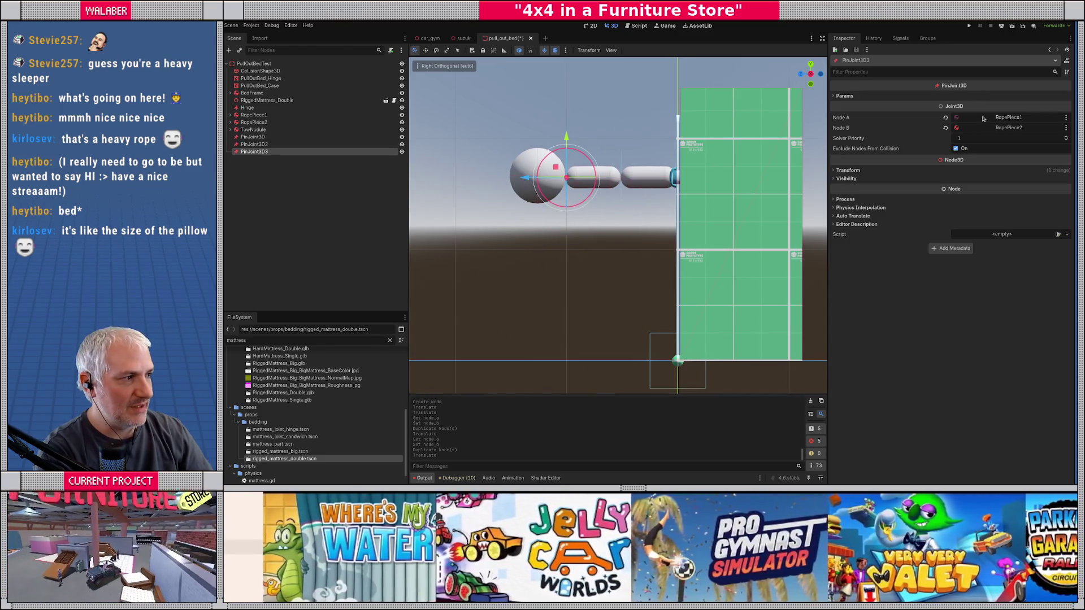
pyautogui.click(983, 118)
pyautogui.press('Down')
pyautogui.press('Return')
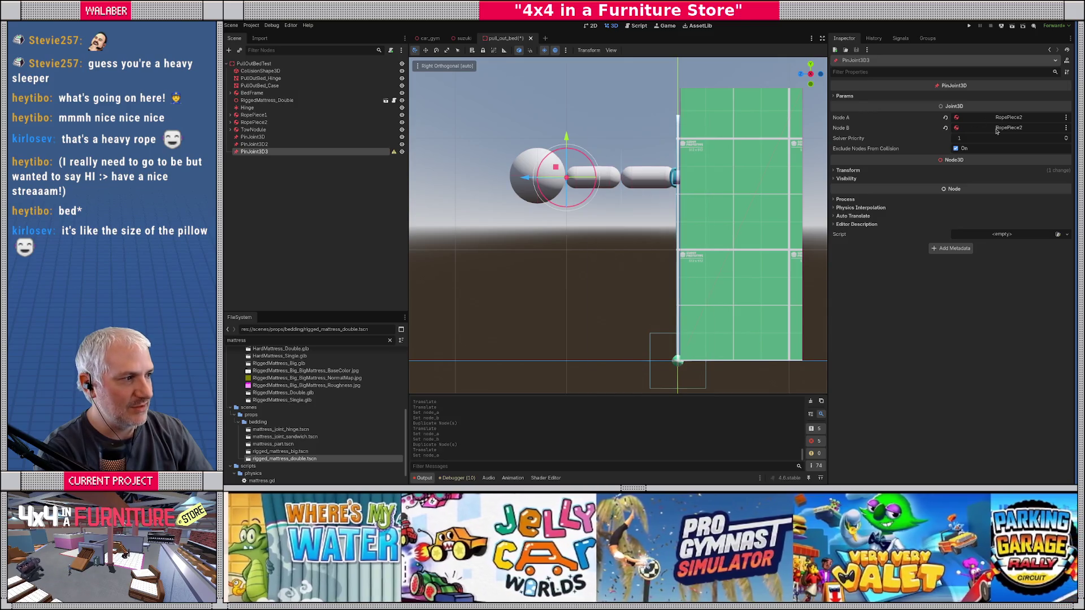
pyautogui.click(996, 129)
pyautogui.doubleClick(601, 196)
pyautogui.click(253, 130)
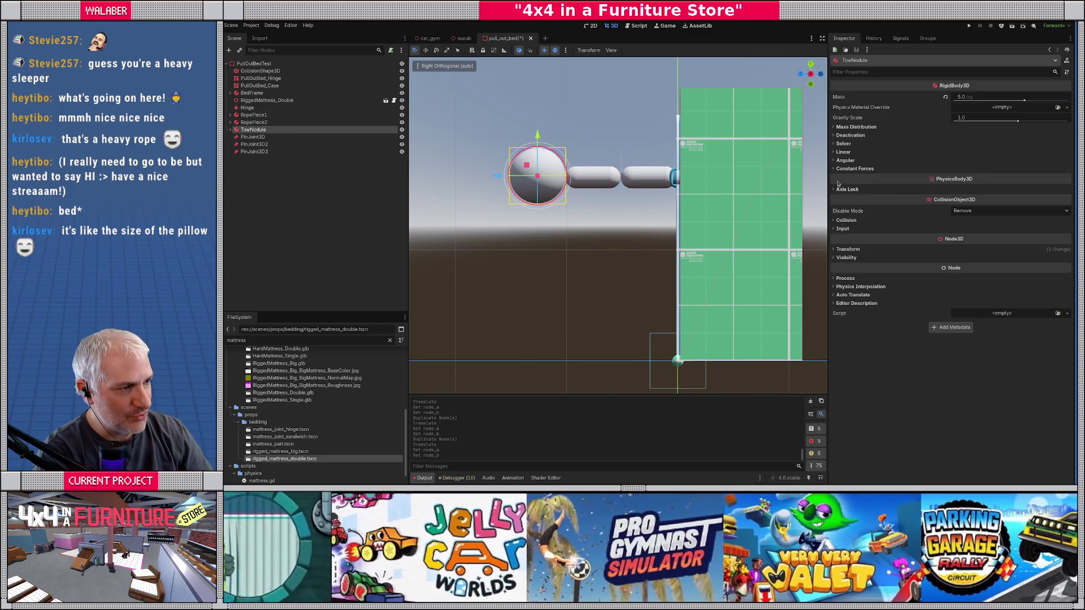
# Move TowNodule from General to the TowTarget layer, masking CarBody, CarTire, Walls, Ground and CarAxle.
pyautogui.click(842, 220)
pyautogui.click(1068, 246)
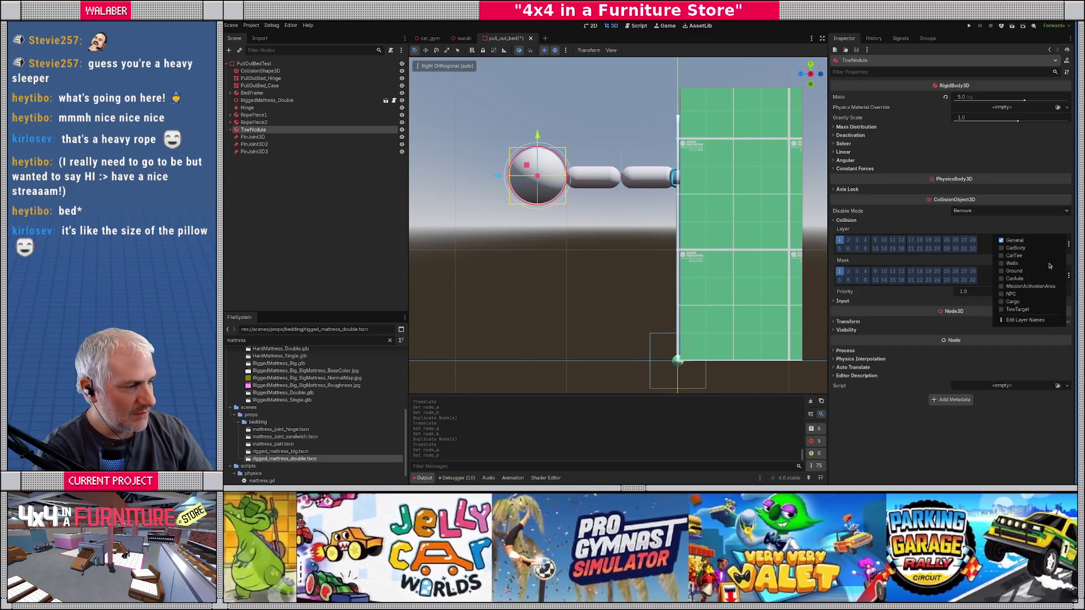
pyautogui.click(1001, 308)
pyautogui.click(1002, 242)
pyautogui.click(1068, 276)
pyautogui.click(1015, 279)
pyautogui.click(1014, 287)
pyautogui.click(1012, 294)
pyautogui.click(1014, 302)
pyautogui.click(1014, 310)
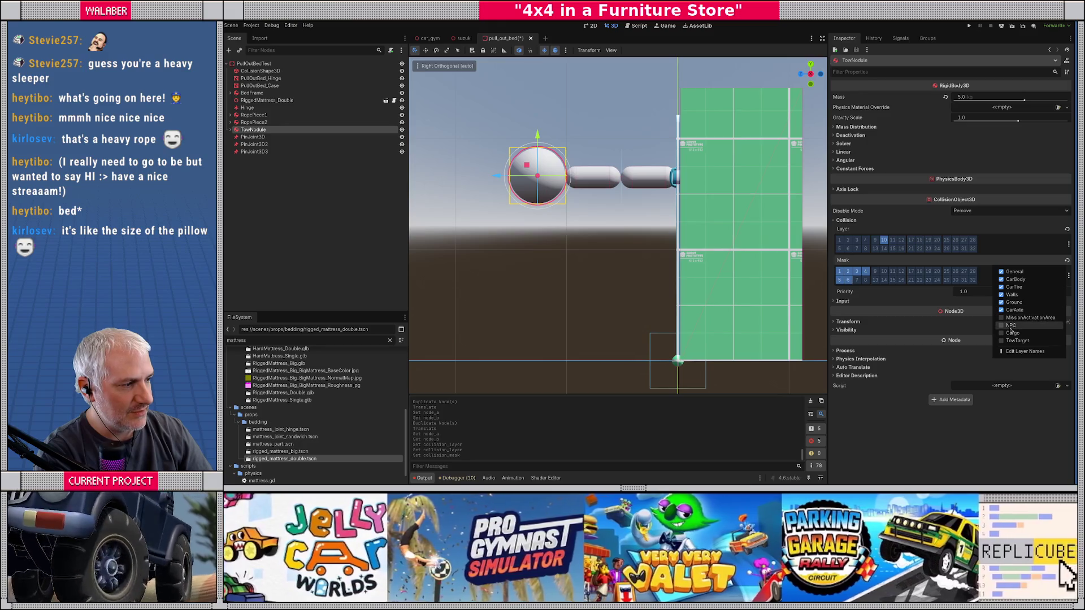
pyautogui.click(282, 149)
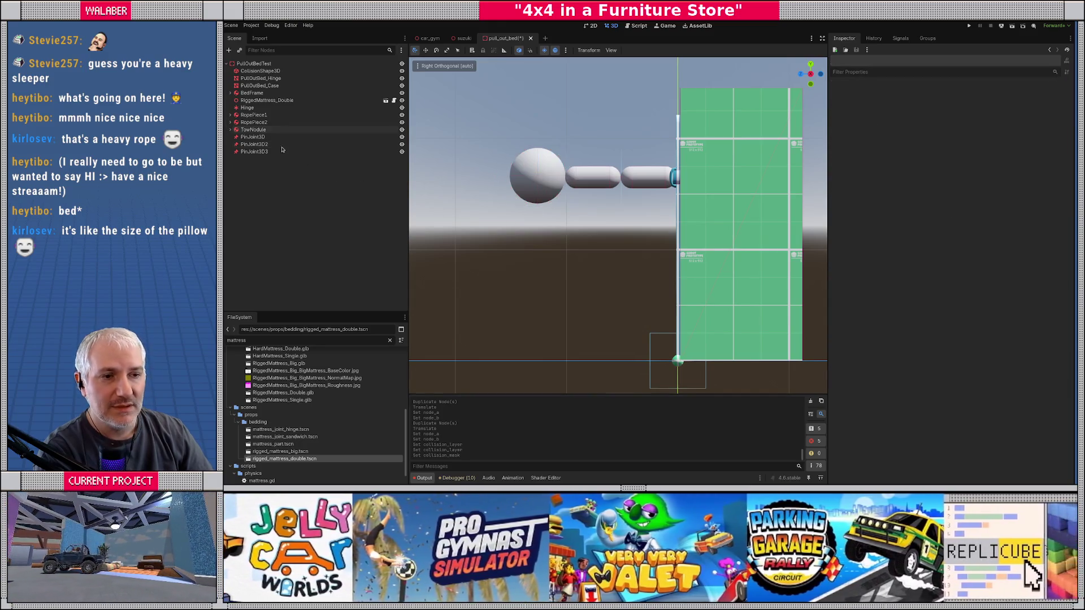
# Give BedFrame and both rope pieces mask CarBody, CarTire, Walls, Ground, CarAxle, NPC, Cargo, TowTarget.
pyautogui.click(255, 122)
pyautogui.keyDown('shift'); pyautogui.click(256, 115); pyautogui.keyUp('shift')
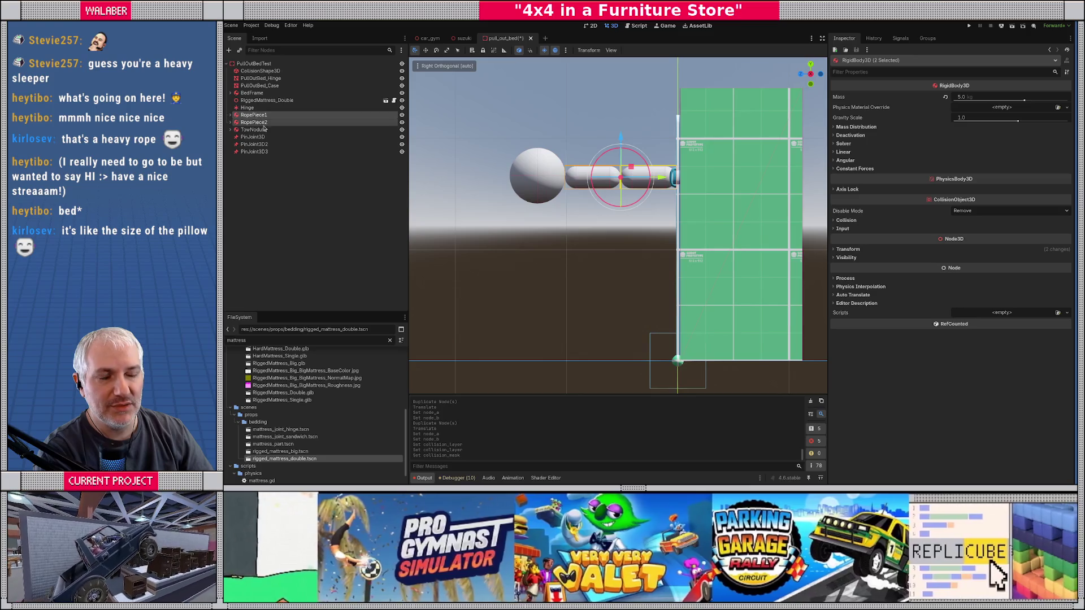
pyautogui.keyDown('ctrl'); pyautogui.click(252, 93); pyautogui.keyUp('ctrl')
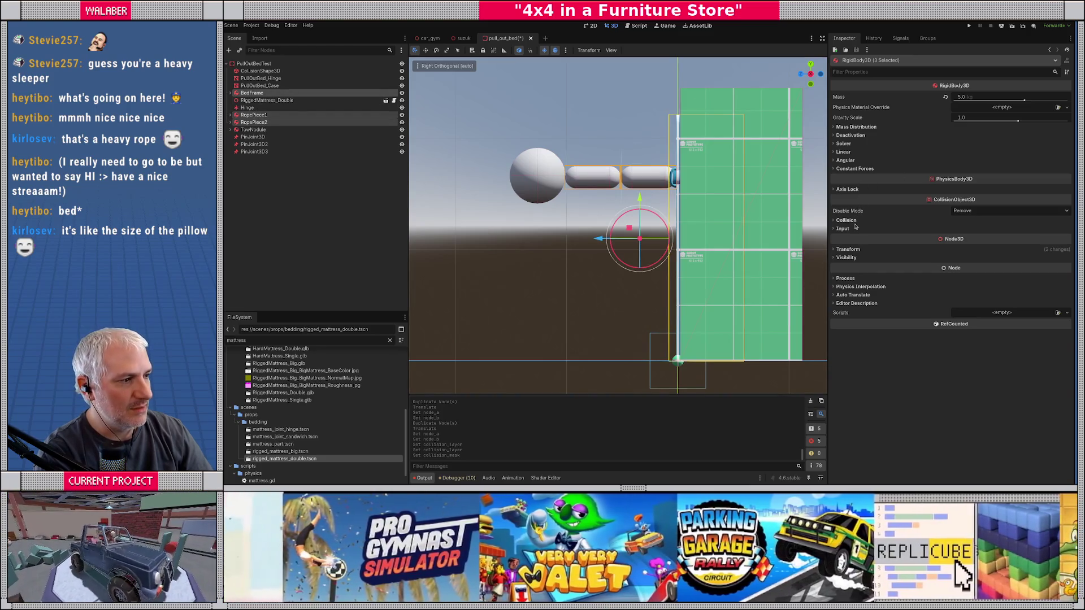
pyautogui.click(847, 221)
pyautogui.click(1070, 276)
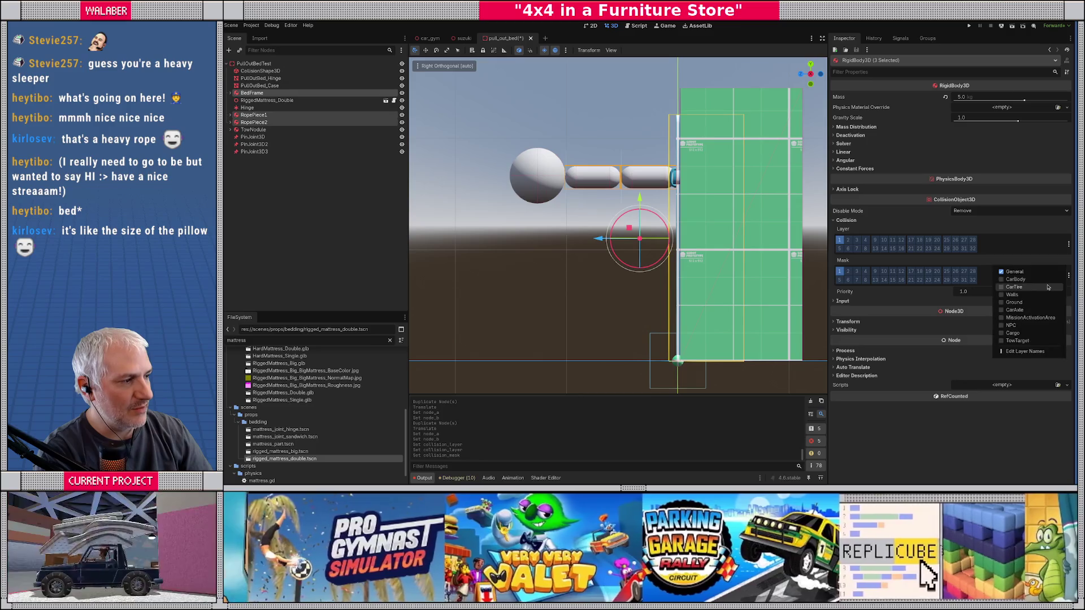
pyautogui.click(1023, 280)
pyautogui.click(1023, 286)
pyautogui.click(1020, 294)
pyautogui.click(1020, 303)
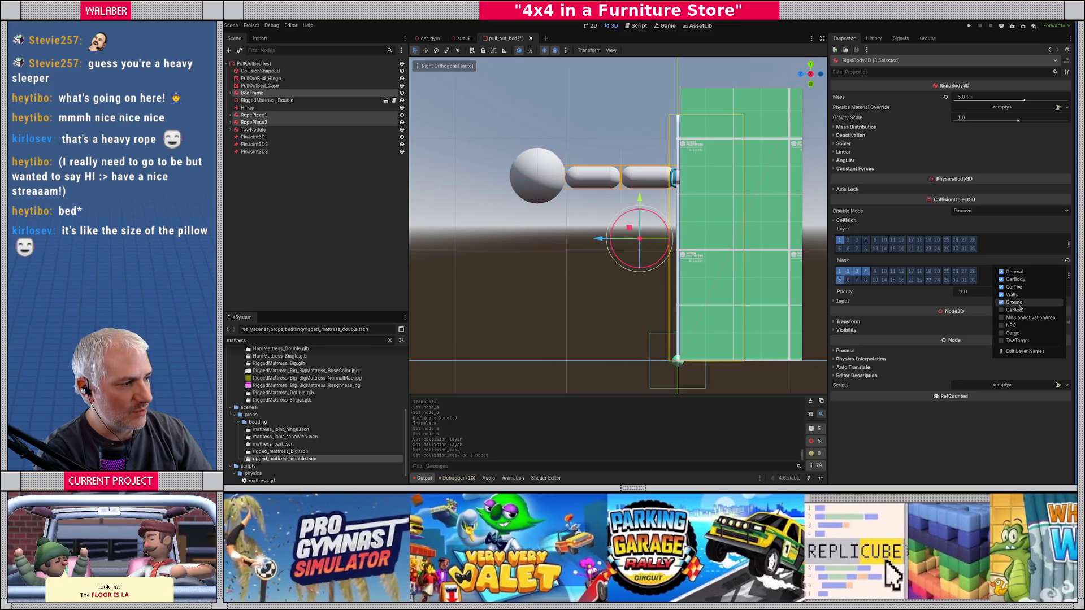
pyautogui.click(1019, 311)
pyautogui.click(1017, 326)
pyautogui.click(1017, 334)
pyautogui.click(1016, 342)
# Save the pull-out bed scene and return to car_gym.
pyautogui.hotkey('ctrl', 's')
pyautogui.click(465, 215)
pyautogui.moveTo(464, 215); pyautogui.dragTo(616, 233)
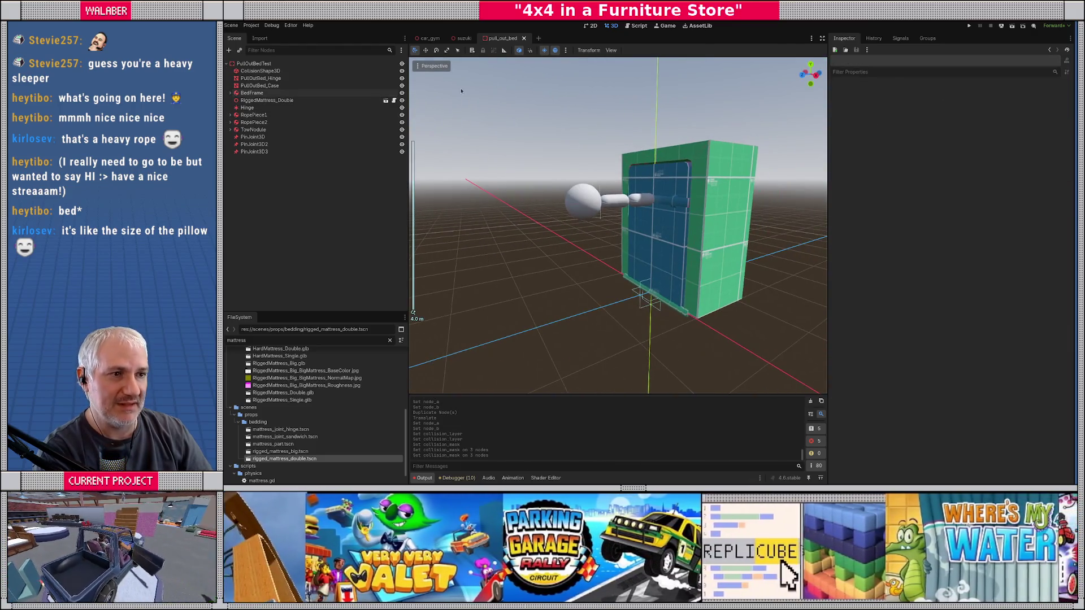
pyautogui.click(428, 39)
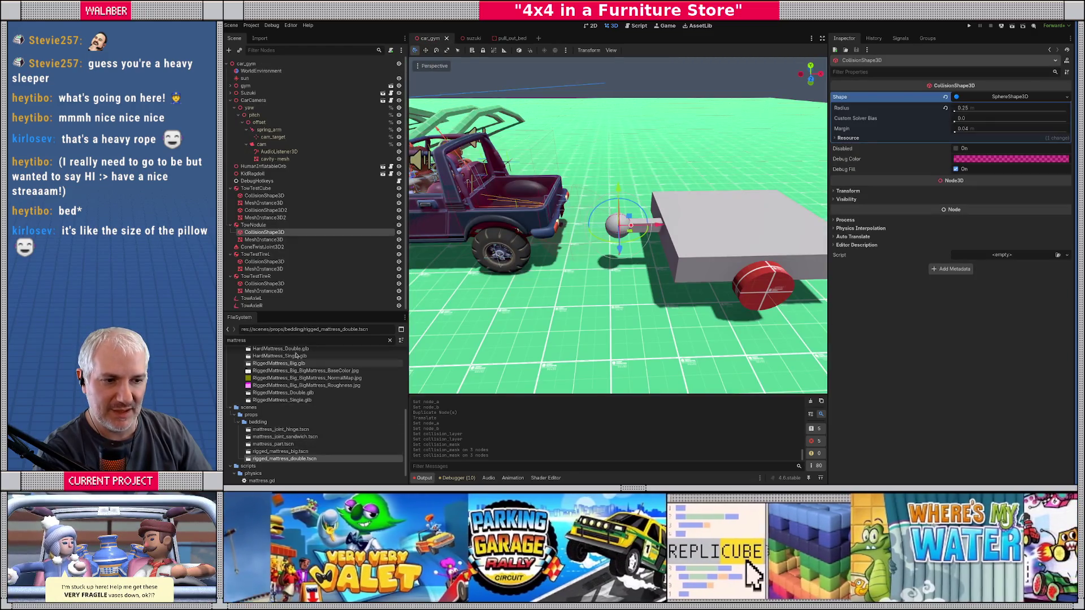
# Place the pull-out bed prop into car_gym beside the wall and view it in perspective.
pyautogui.write('pull')
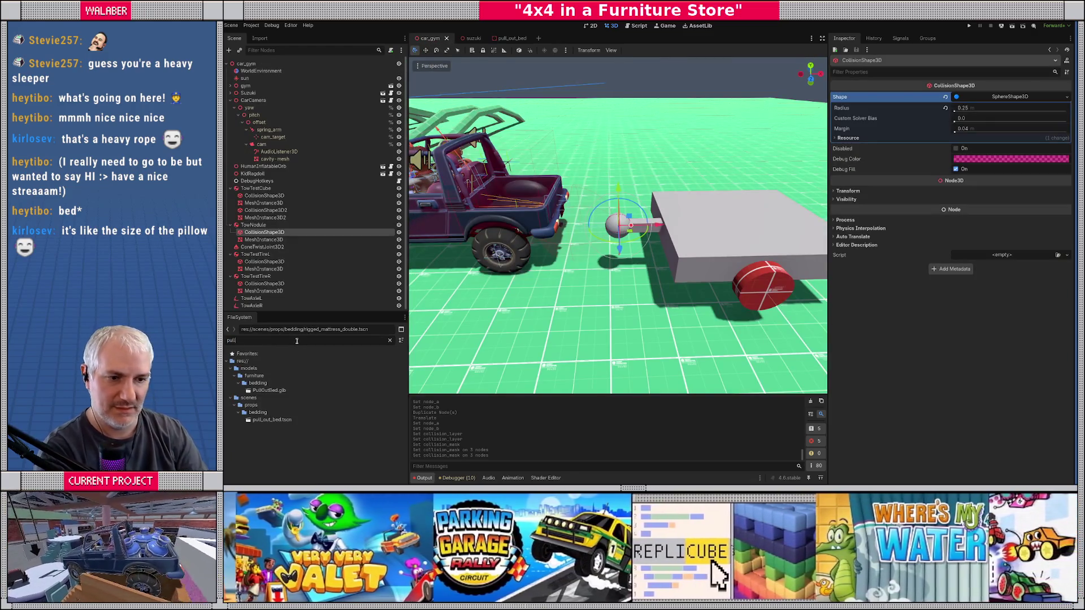
pyautogui.moveTo(271, 420)
pyautogui.mouseDown()
pyautogui.moveTo(621, 232)
pyautogui.moveTo(616, 170)
pyautogui.mouseUp()
pyautogui.press('f')
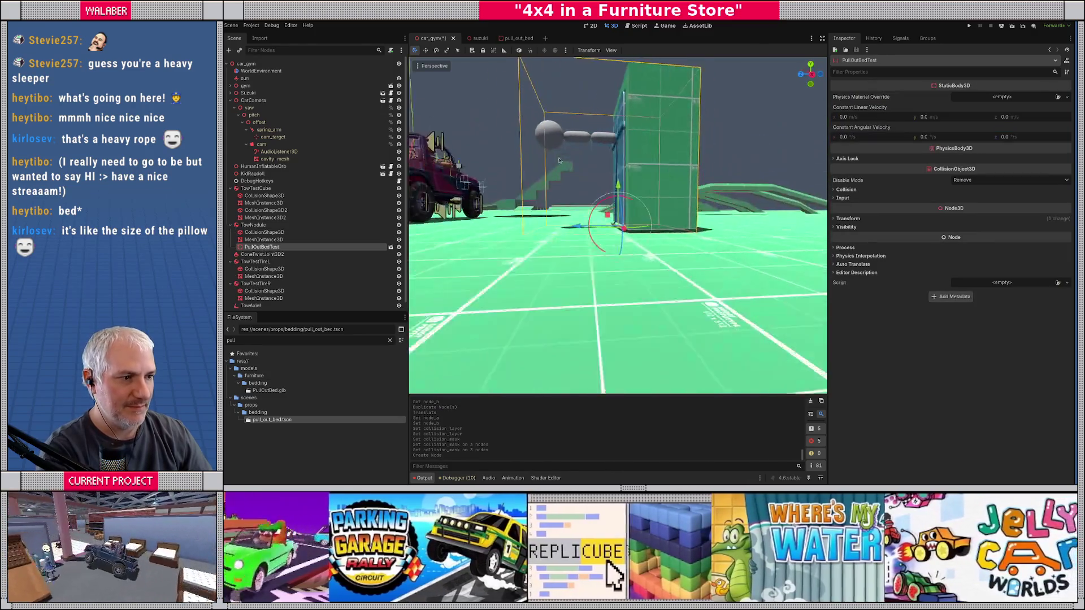
pyautogui.press('KP_1')
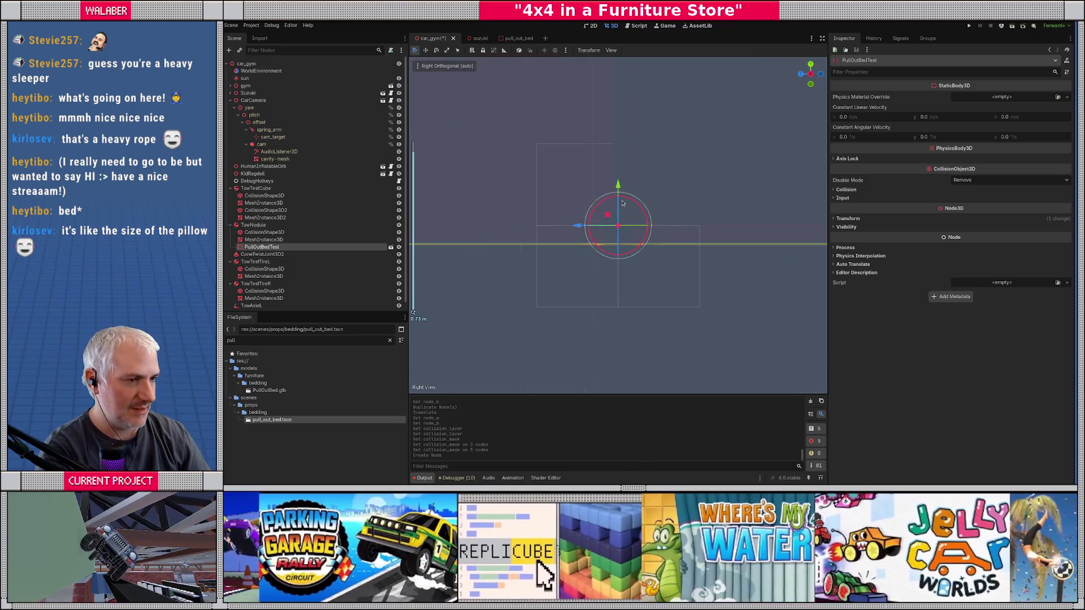
pyautogui.moveTo(623, 203)
pyautogui.mouseDown()
pyautogui.moveTo(609, 210)
pyautogui.moveTo(618, 189)
pyautogui.mouseUp()
pyautogui.scroll(-5, 579, 232)
# Check the bed's placement around the running game, then stop the play-test.
pyautogui.moveTo(580, 230)
pyautogui.mouseDown()
pyautogui.moveTo(543, 242)
pyautogui.moveTo(567, 246)
pyautogui.mouseUp()
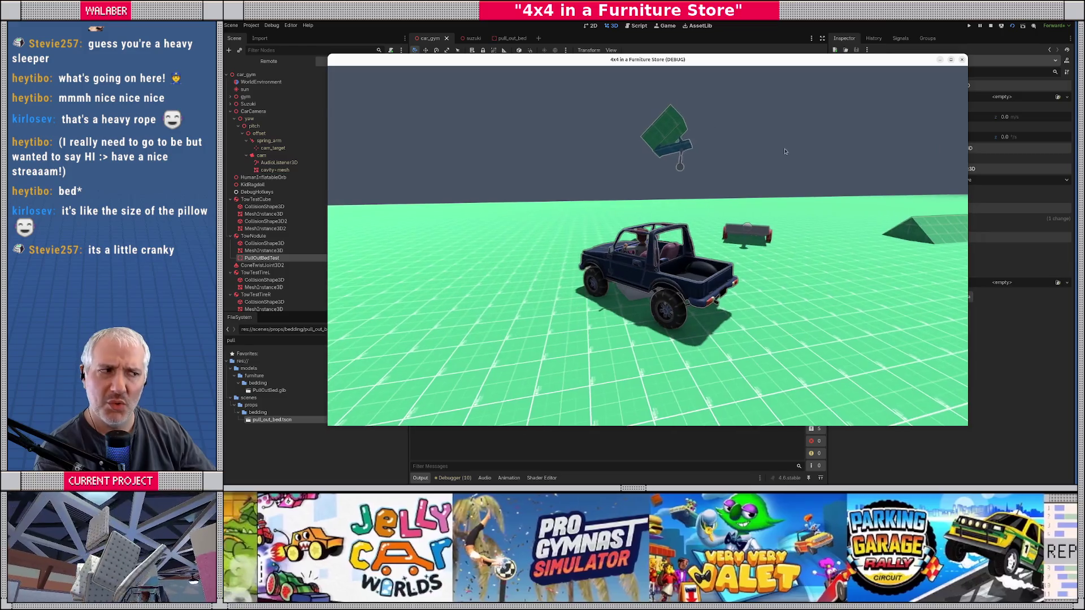
pyautogui.click(990, 26)
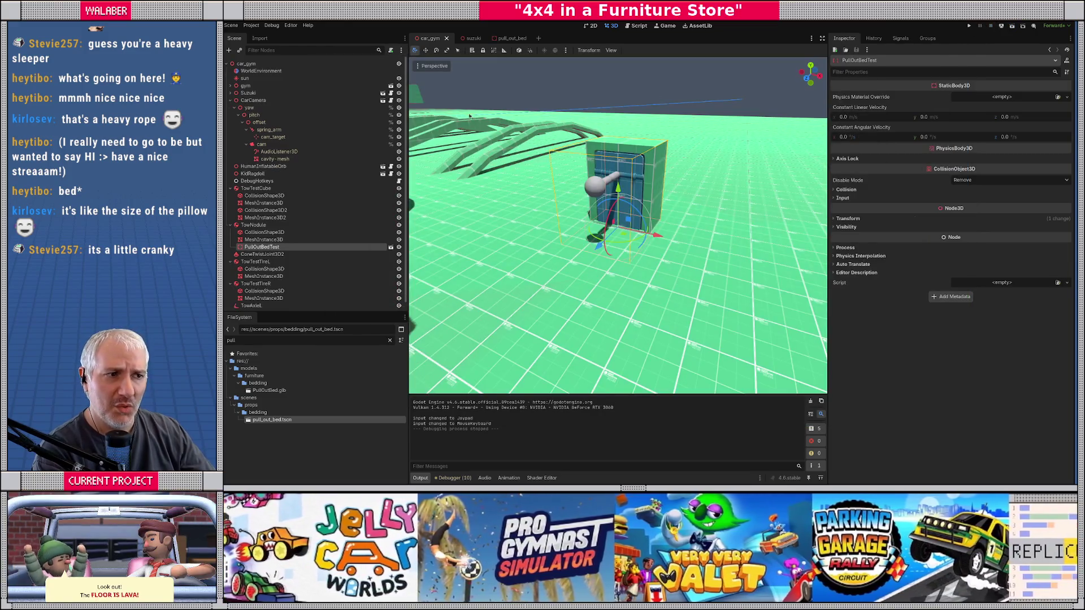
# In pull_out_bed, change the PullOutBedTest root node's type to Node3D.
pyautogui.click(505, 37)
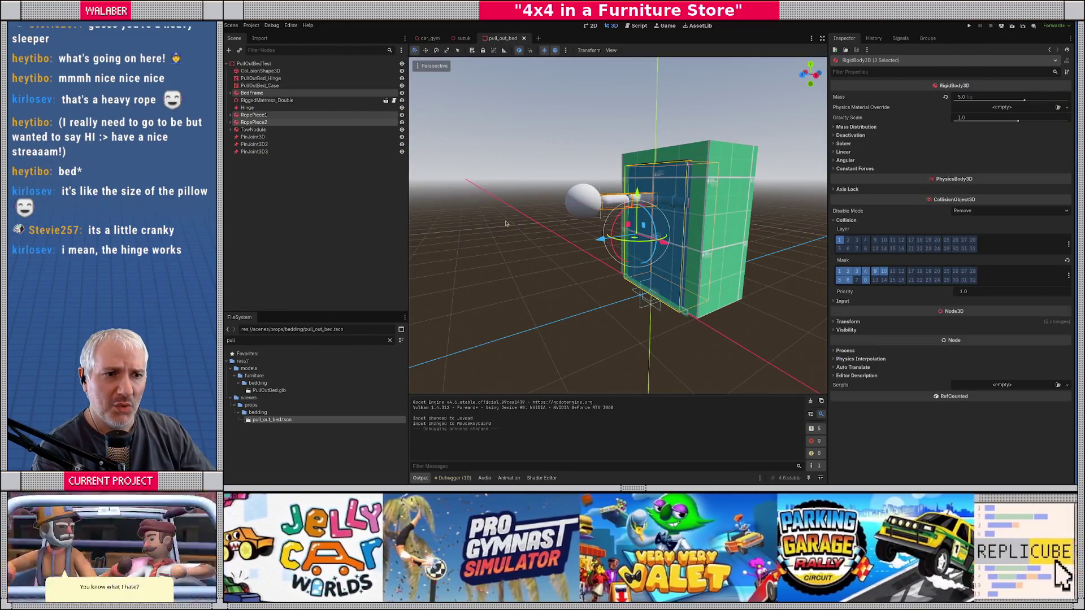
pyautogui.moveTo(602, 278)
pyautogui.mouseDown()
pyautogui.moveTo(621, 265)
pyautogui.moveTo(610, 294)
pyautogui.moveTo(588, 277)
pyautogui.mouseUp()
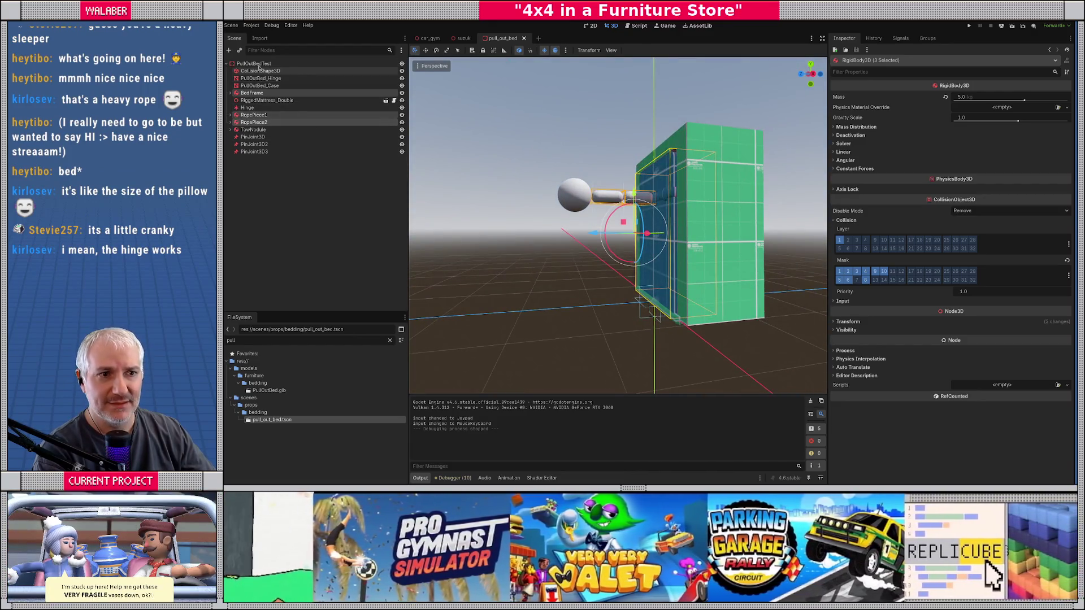
pyautogui.click(258, 64)
pyautogui.click(261, 71)
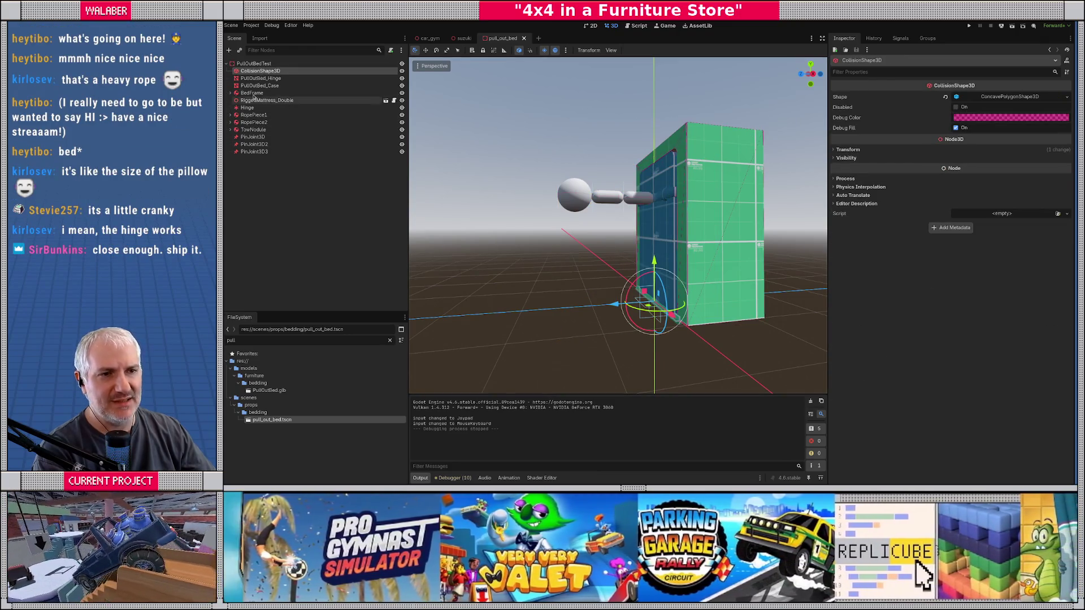
pyautogui.click(247, 65)
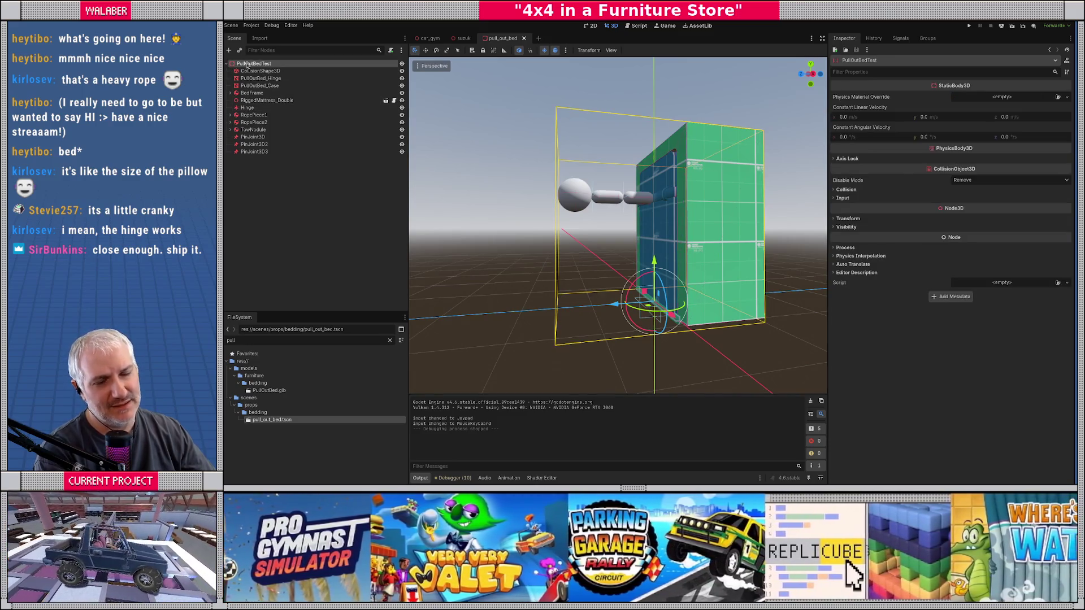
pyautogui.rightClick(247, 65)
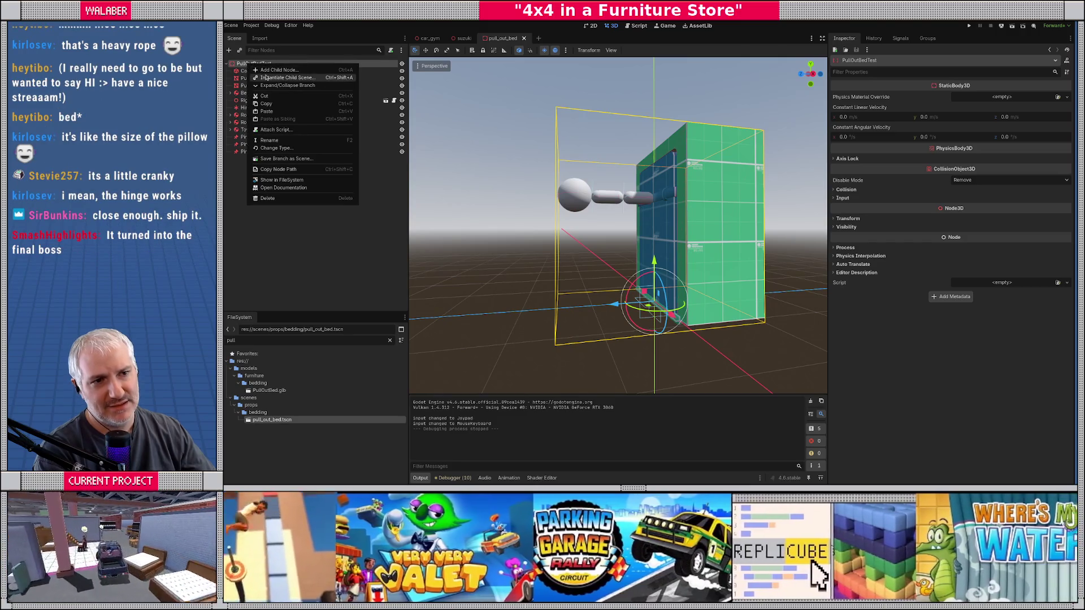
pyautogui.click(281, 150)
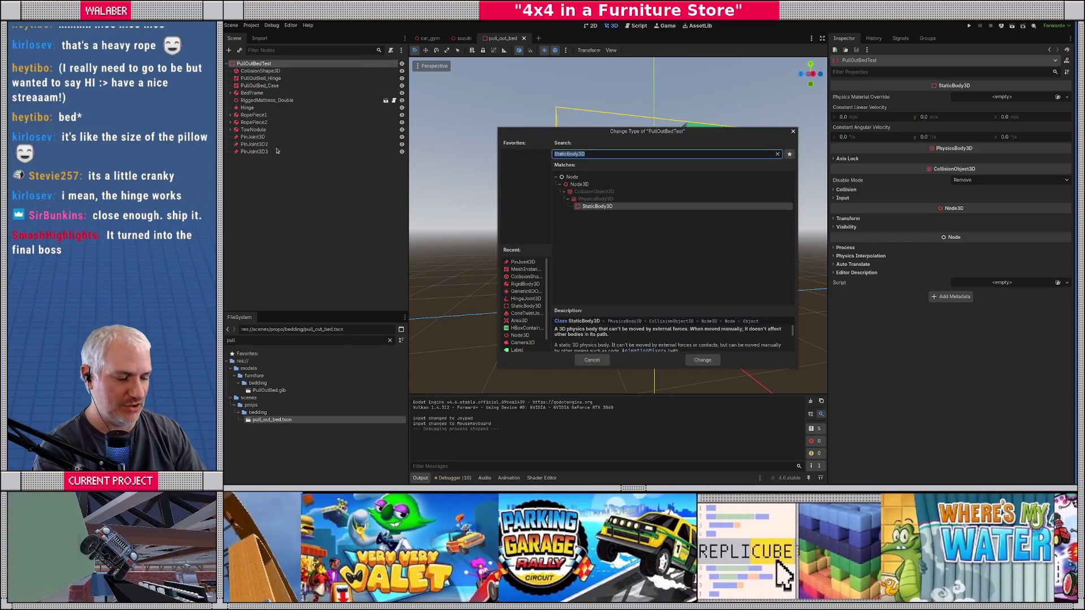
pyautogui.write('node3')
pyautogui.press('Return')
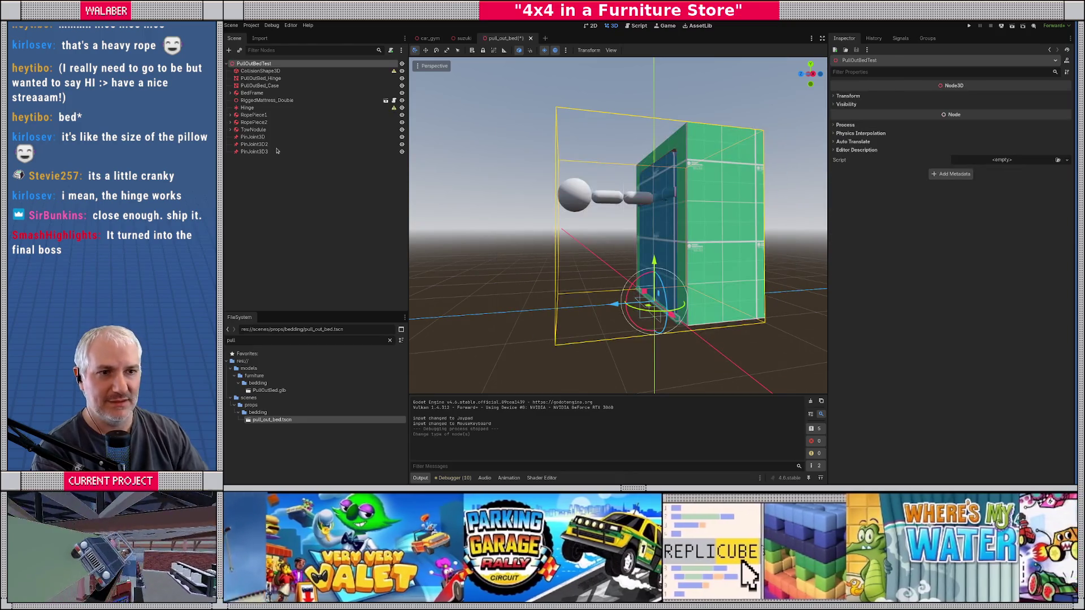
# Add a StaticBody3D named BedCase containing CollisionShape3D, PullOutBed_Hinge and PullOutBed_Case.
pyautogui.rightClick(251, 63)
pyautogui.click(281, 68)
pyautogui.write('staticbody3d')
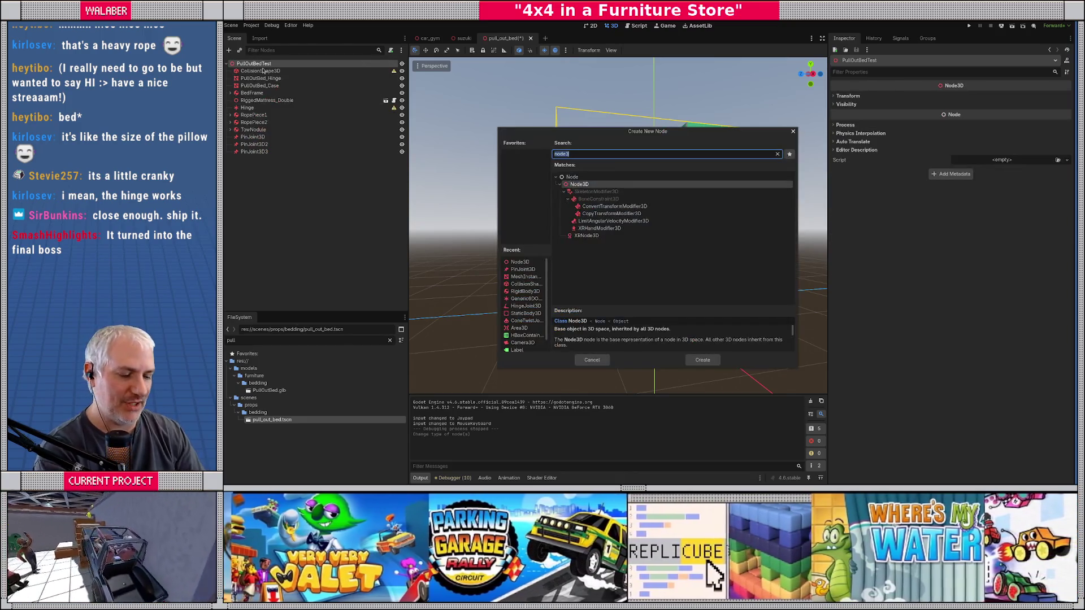
pyautogui.press('Return')
pyautogui.moveTo(263, 70); pyautogui.dragTo(257, 159)
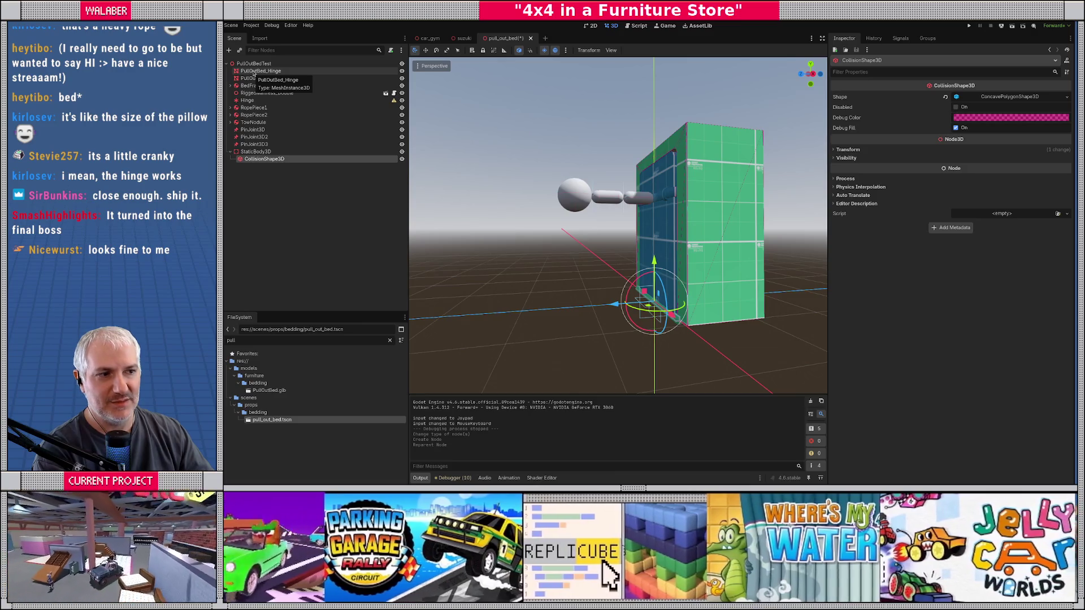
pyautogui.click(254, 71)
pyautogui.keyDown('shift'); pyautogui.click(254, 78); pyautogui.keyUp('shift')
pyautogui.moveTo(255, 78)
pyautogui.mouseDown()
pyautogui.moveTo(257, 152)
pyautogui.moveTo(260, 77)
pyautogui.mouseUp()
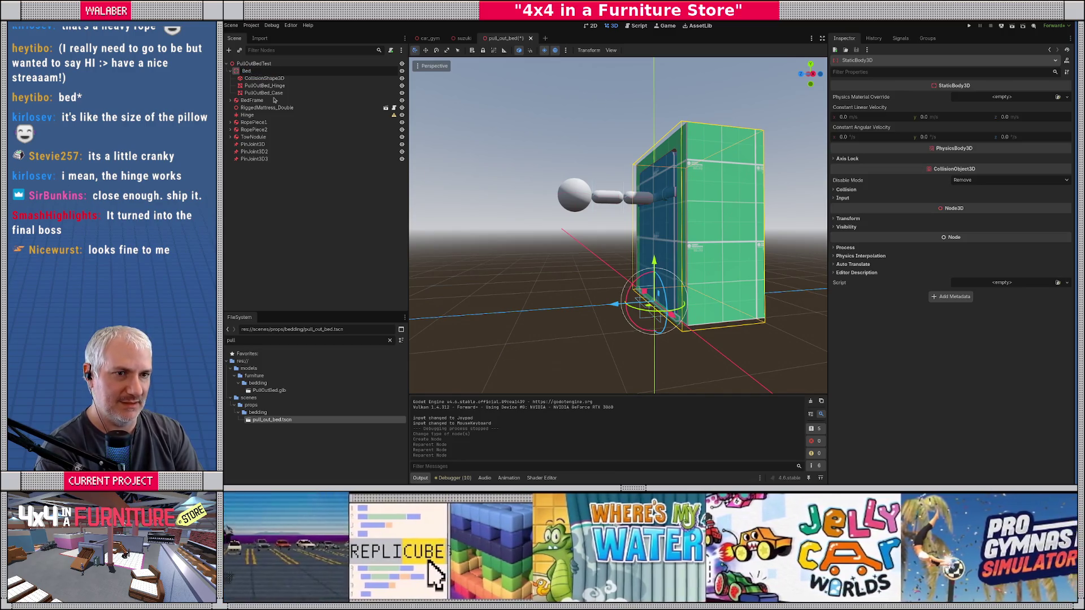
pyautogui.write('Case')
pyautogui.press('Return')
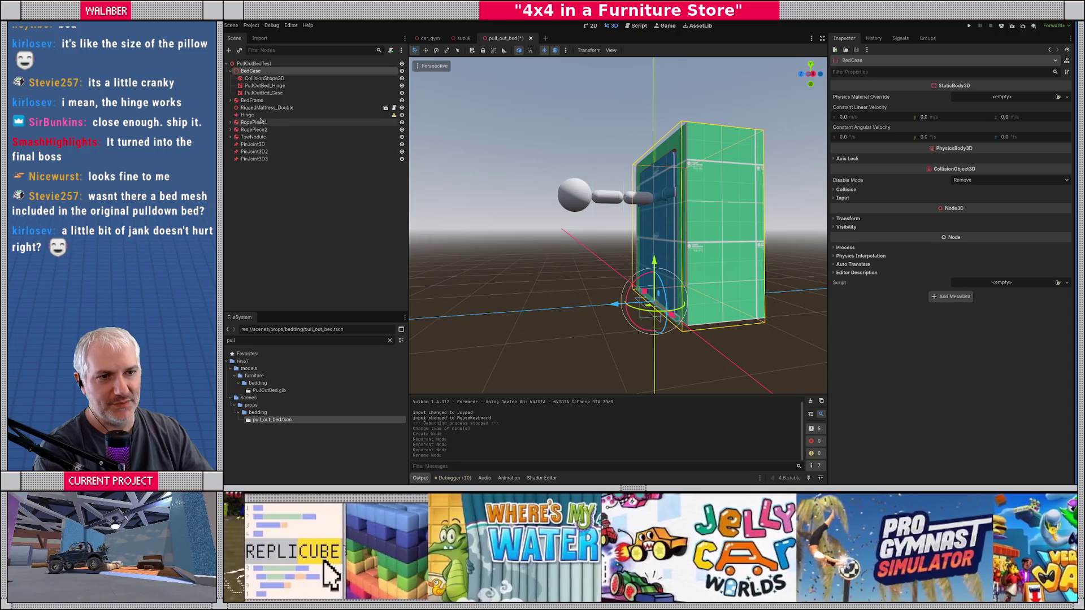
# Set the Hinge joint's Node A to BedCase and save the scene.
pyautogui.click(231, 72)
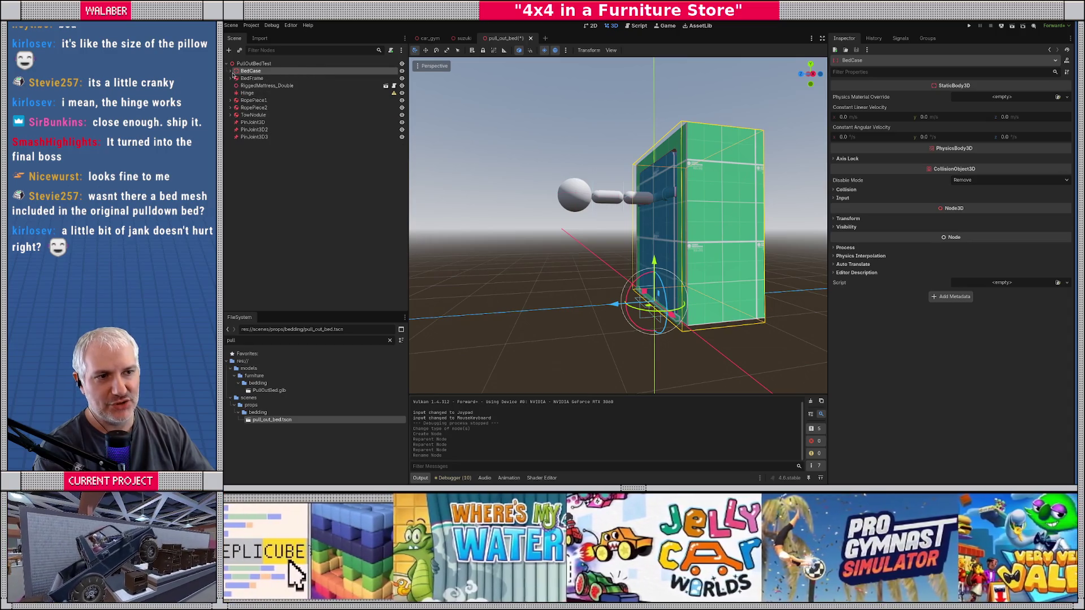
pyautogui.click(255, 93)
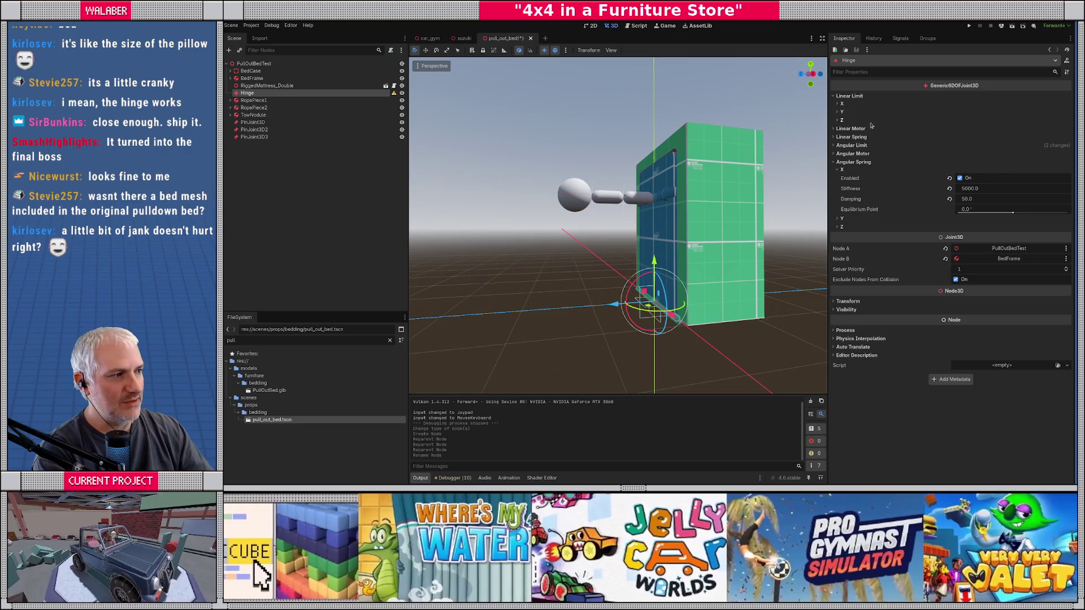
pyautogui.click(1005, 249)
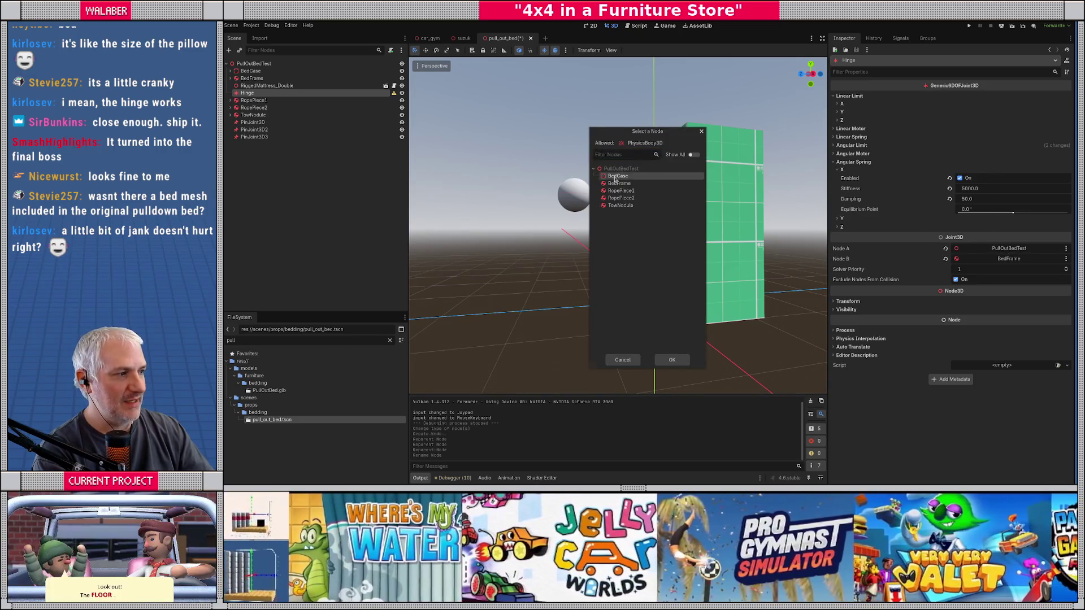
pyautogui.doubleClick(627, 179)
pyautogui.click(254, 185)
pyautogui.hotkey('ctrl', 's')
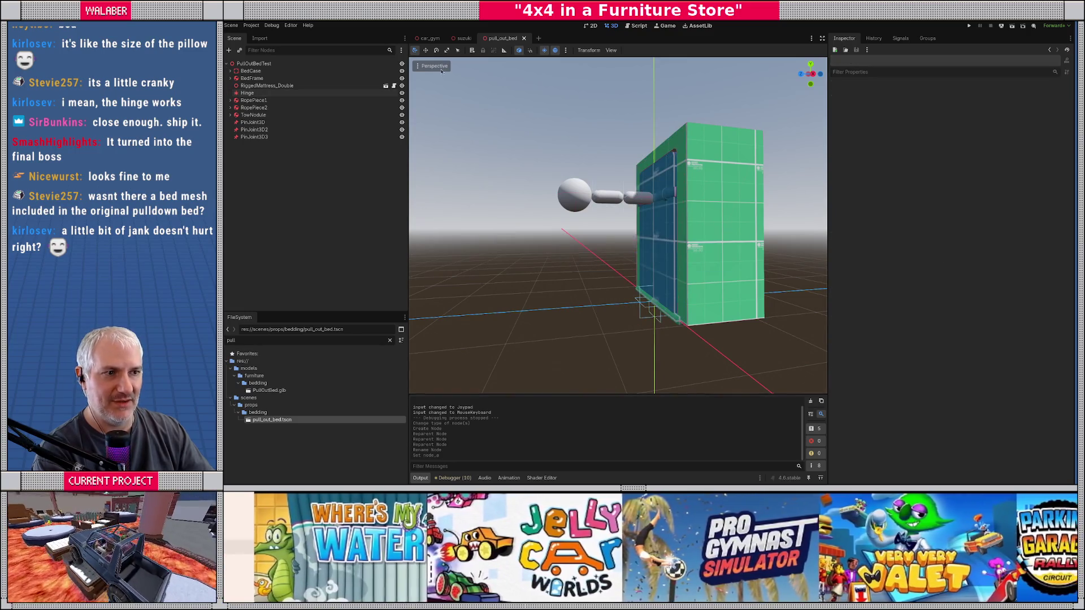
pyautogui.click(430, 38)
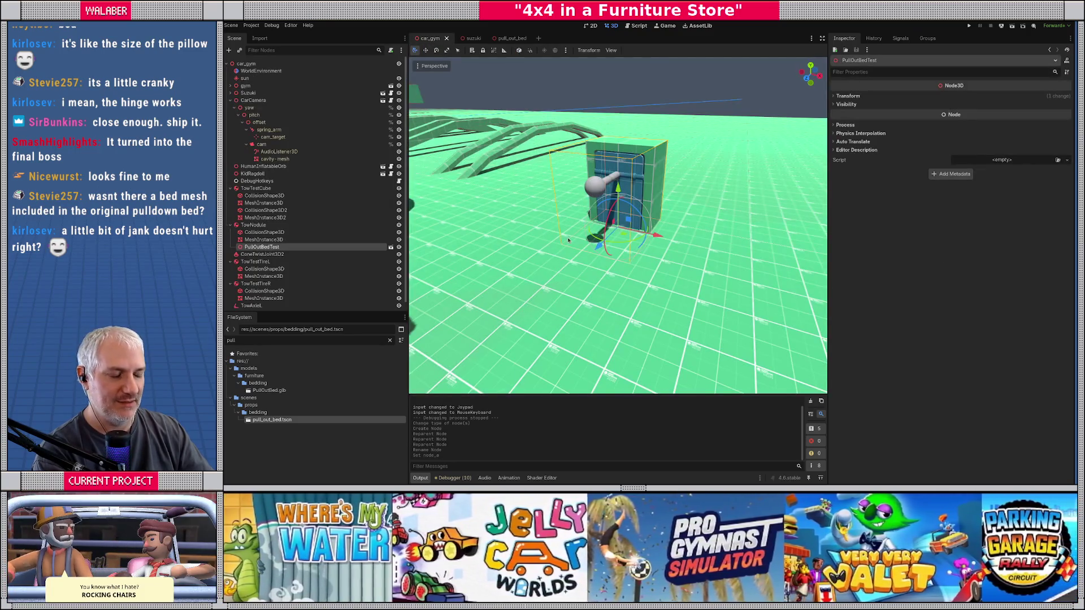
# Run the game with F6 to test the bed, then inspect BedCase's collision shape in pull_out_bed.
pyautogui.press('F6')
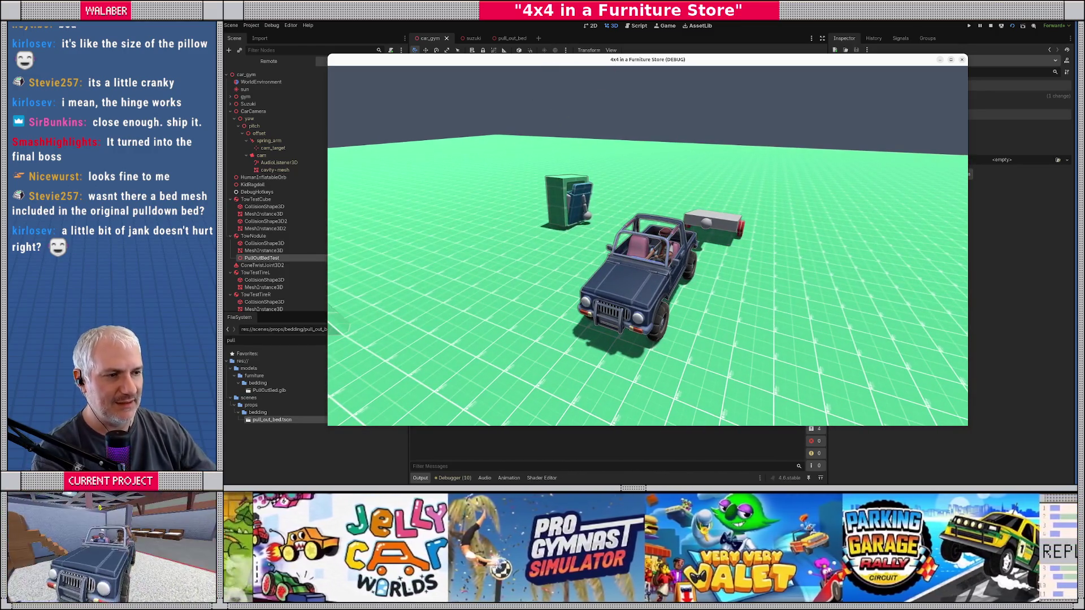
pyautogui.click(991, 27)
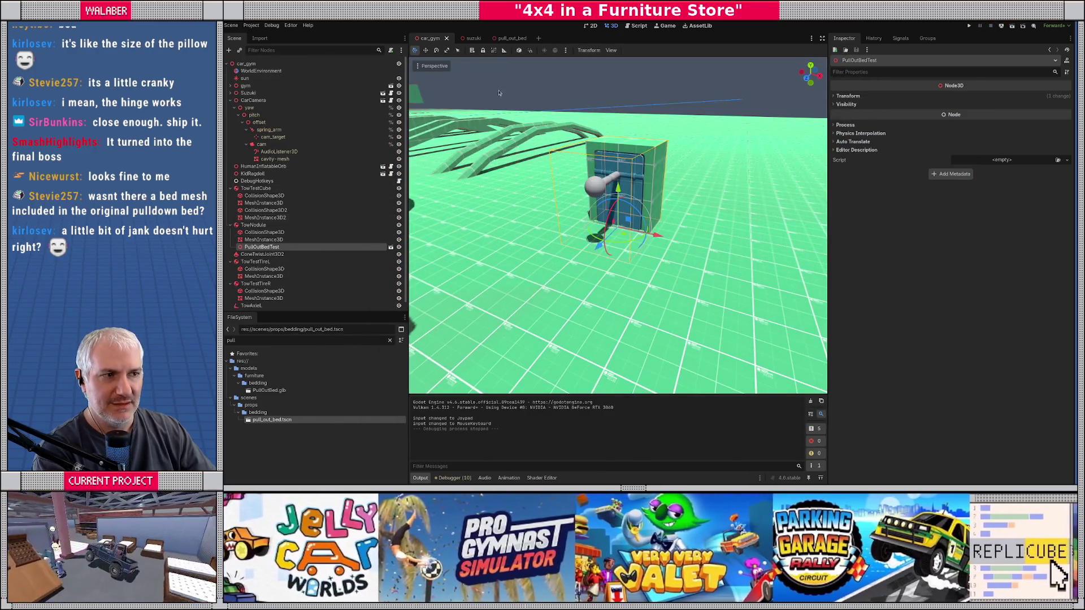
pyautogui.click(469, 38)
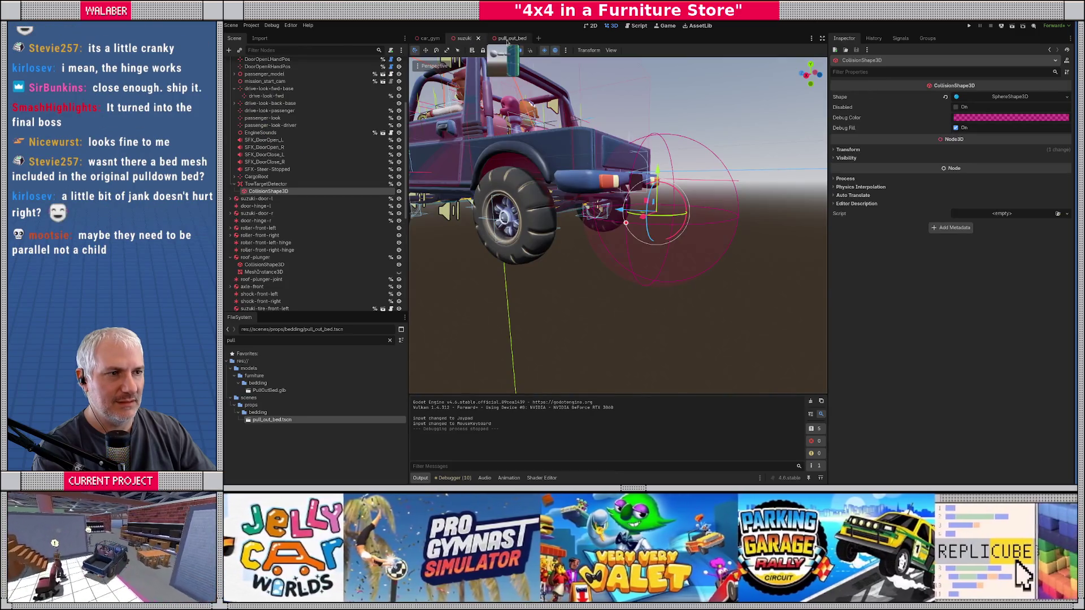
pyautogui.click(507, 40)
pyautogui.press('KP_3')
pyautogui.moveTo(556, 171); pyautogui.dragTo(480, 153)
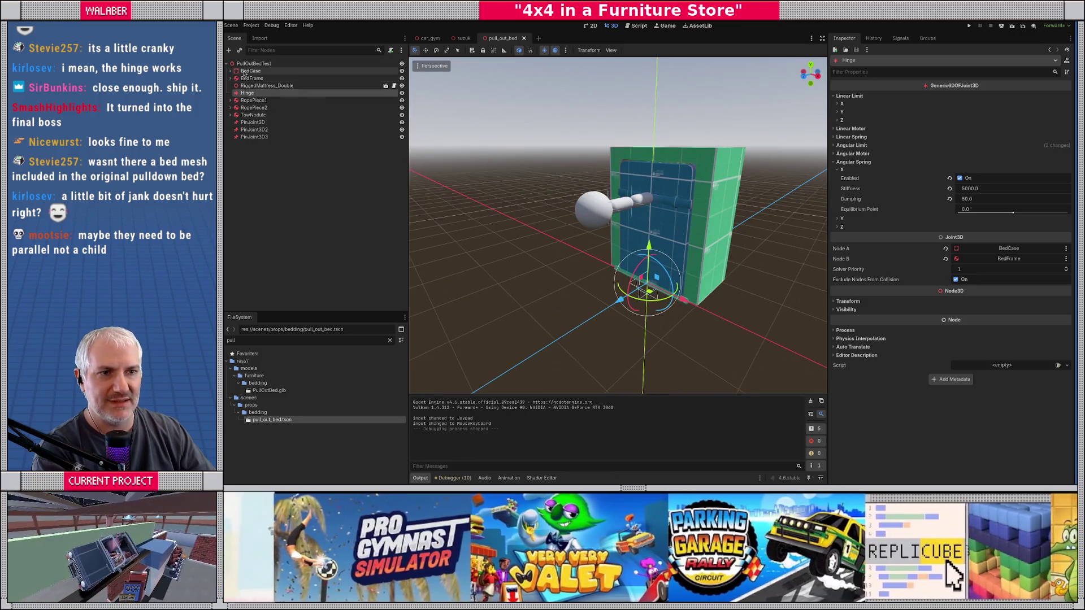
pyautogui.click(230, 70)
pyautogui.click(264, 78)
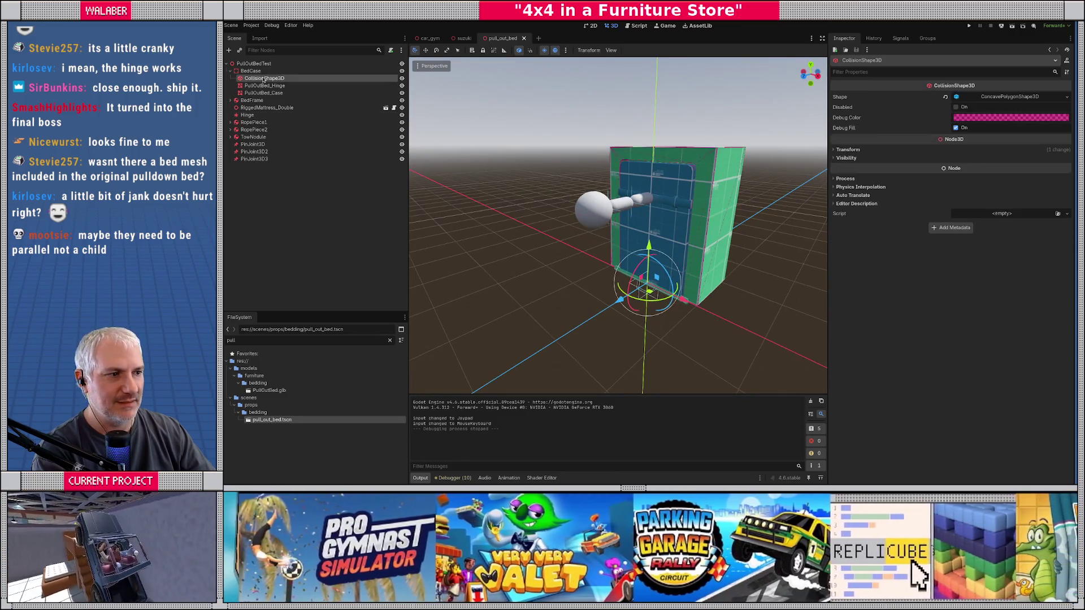